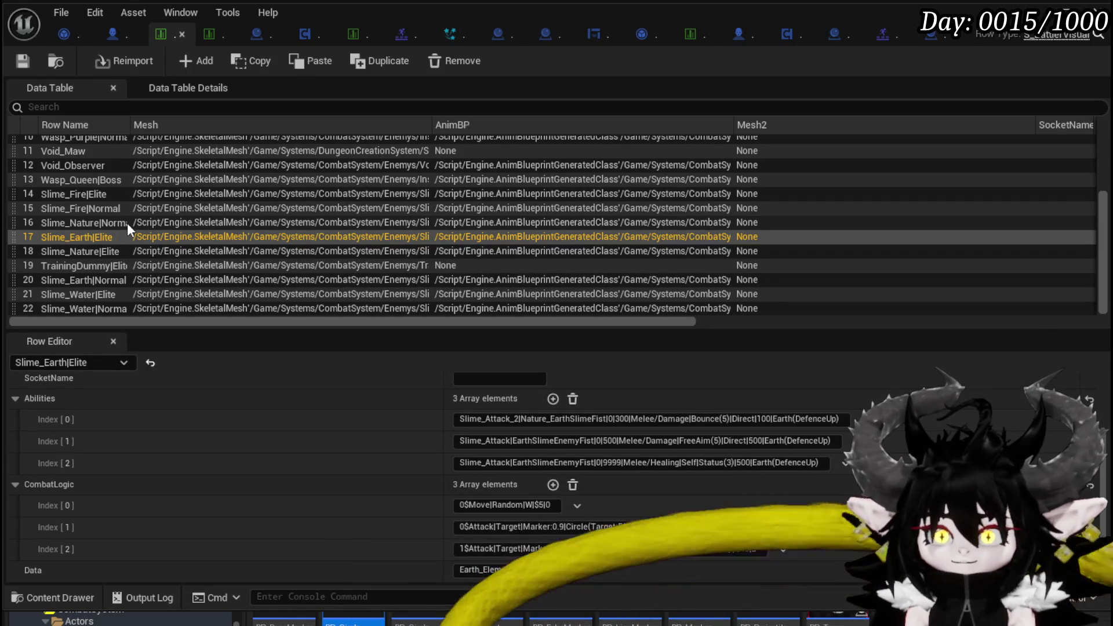
Compare the Slime_Nature, Slime_Earth, training dummy and Slime_Water rows in the enemy data table
left_click(103, 246)
left_click(111, 238)
left_click(127, 252)
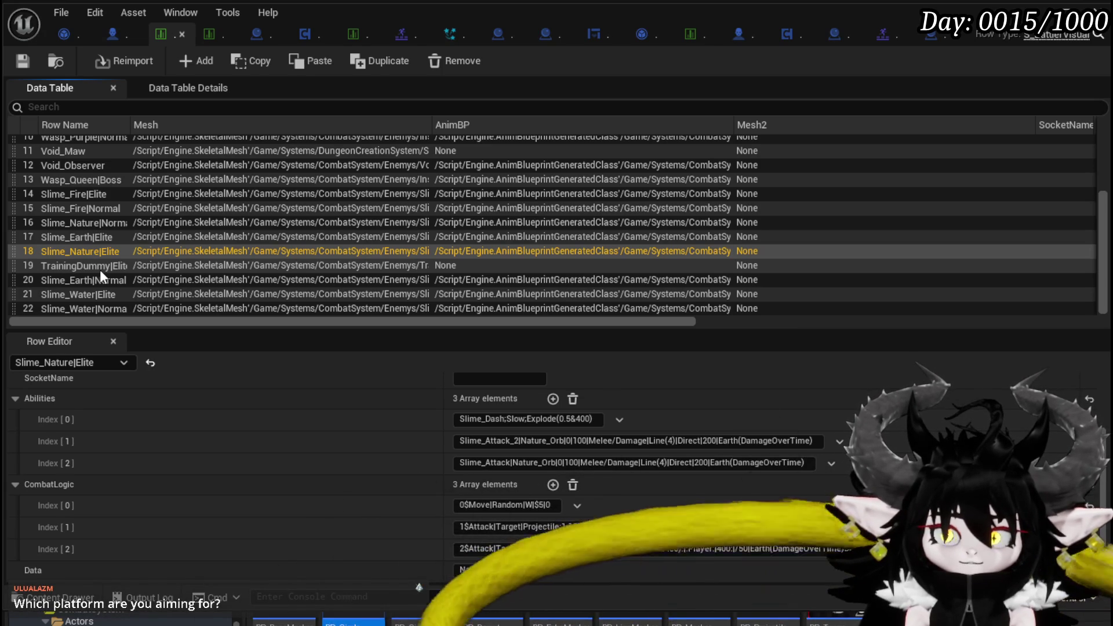
left_click(100, 267)
left_click(105, 281)
left_click(108, 294)
left_click(106, 304)
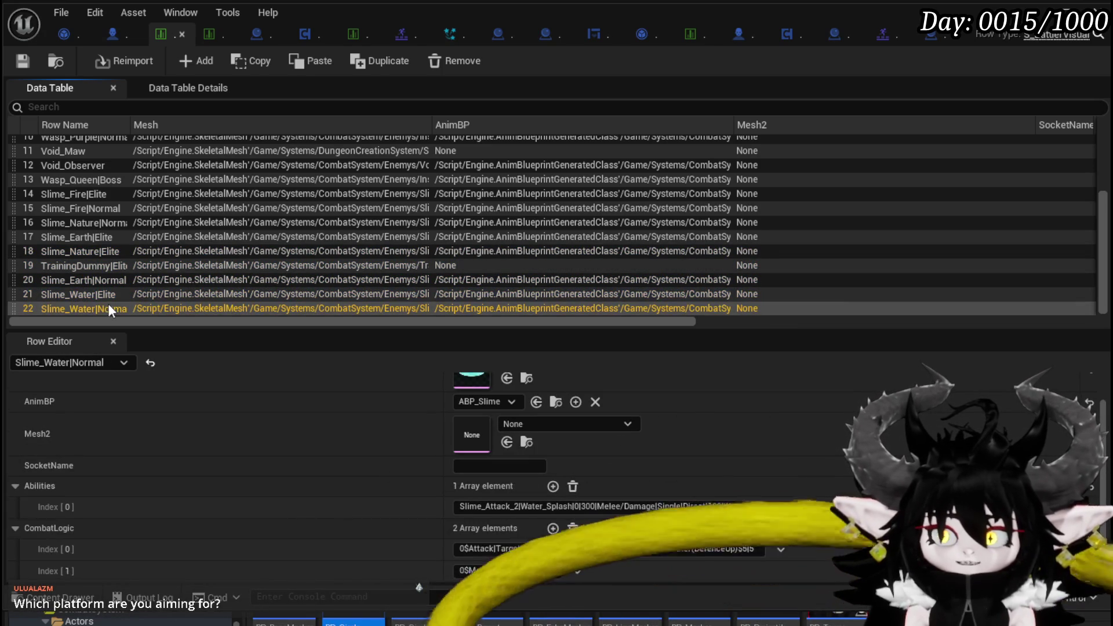
left_click(129, 295)
scroll(358, 397, "up", 2)
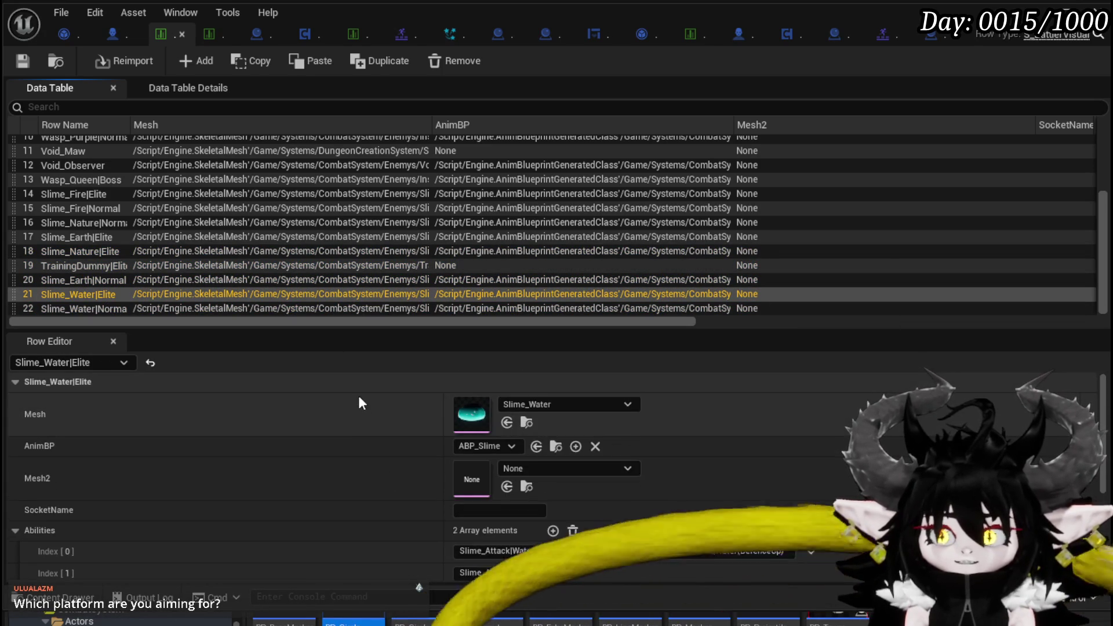
left_click(116, 304)
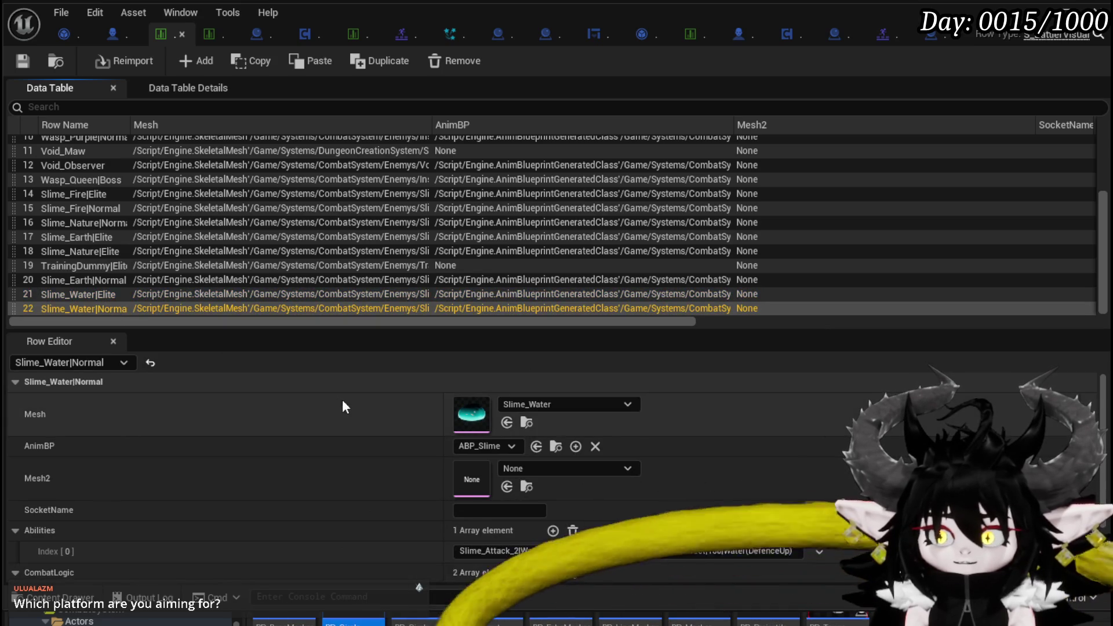
left_click(123, 294)
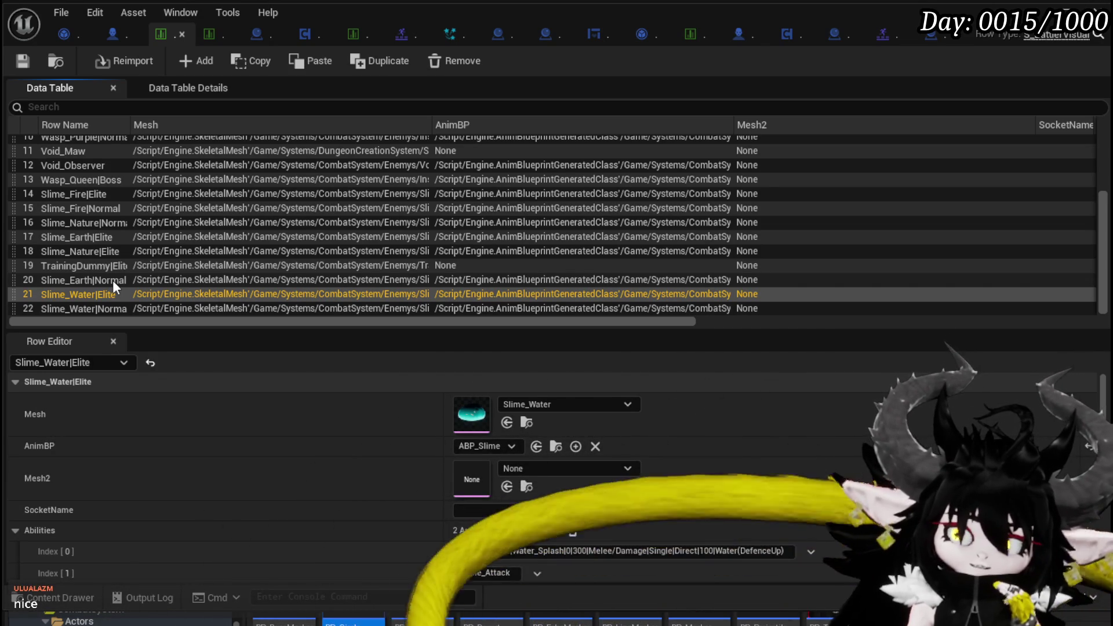
Review the Slime_Nature|Normal, Slime_Fire Normal/Elite and Slime_Earth|Elite rows' settings and abilities
scroll(89, 190, "up", 4)
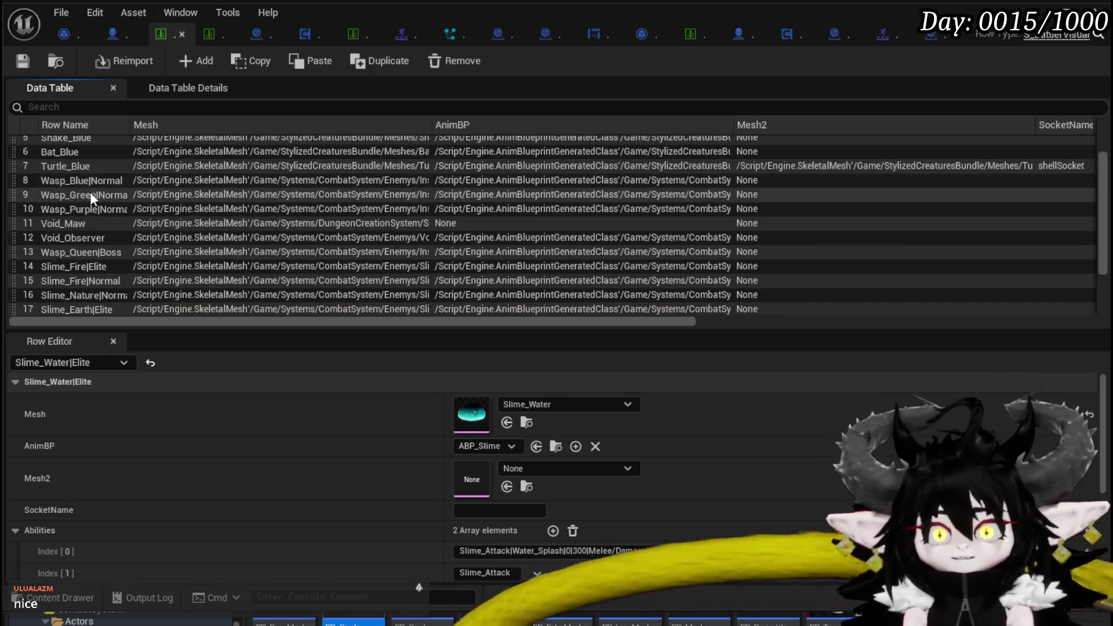
scroll(120, 231, "down", 2)
scroll(120, 231, "down", 3)
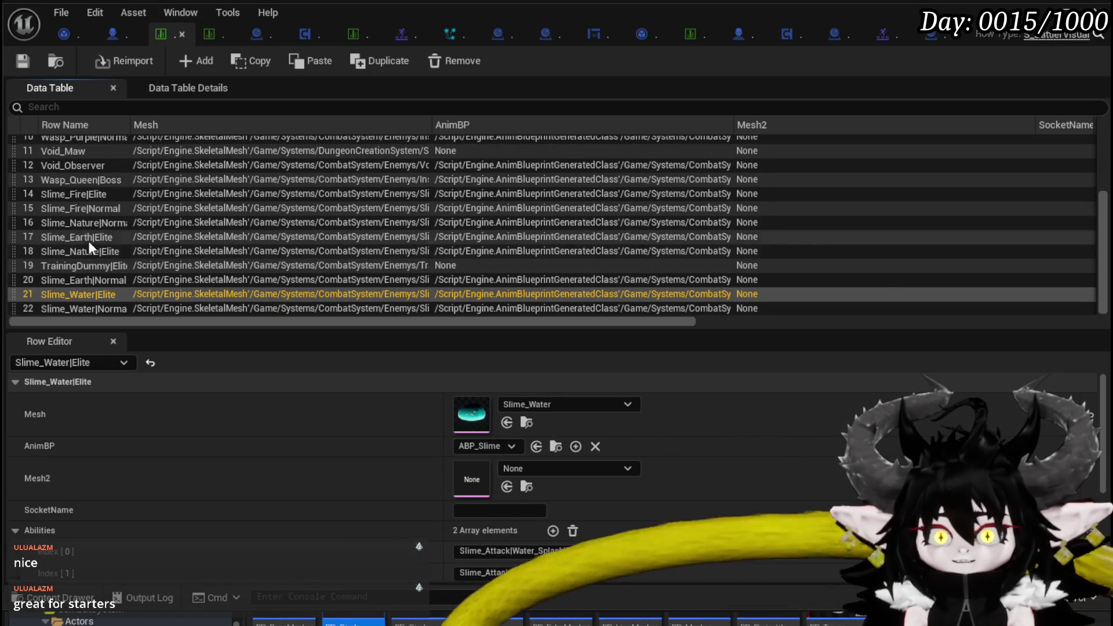
left_click(89, 222)
left_click(79, 208)
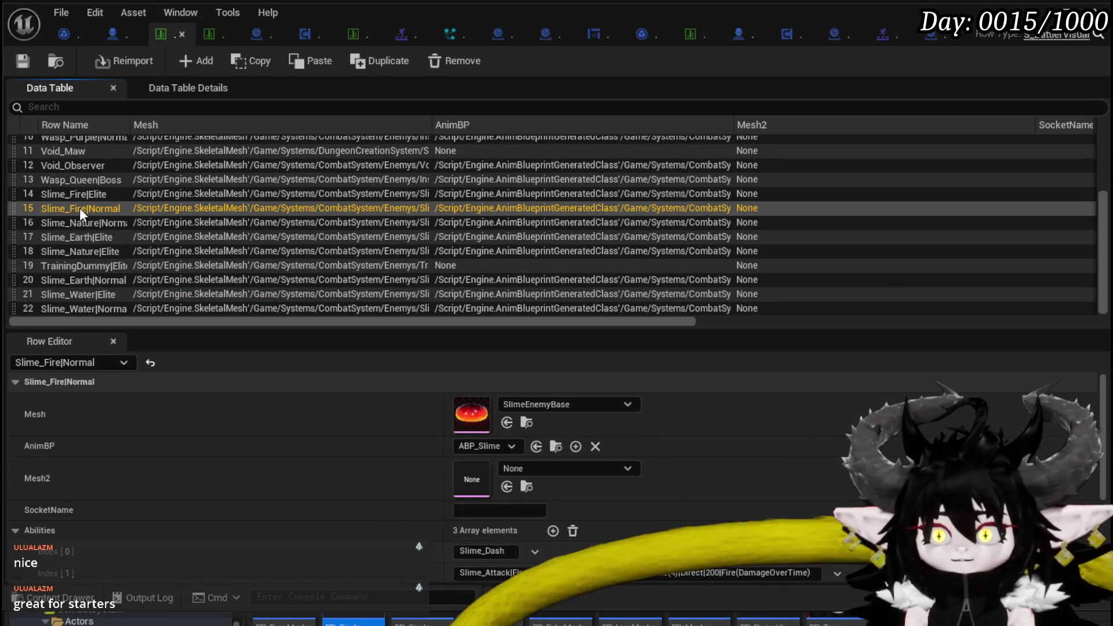
left_click(79, 193)
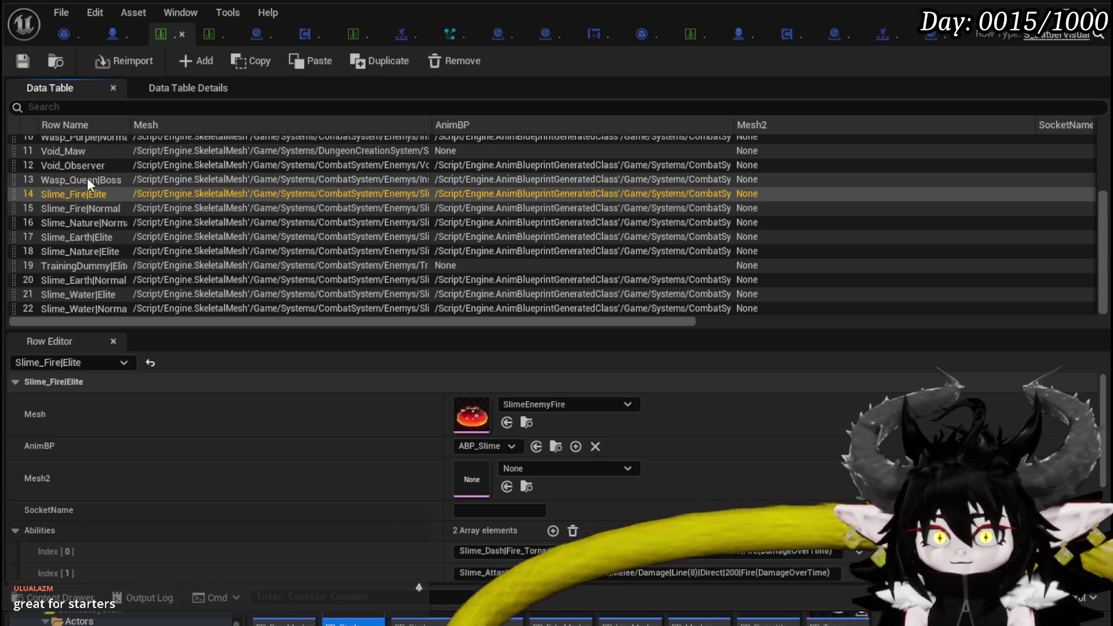
left_click(103, 238)
scroll(407, 439, "down", 1)
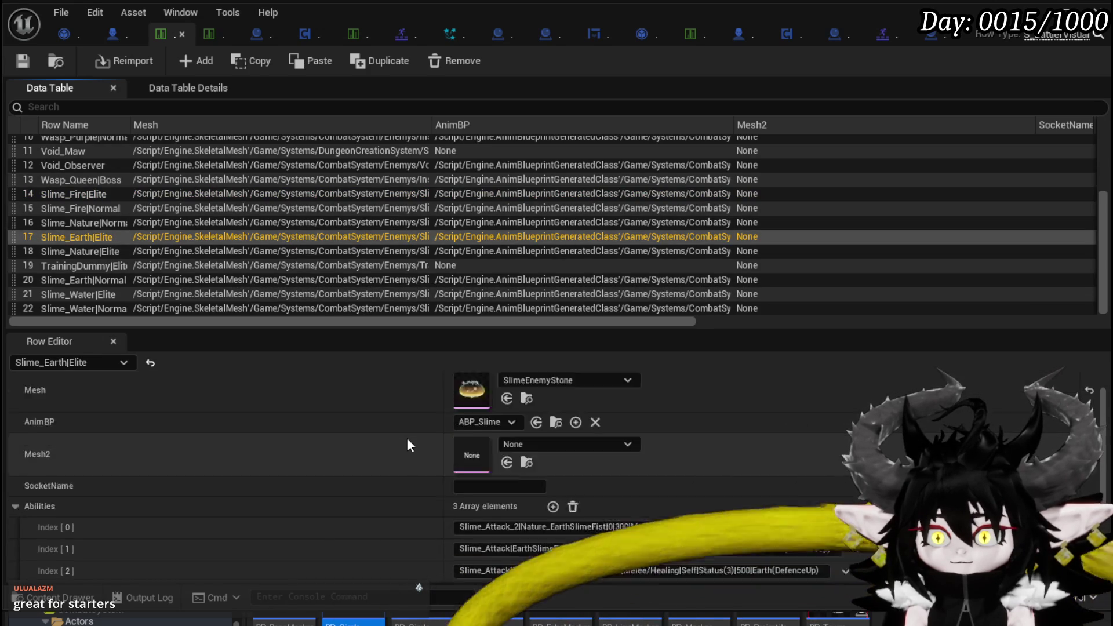
scroll(407, 441, "down", 1)
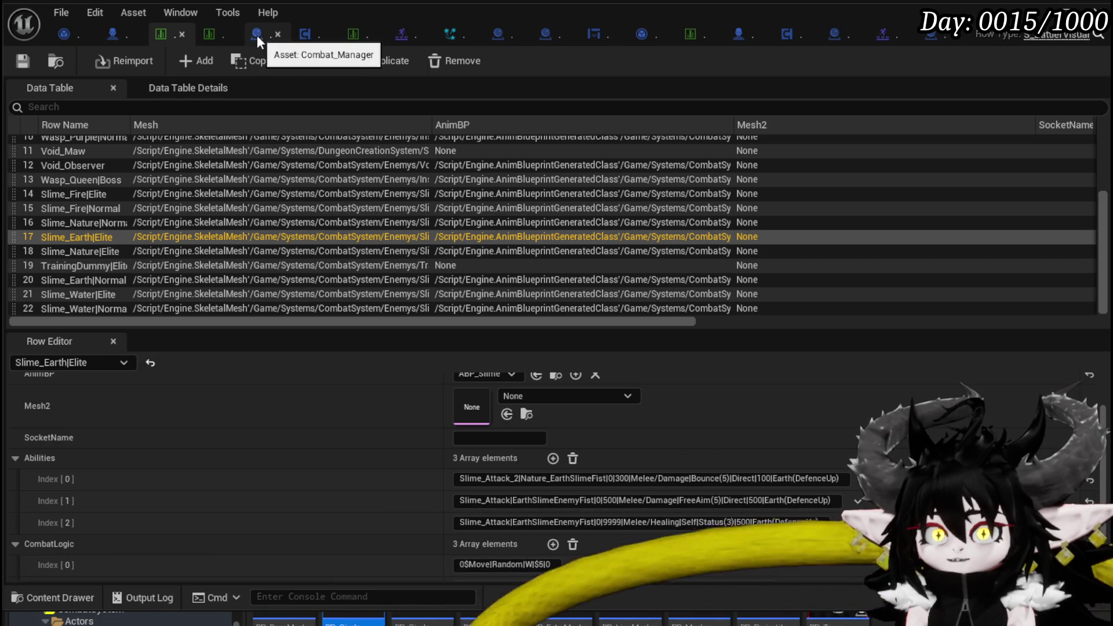
In BP_CircleMarker_Child, wire Parent: StartTimer's execution output into Reset Marker
left_click(545, 33)
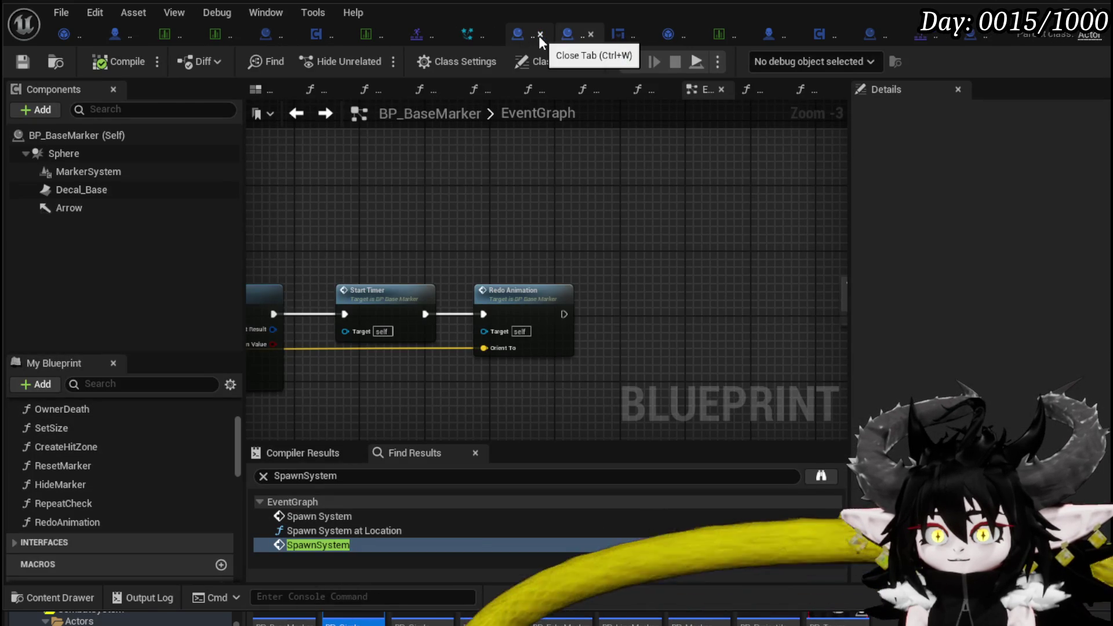
left_click(980, 39)
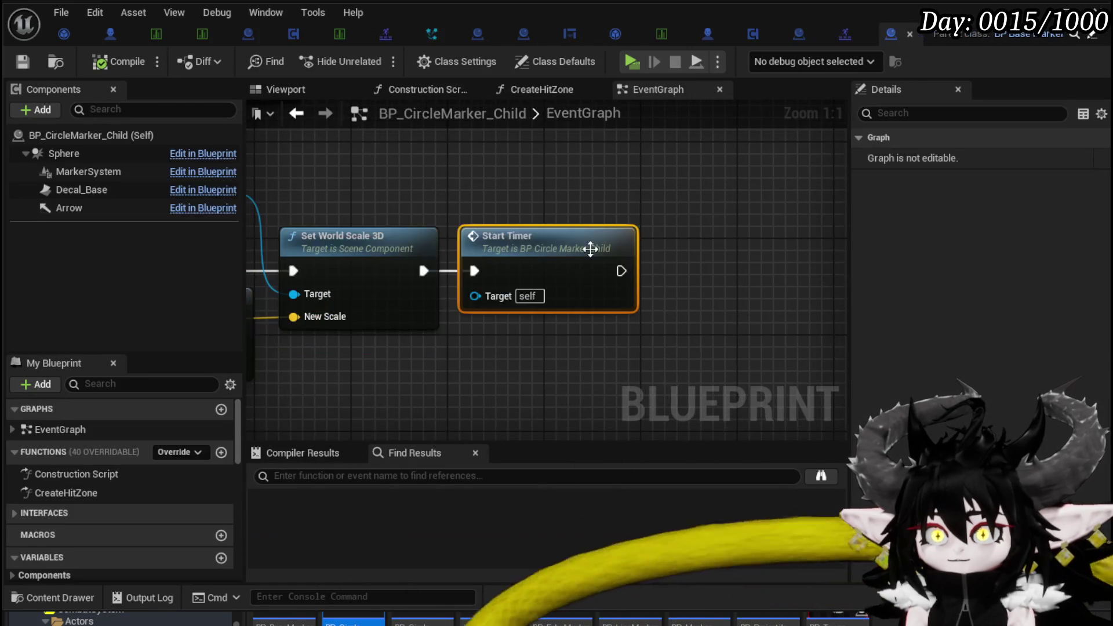
scroll(566, 262, "down", 4)
left_click_drag(607, 211, 526, 310)
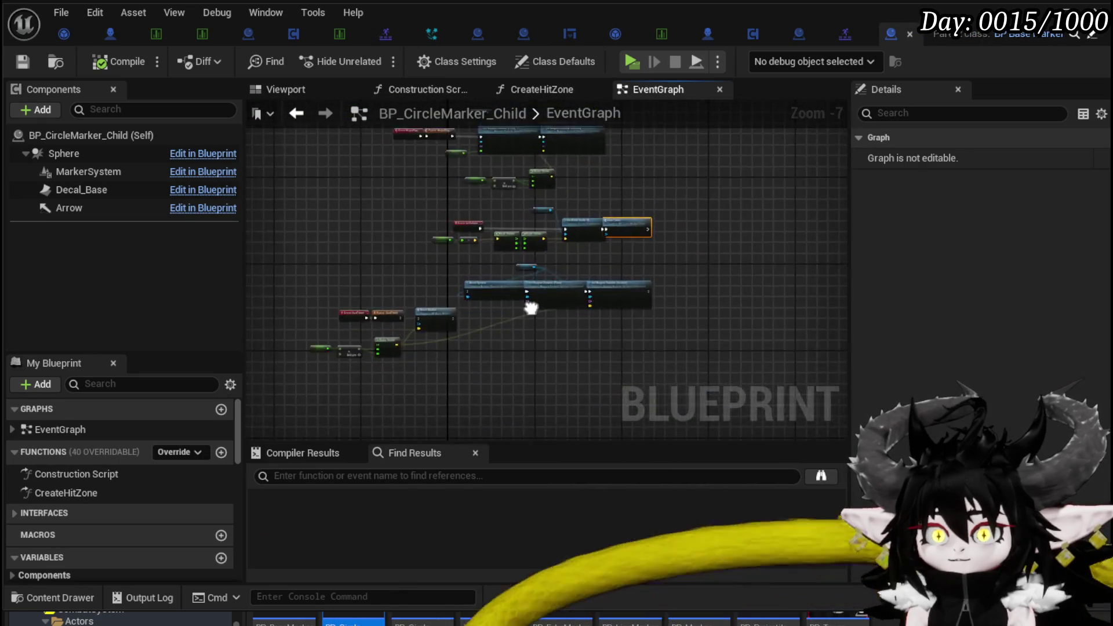
scroll(410, 293, "up", 8)
left_click_drag(470, 283, 585, 279)
left_click_drag(474, 277, 565, 281)
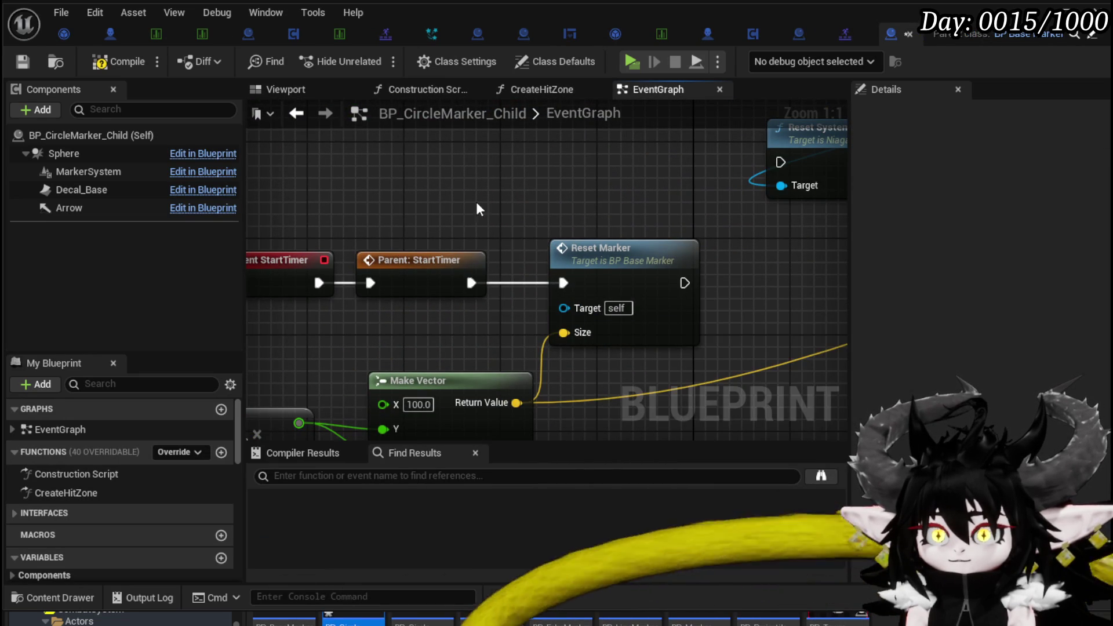
left_click(127, 69)
Open the ResetMarker function in BP_BaseMarker and inspect its nodes
mouse_move(551, 216)
left_mouse_down()
mouse_move(723, 145)
mouse_move(797, 145)
left_mouse_up()
left_click_drag(640, 223, 402, 214)
scroll(717, 213, "down", 2)
left_click_drag(723, 213, 442, 219)
double_click(442, 218)
left_click_drag(516, 220, 460, 202)
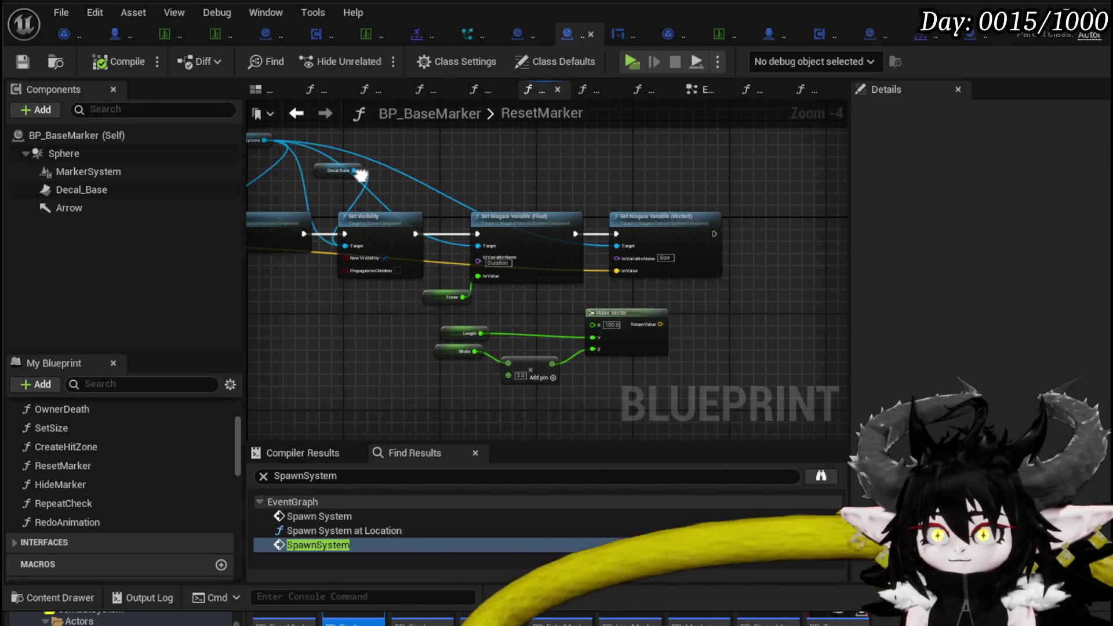
scroll(620, 208, "up", 1)
mouse_move(622, 208)
left_mouse_down()
mouse_move(769, 206)
mouse_move(754, 246)
left_mouse_up()
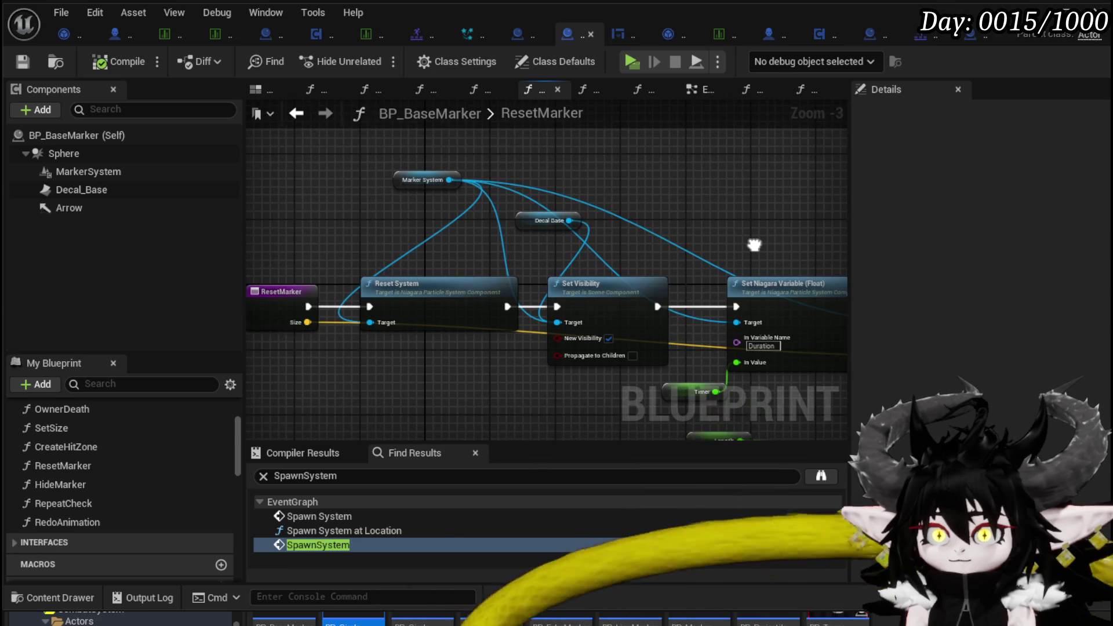
scroll(436, 197, "down", 2)
left_click_drag(350, 142, 782, 323)
left_click(460, 321)
scroll(461, 320, "up", 1)
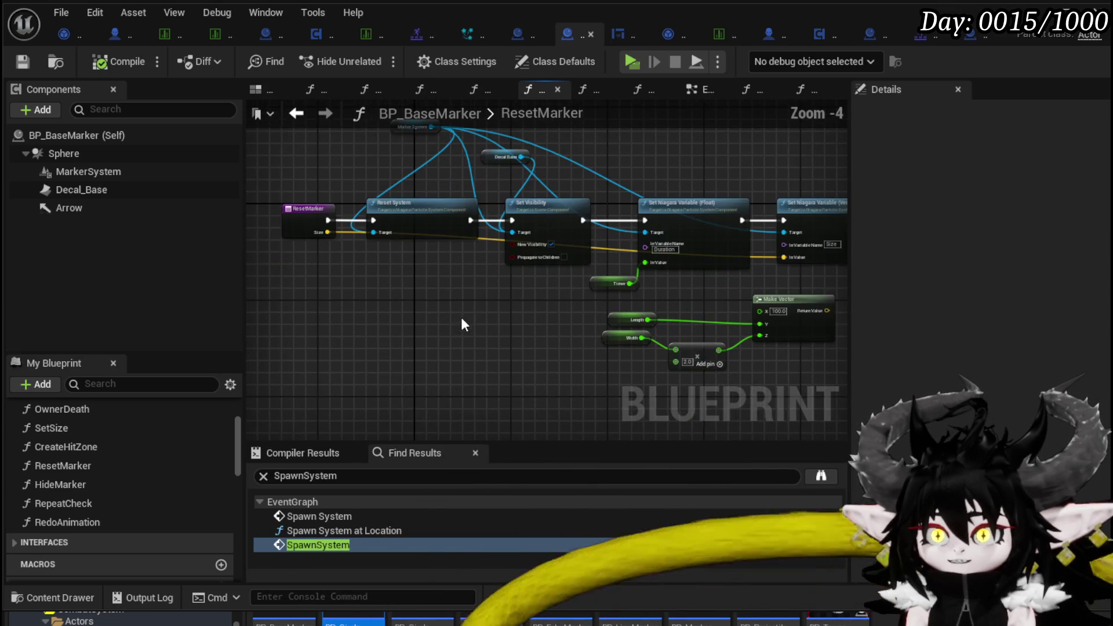
left_click_drag(475, 325, 438, 329)
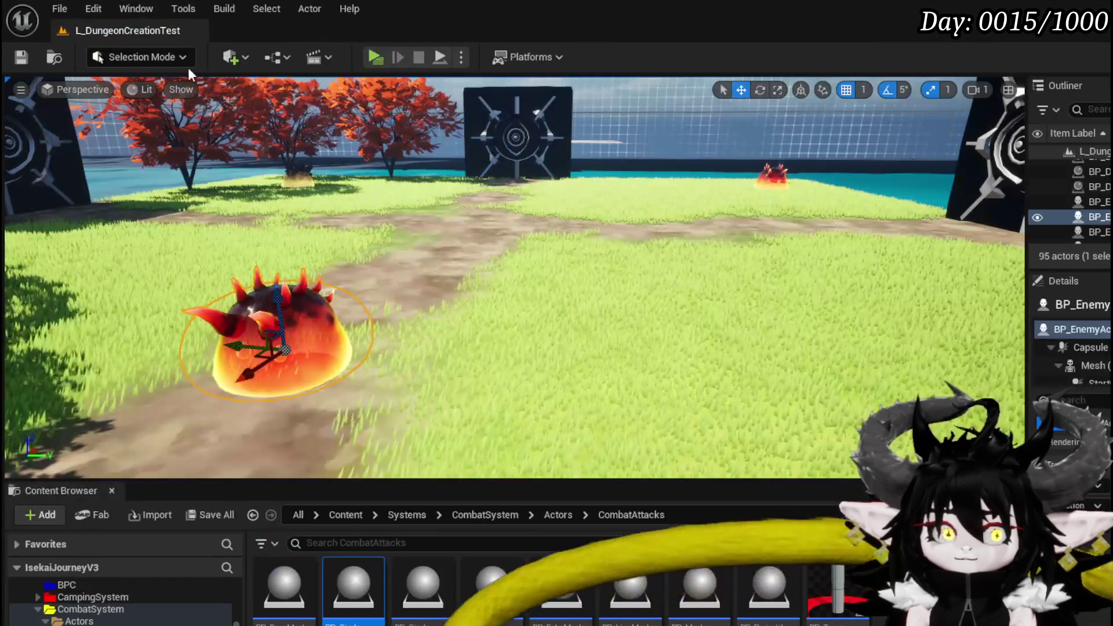
Play the level, walk up to the Slime_Earth enemies, attack them, then stop the session
left_click(375, 57)
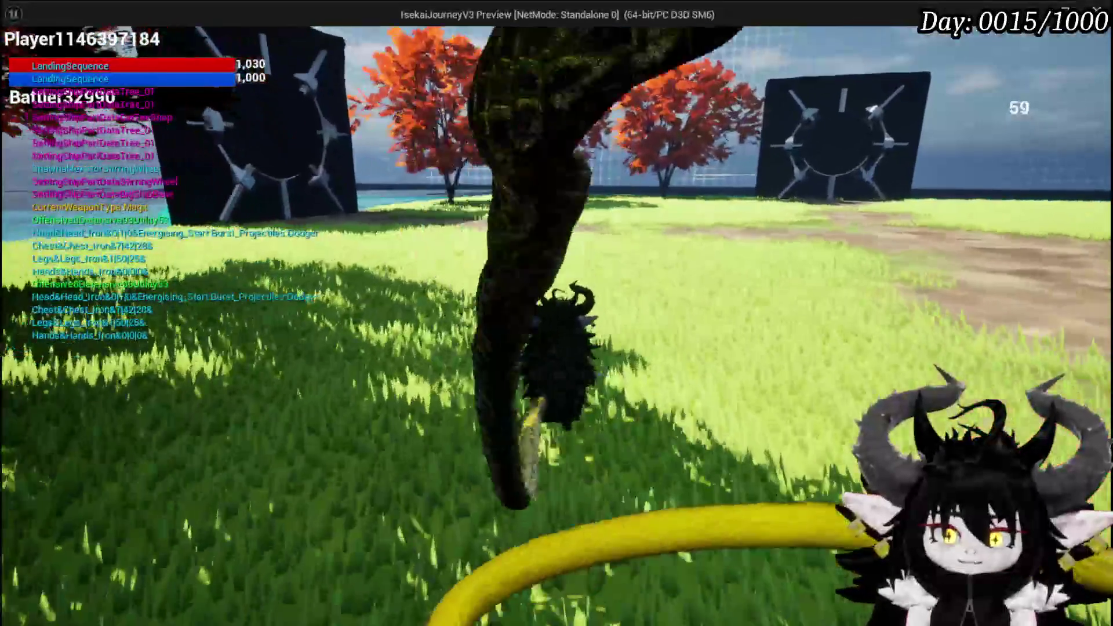
key("w")
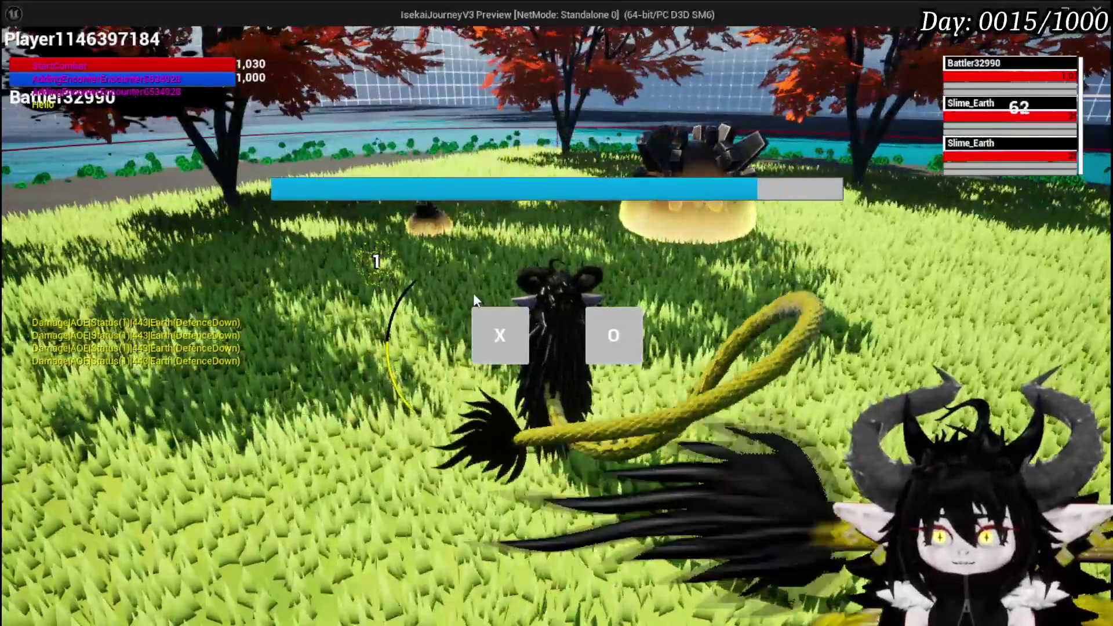
left_click(499, 335)
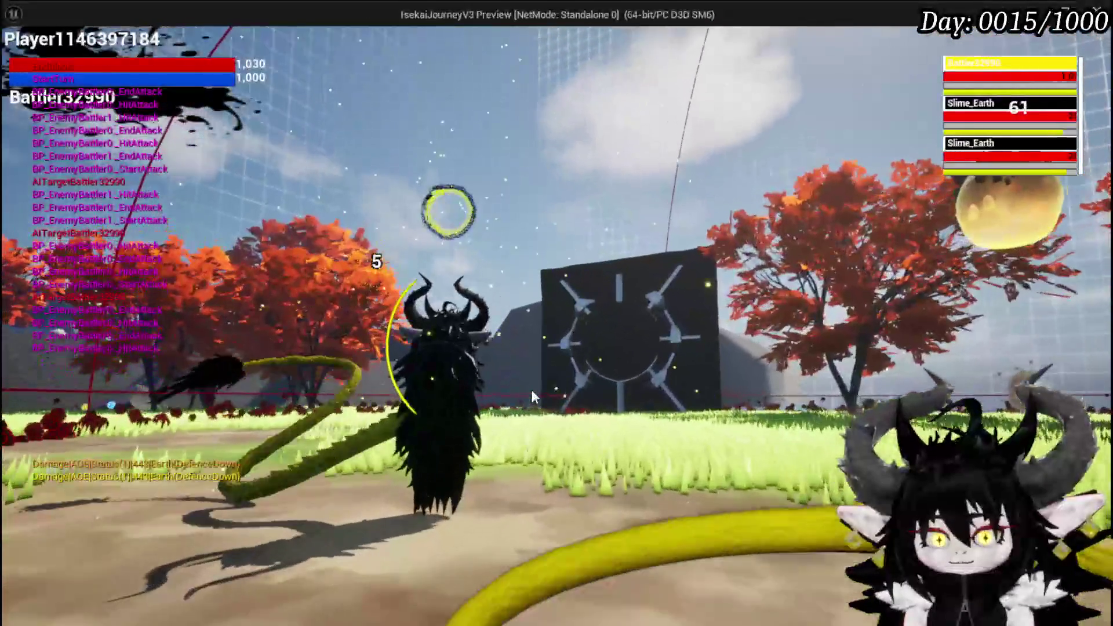
key("Escape")
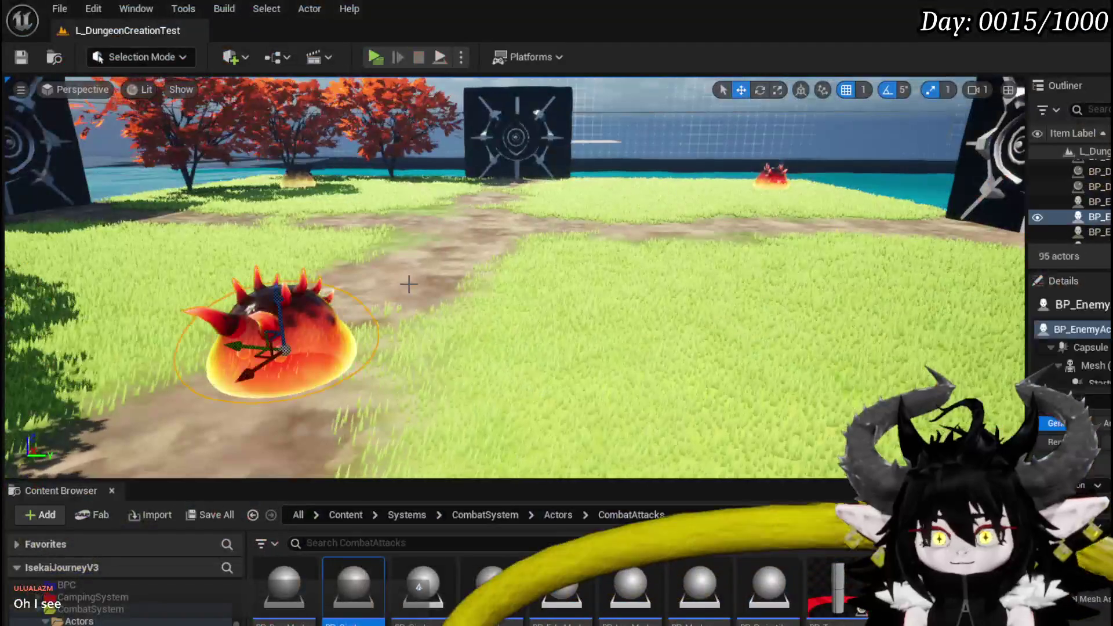
Save the modified assets and return to the BP_BaseMarker ResetMarker graph window
key("ctrl+s")
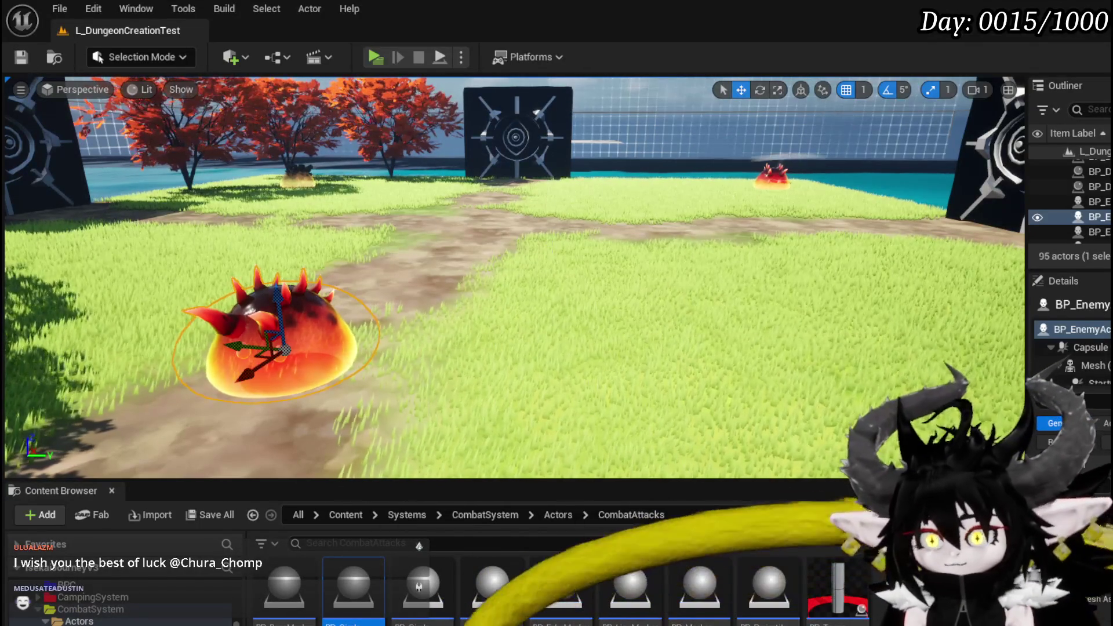
key("alt+Tab")
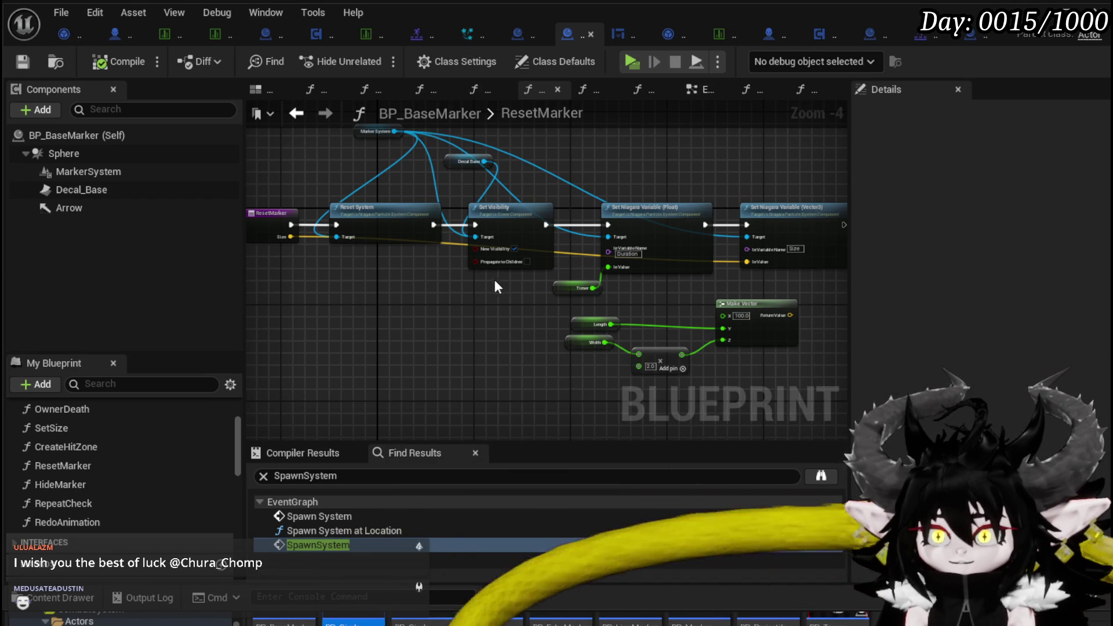
scroll(493, 284, "up", 2)
left_click_drag(479, 303, 644, 312)
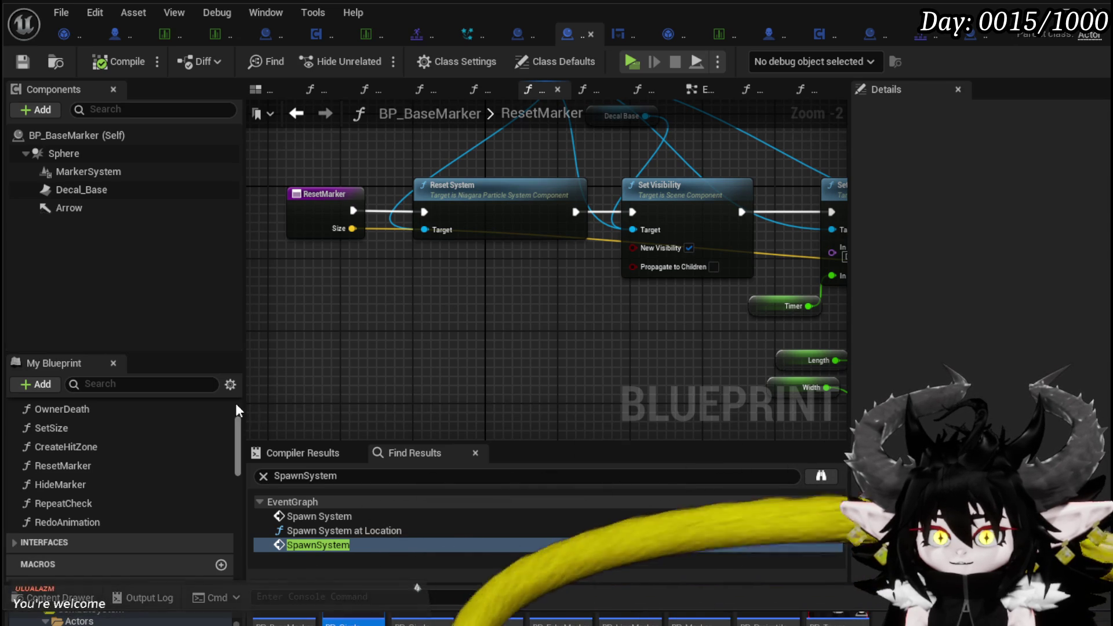
scroll(149, 440, "up", 3)
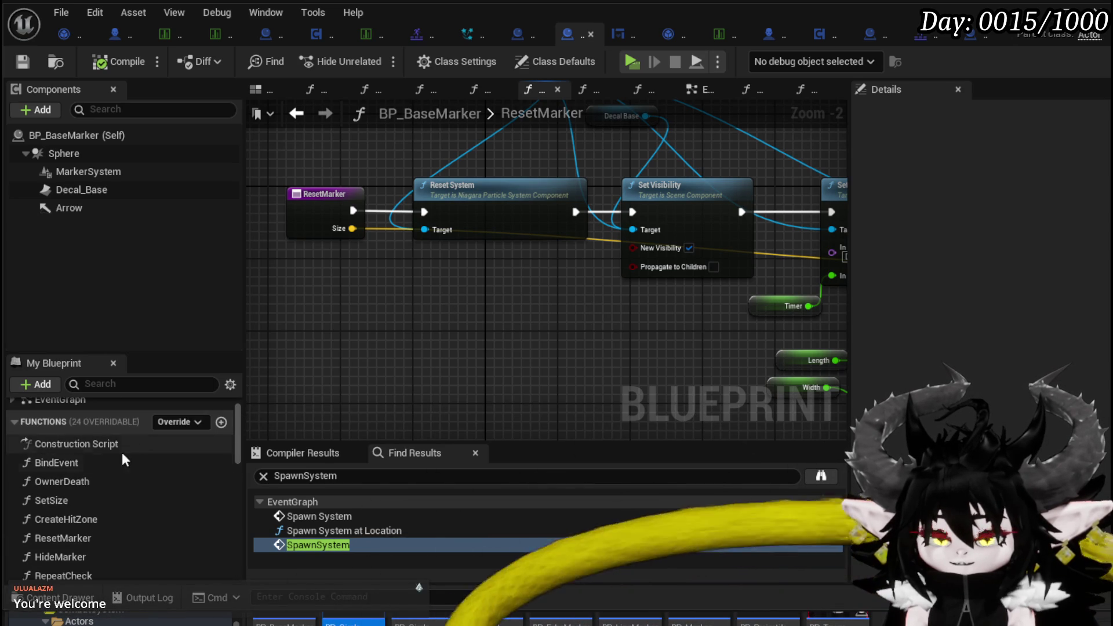
left_click_drag(458, 395, 450, 342)
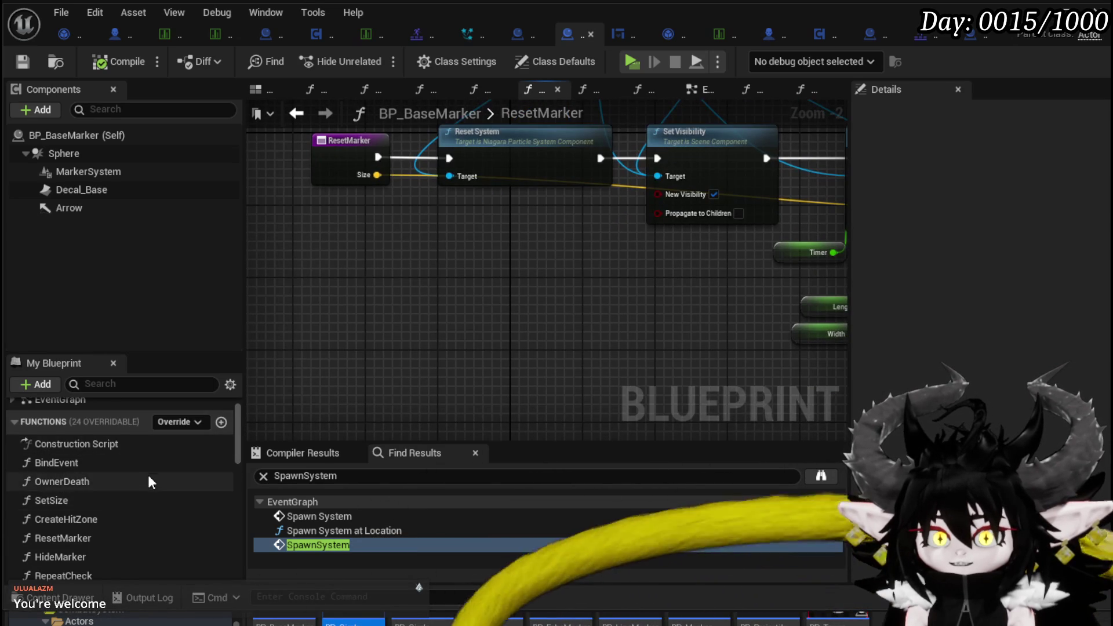
scroll(148, 472, "down", 3)
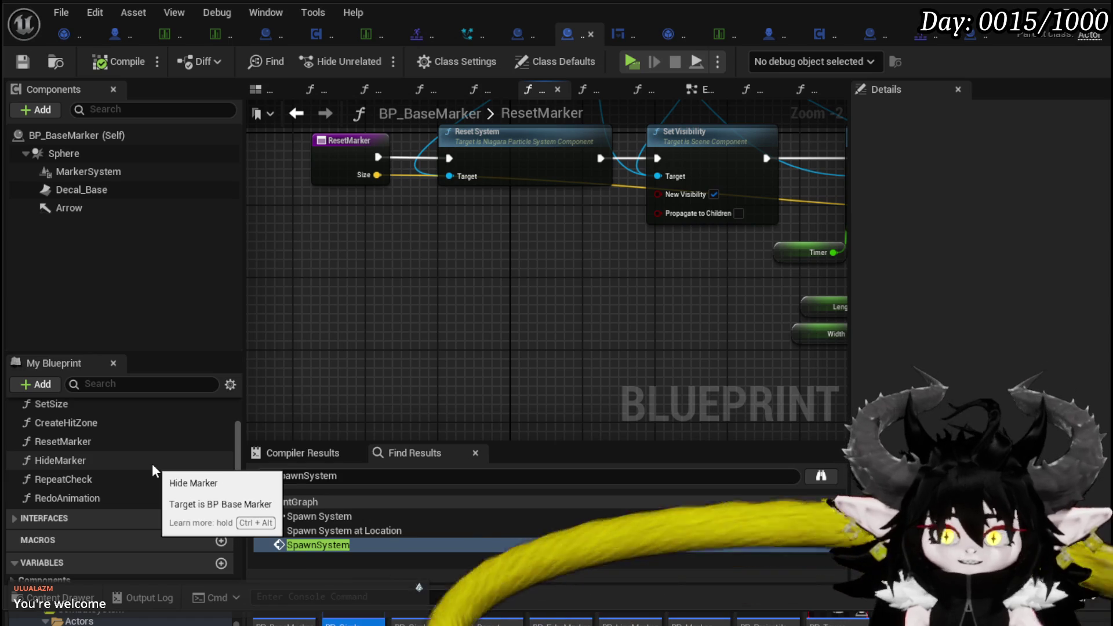
left_click_drag(486, 235, 497, 280)
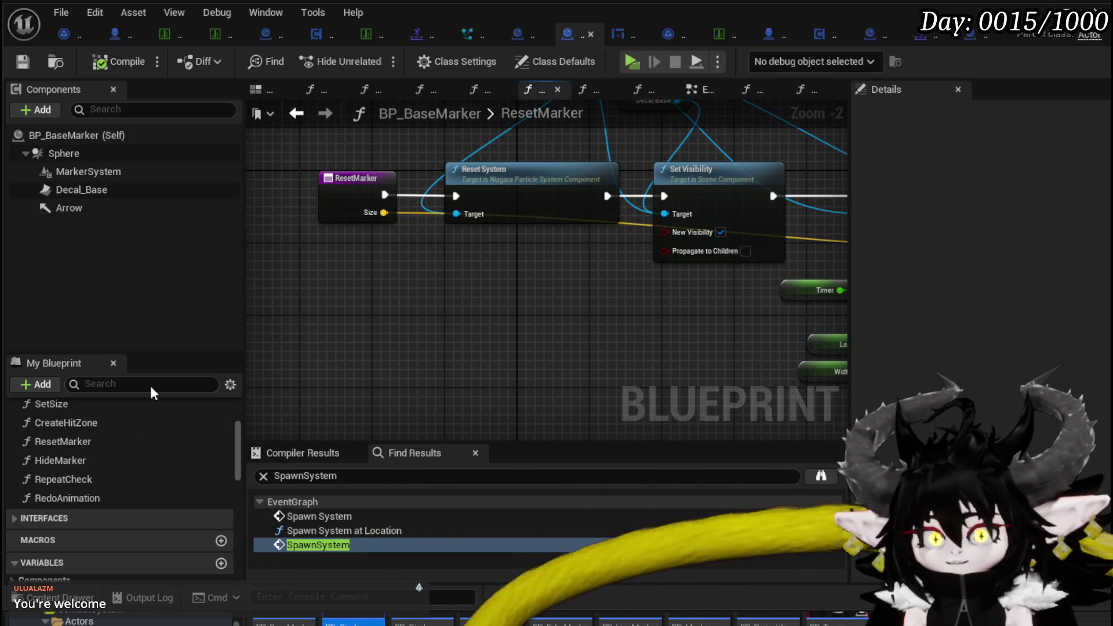
scroll(124, 408, "up", 5)
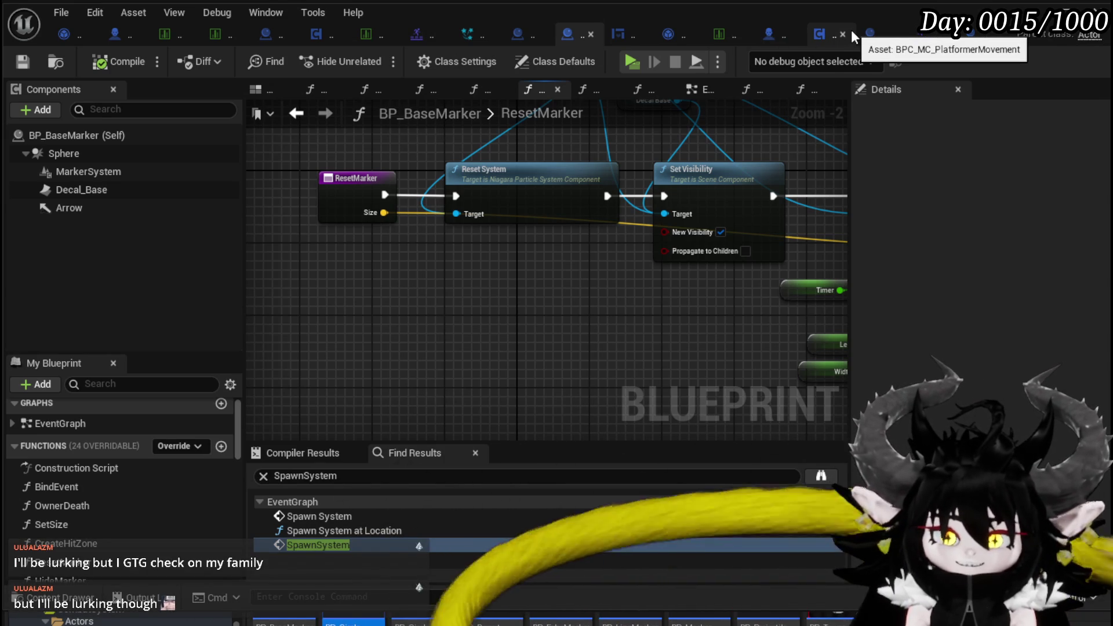
Inspect BP_CircleMarker_Child's BeginPlay, Niagara, Length and Make Vector nodes, then launch a standalone preview
left_click(869, 34)
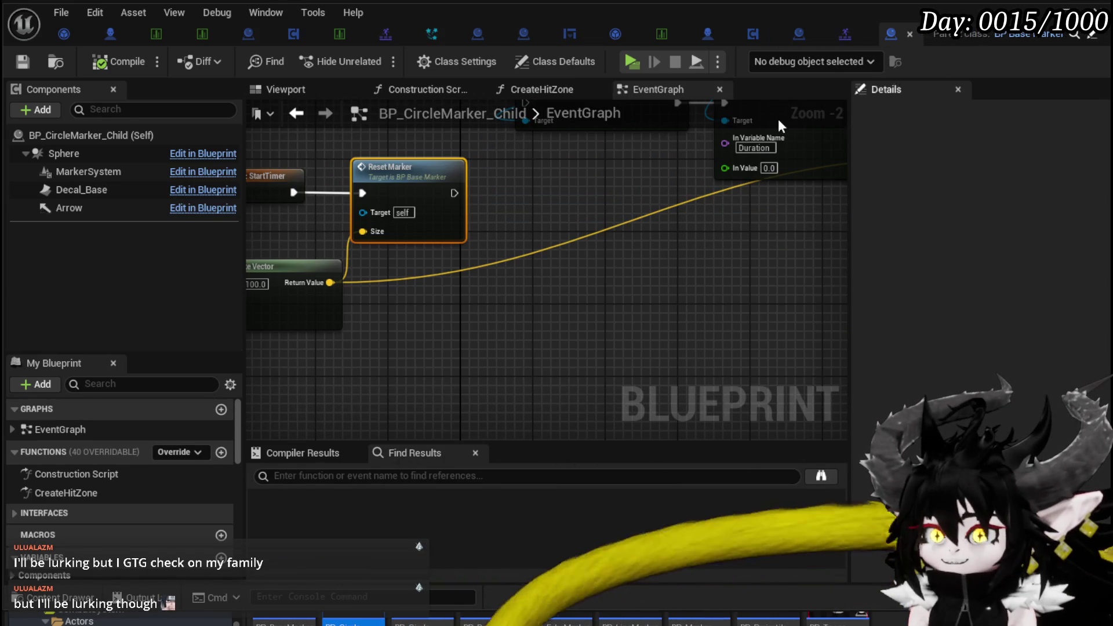
scroll(586, 165, "down", 4)
scroll(510, 277, "up", 3)
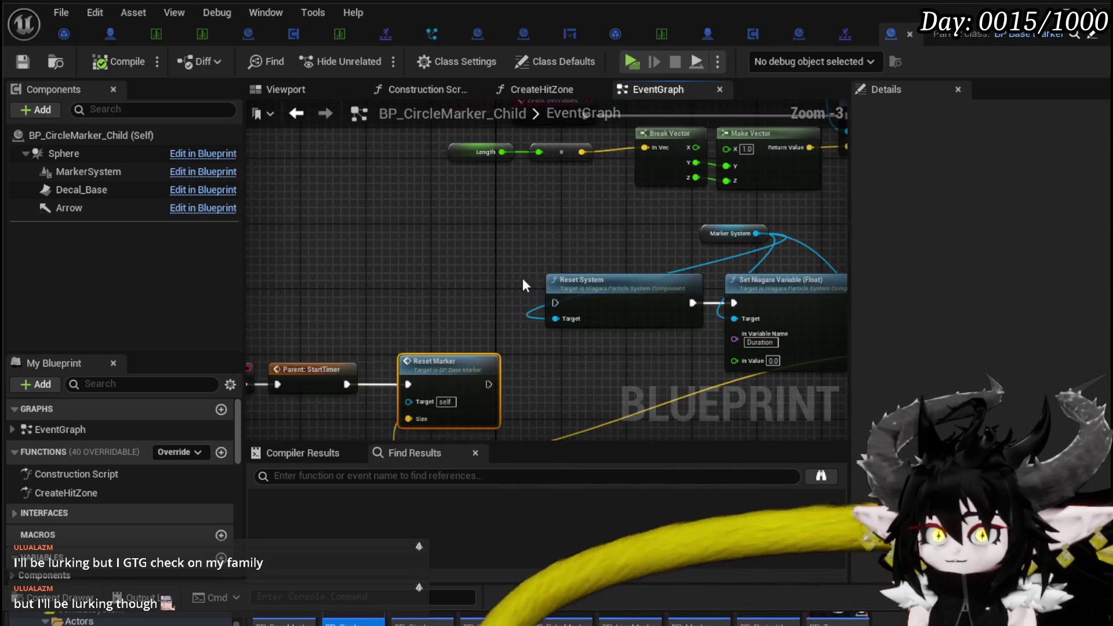
left_click_drag(510, 277, 300, 234)
left_click_drag(374, 188, 439, 234)
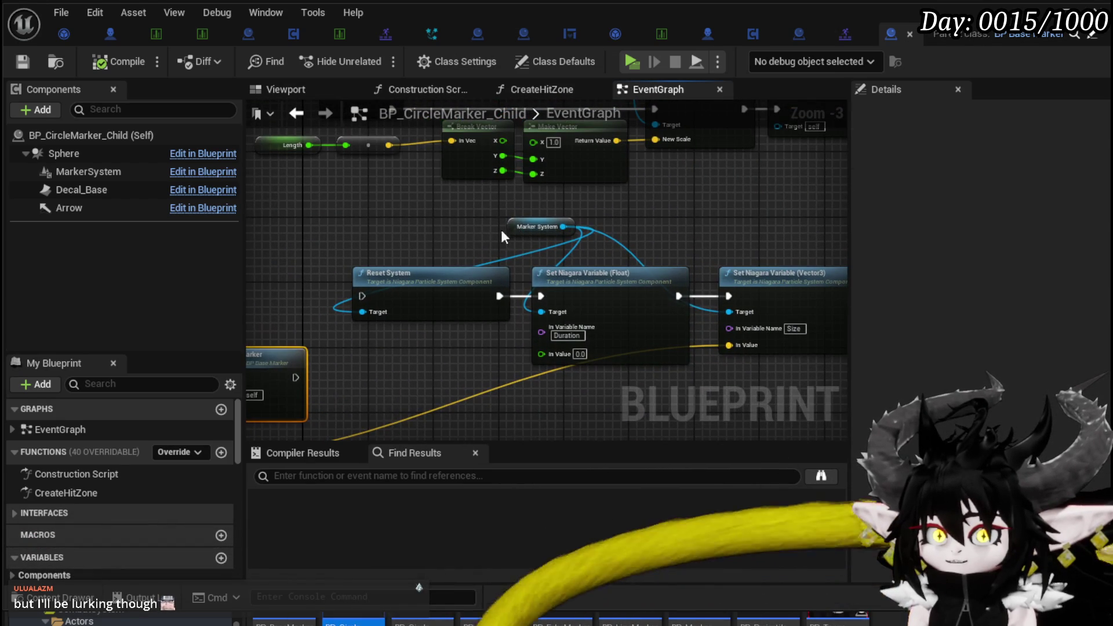
scroll(329, 214, "up", 1)
left_click_drag(329, 215, 372, 319)
mouse_move(437, 251)
left_mouse_down()
mouse_move(460, 319)
mouse_move(398, 269)
mouse_move(381, 269)
left_mouse_up()
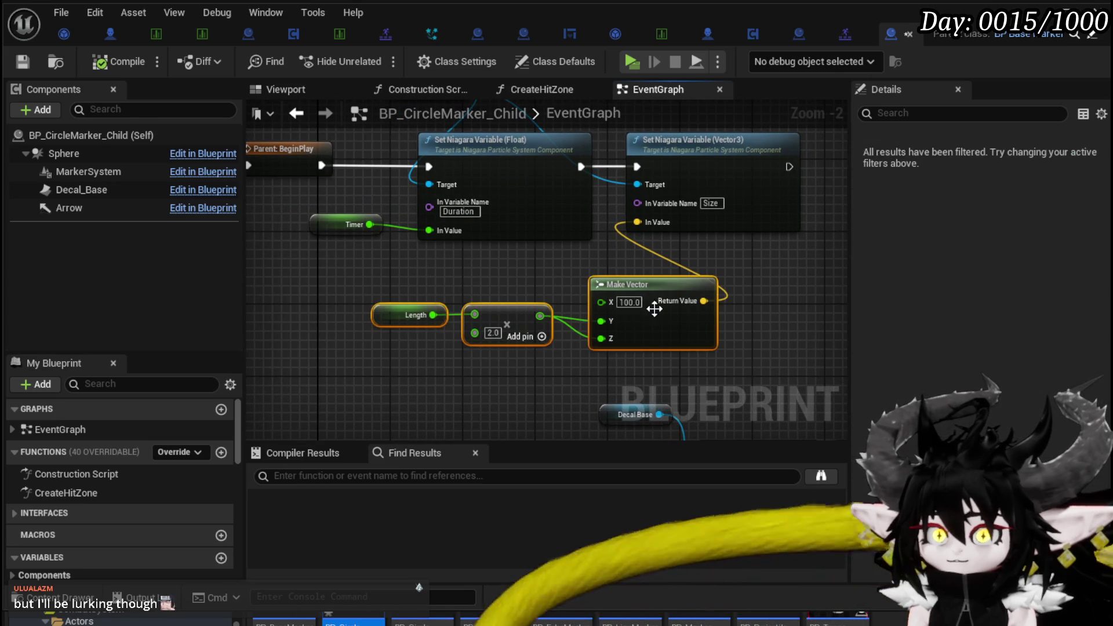
mouse_move(313, 257)
left_mouse_down()
mouse_move(448, 314)
mouse_move(335, 304)
left_mouse_up()
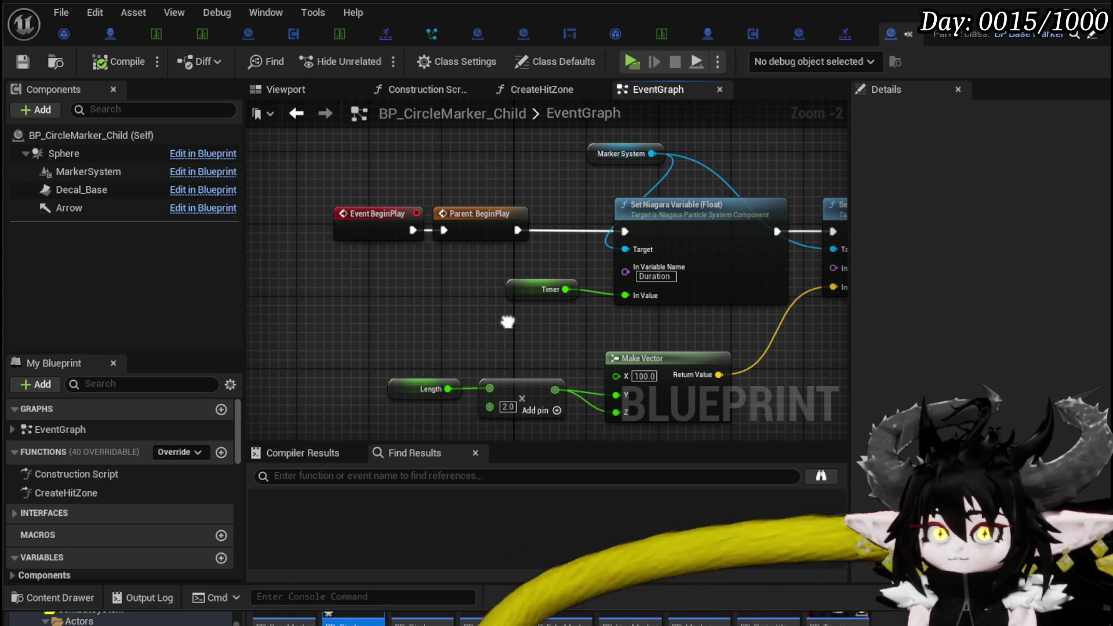
scroll(500, 318, "down", 2)
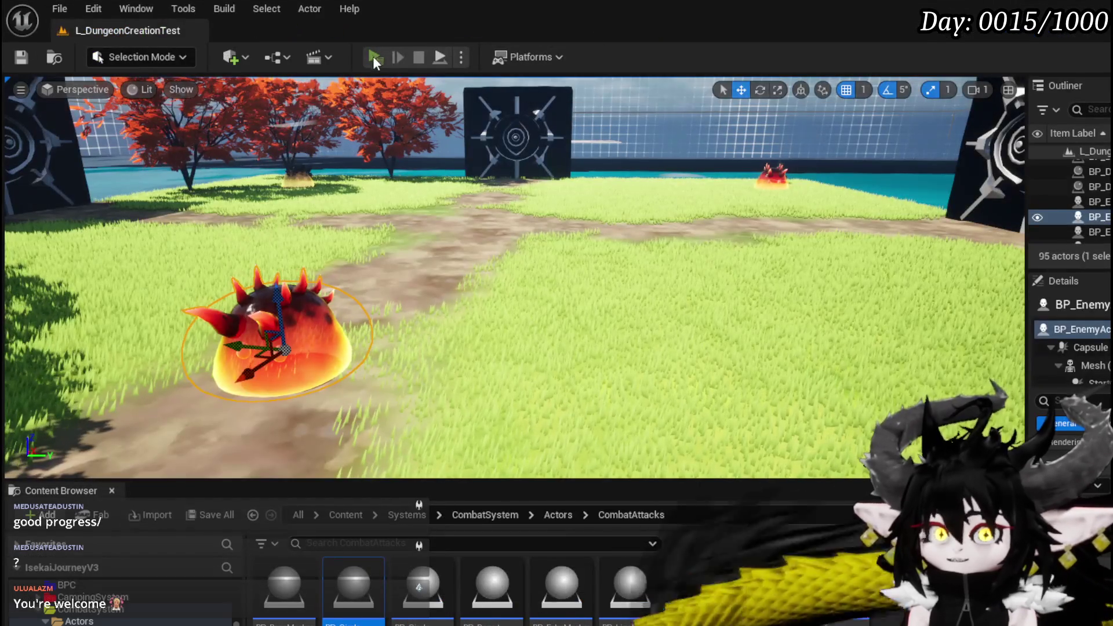
left_click(373, 57)
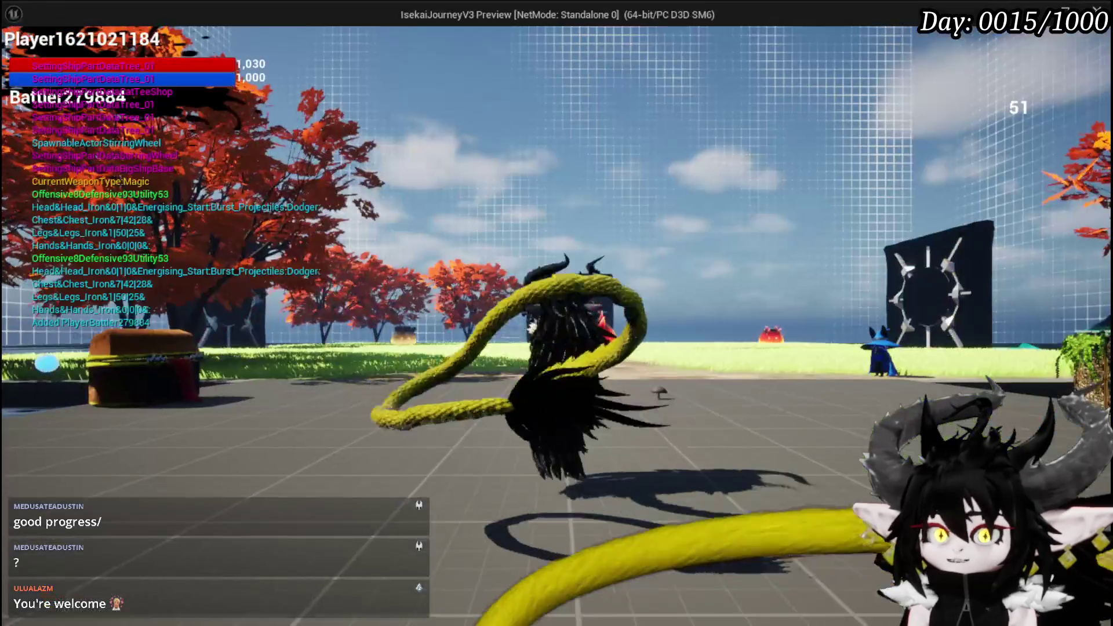
Run up to the red fire slime and cast Void Movement at a chosen spot
key("w")
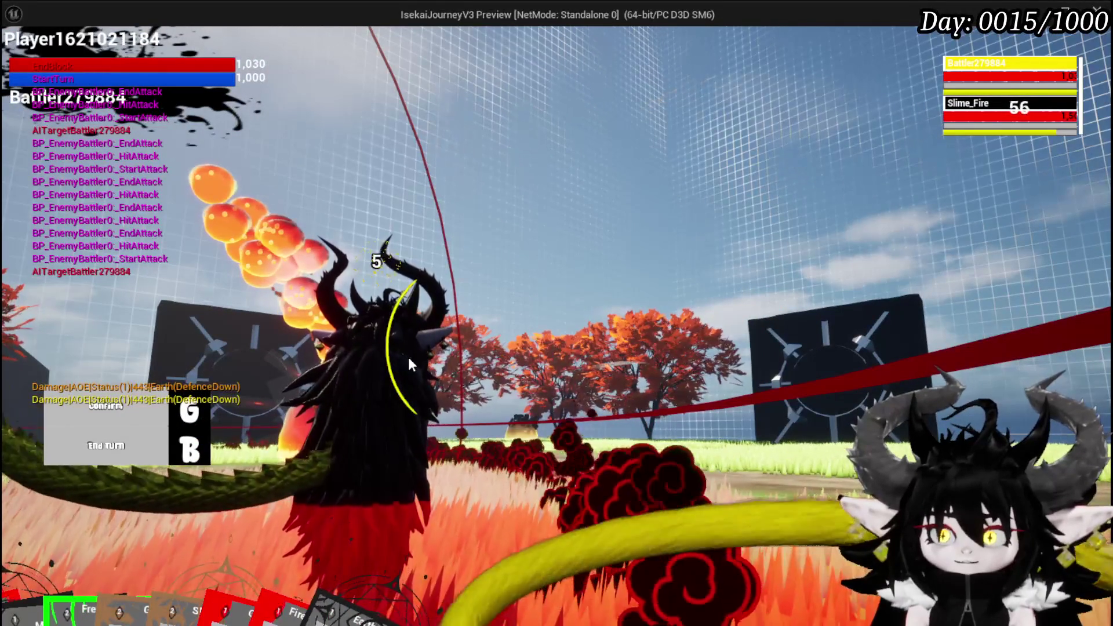
mouse_move(134, 557)
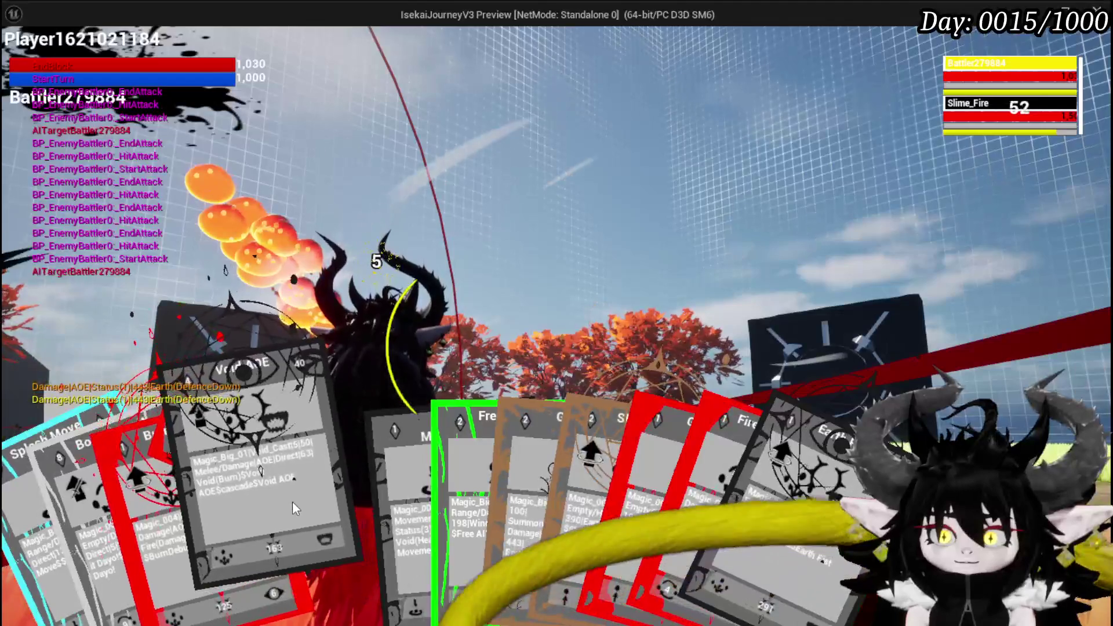
left_click(391, 506)
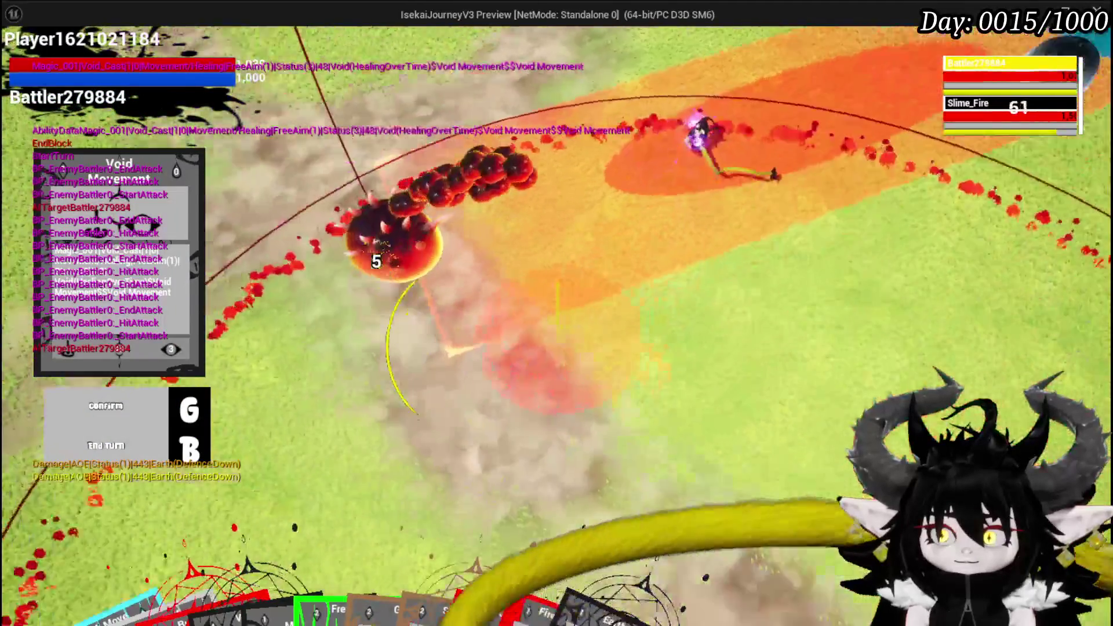
left_click(373, 258)
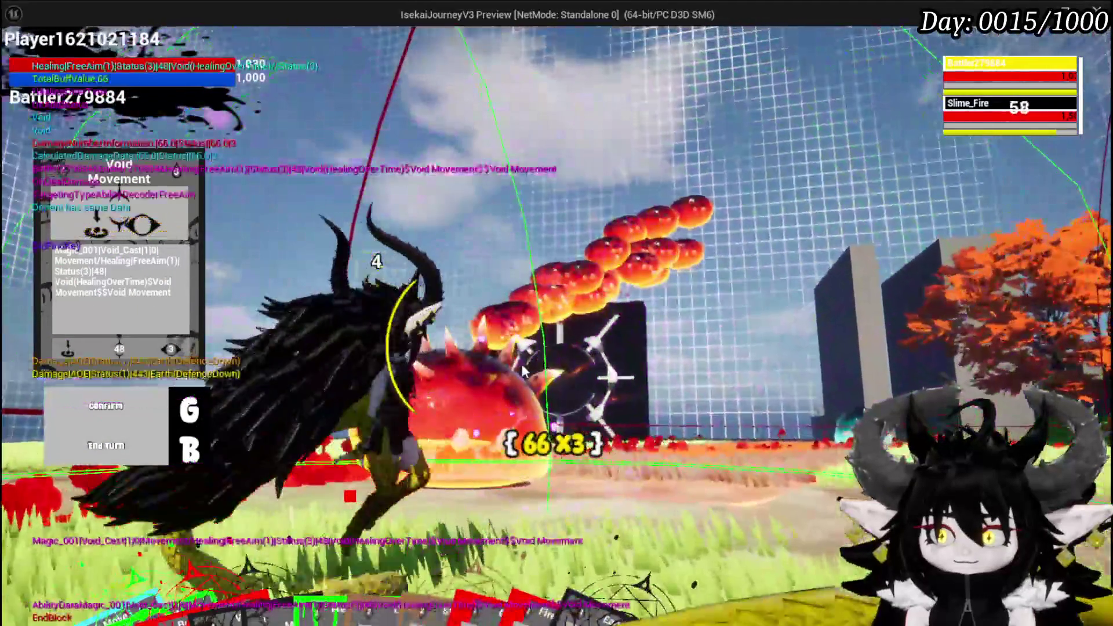
Cast Void AOE at the fire slime, then save the level
mouse_move(209, 540)
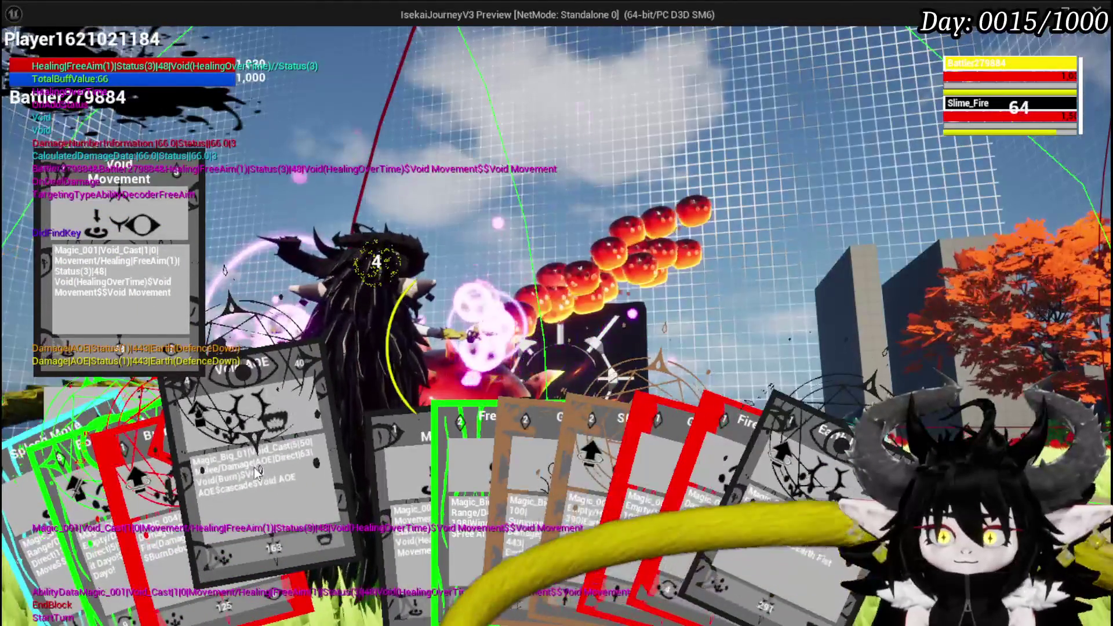
left_click(256, 472)
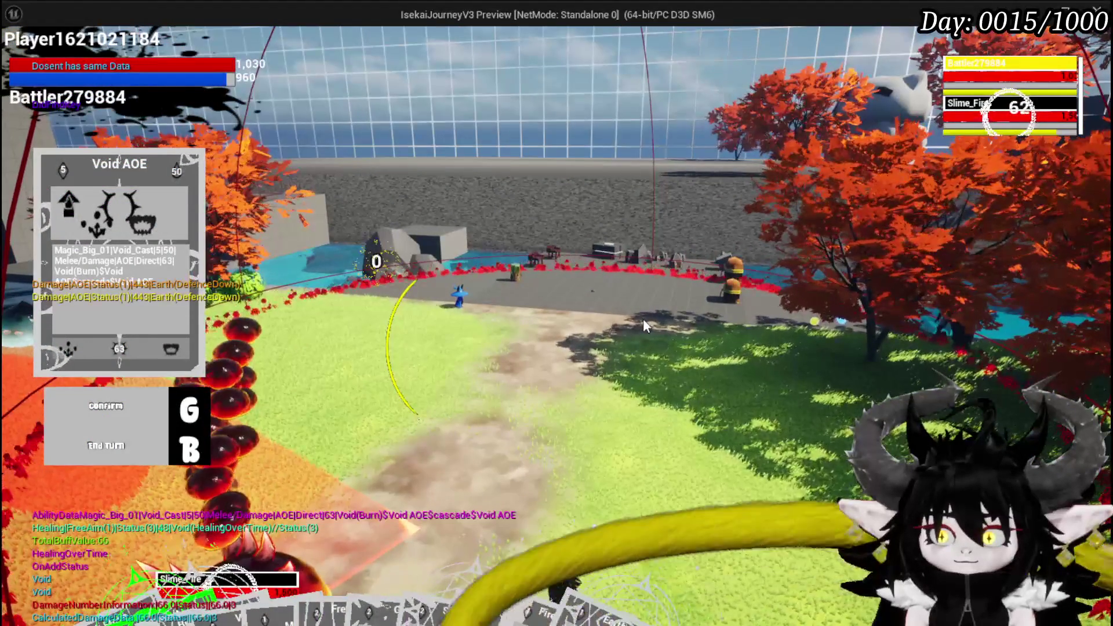
key("g")
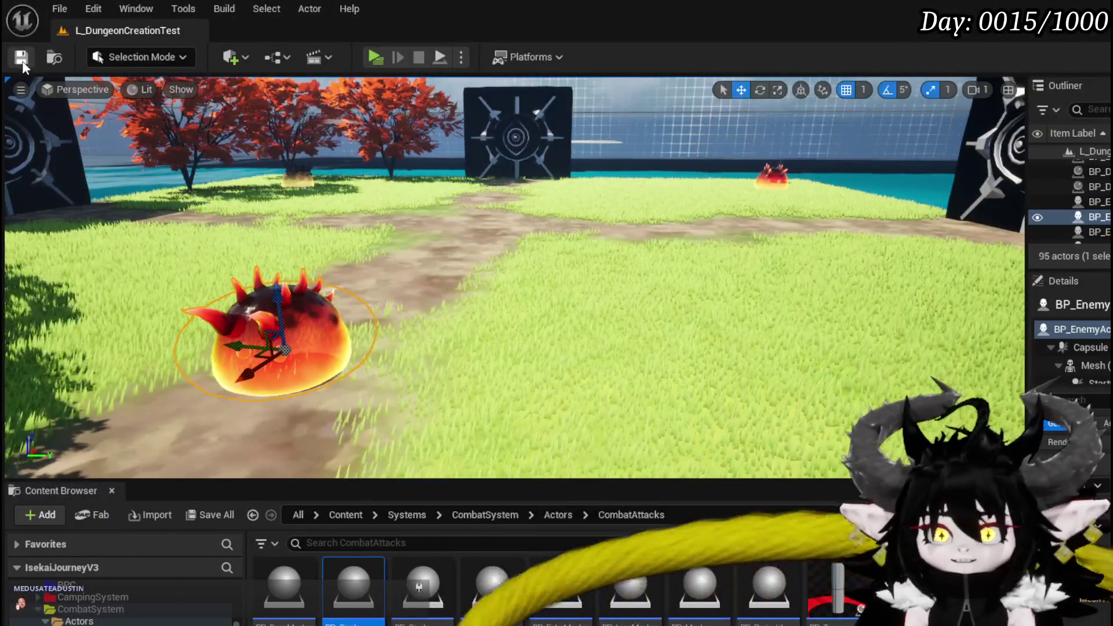
left_click(22, 62)
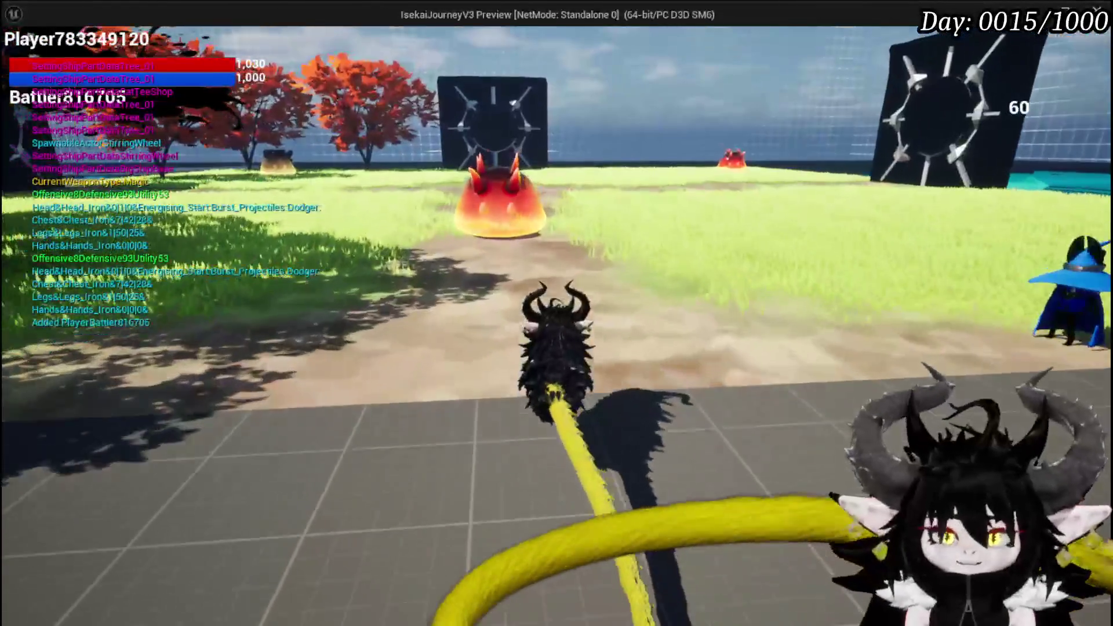
Cast a water spell at the slime, stop the preview, and launch the game again
key("e")
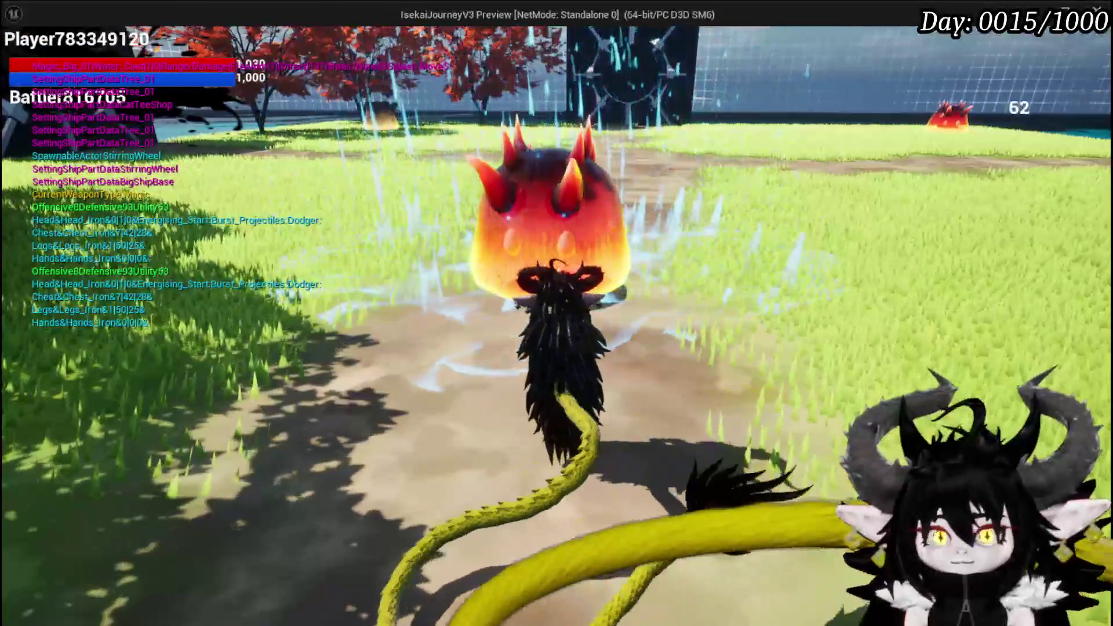
key("Escape")
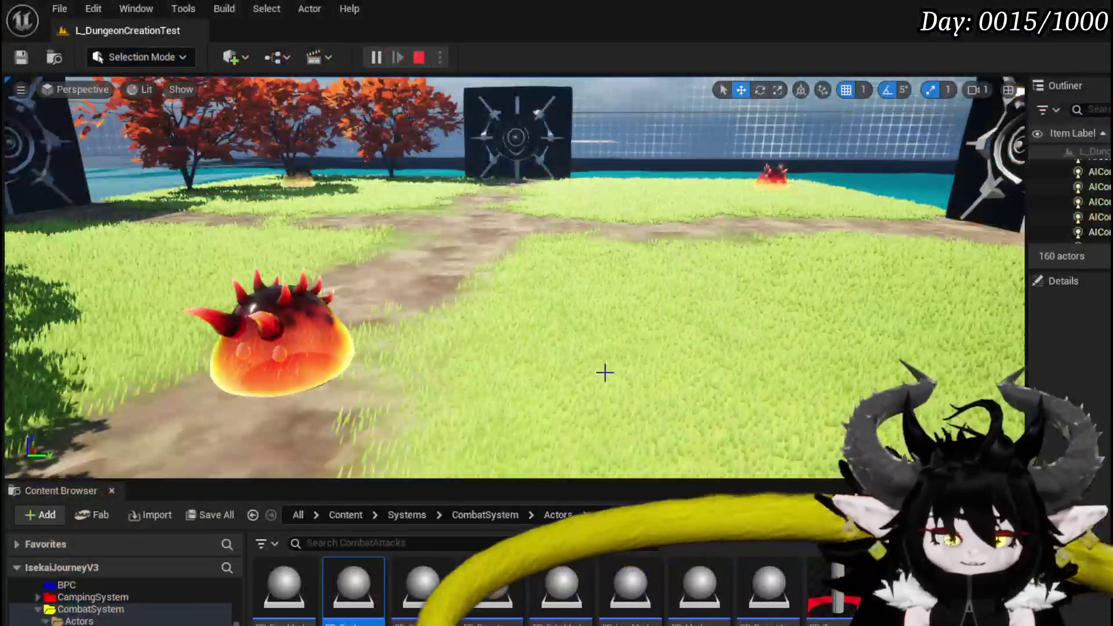
left_click(373, 57)
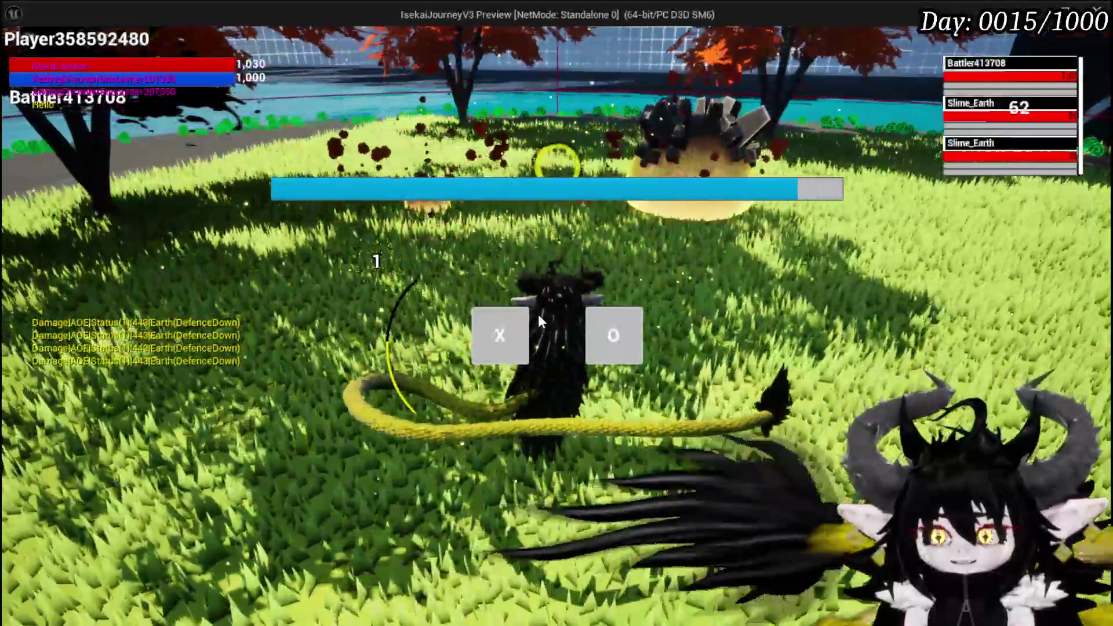
Land the area attack on the earth slime, cast ShieldBuff to end the turn, then fan out the hand
left_click(499, 335)
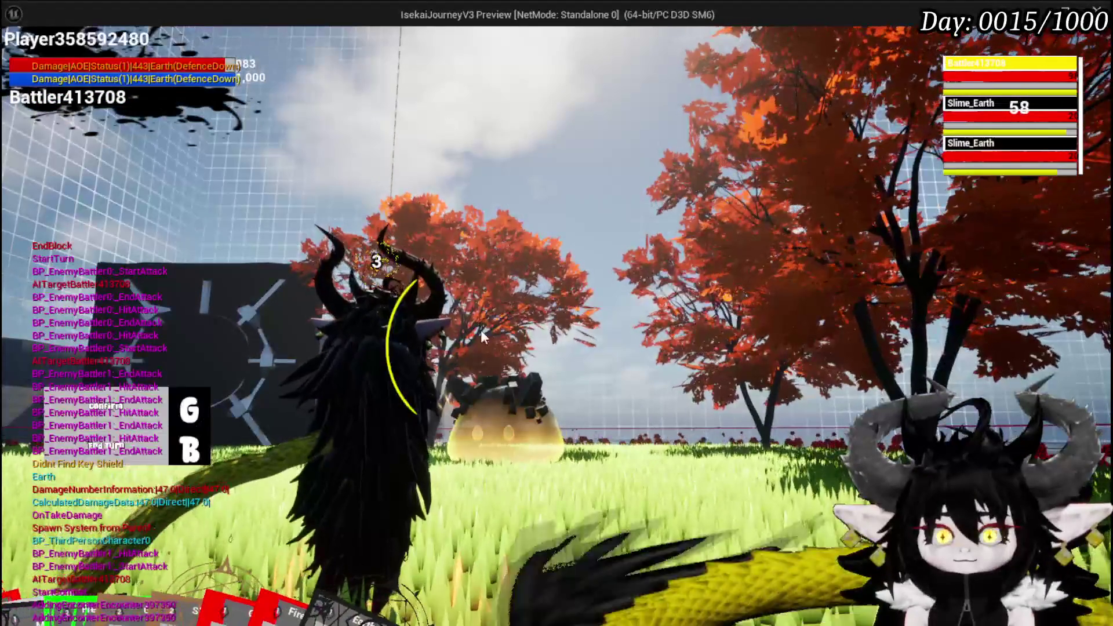
key("g")
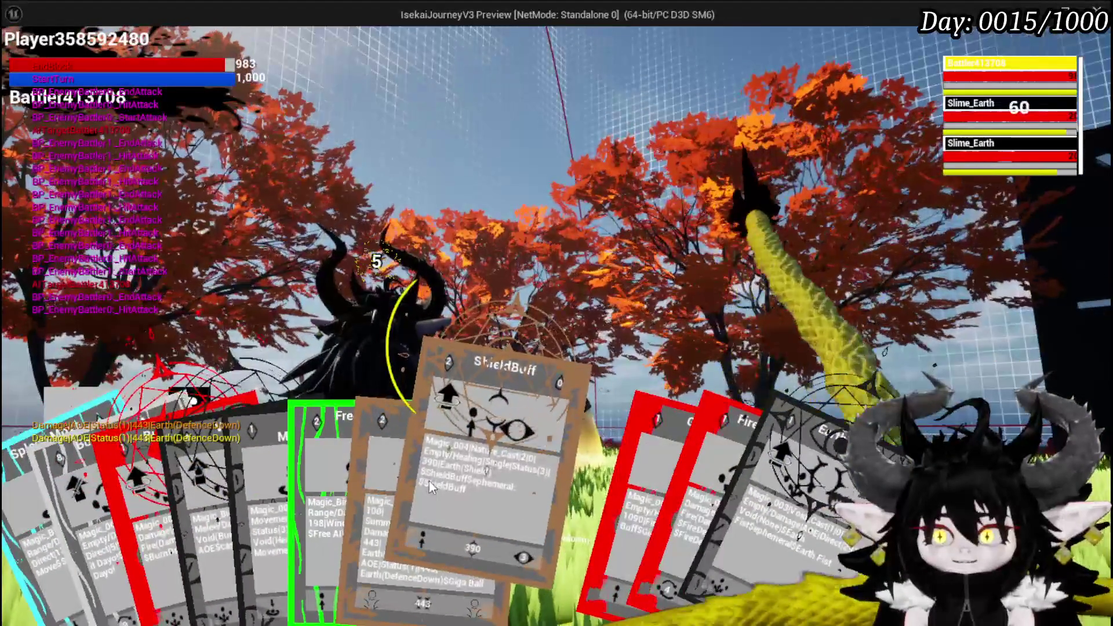
left_click(428, 481)
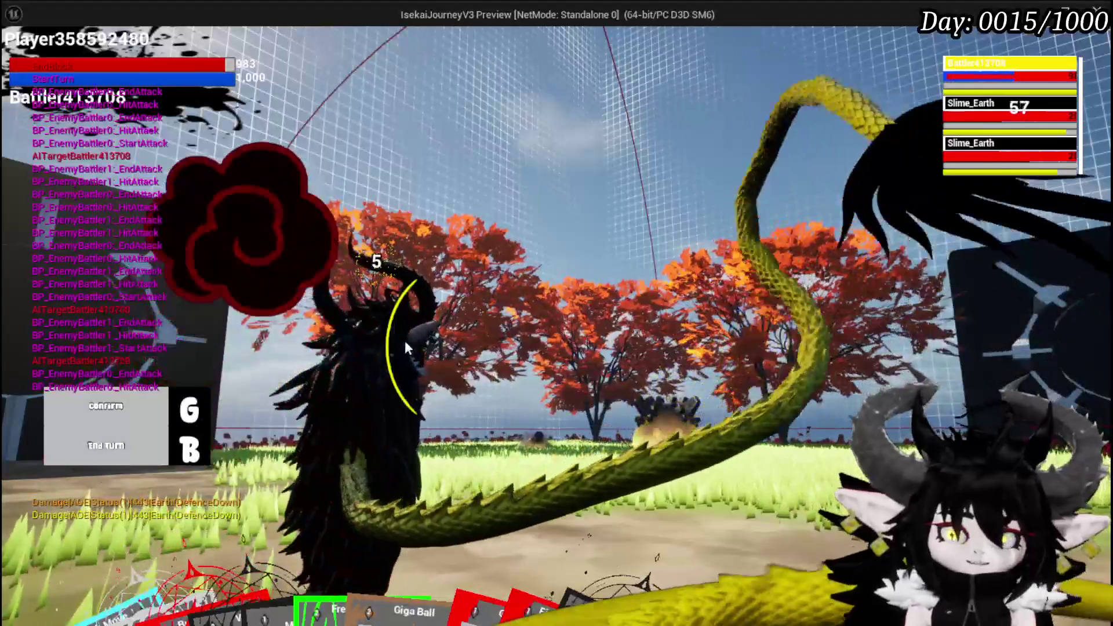
key("g")
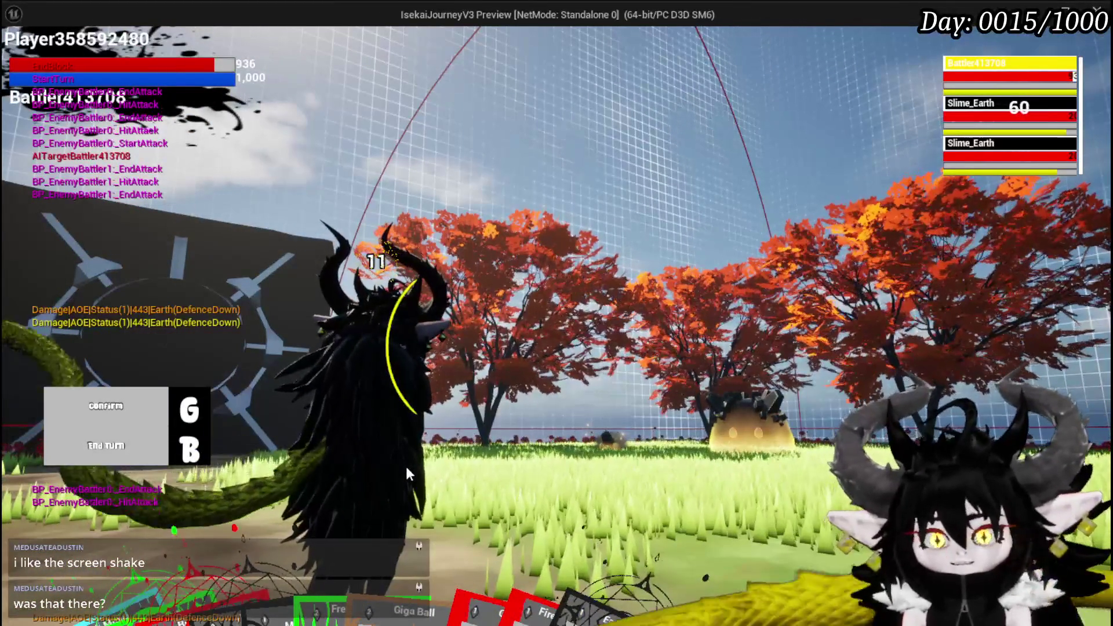
mouse_move(262, 572)
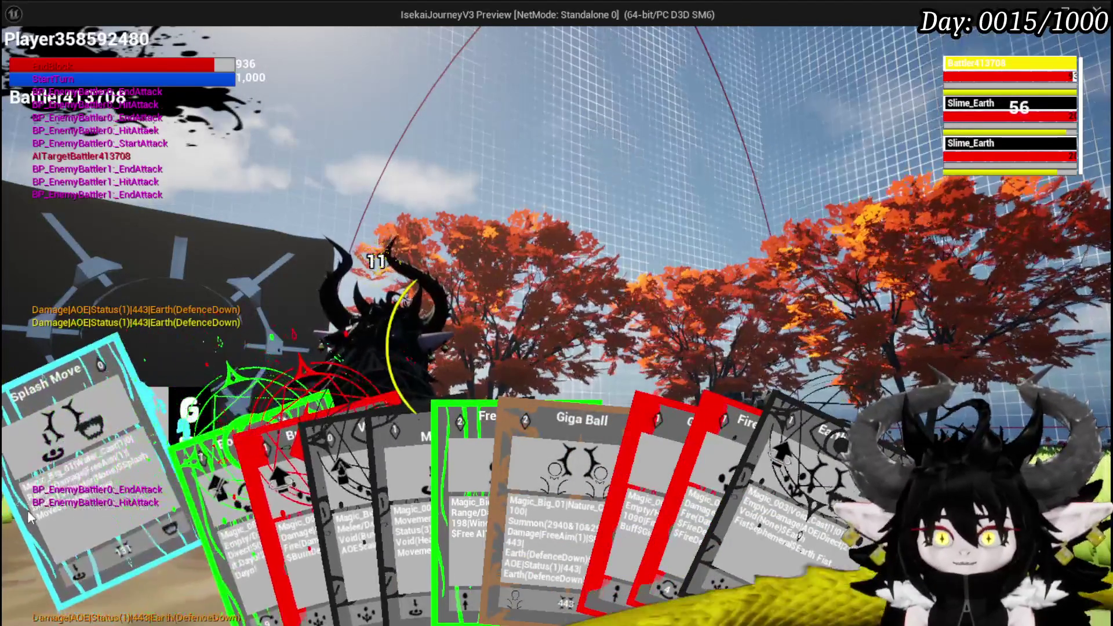
Cast Splash Move, then Burn Debuff, on the Slime_Earth enemies
left_click(45, 514)
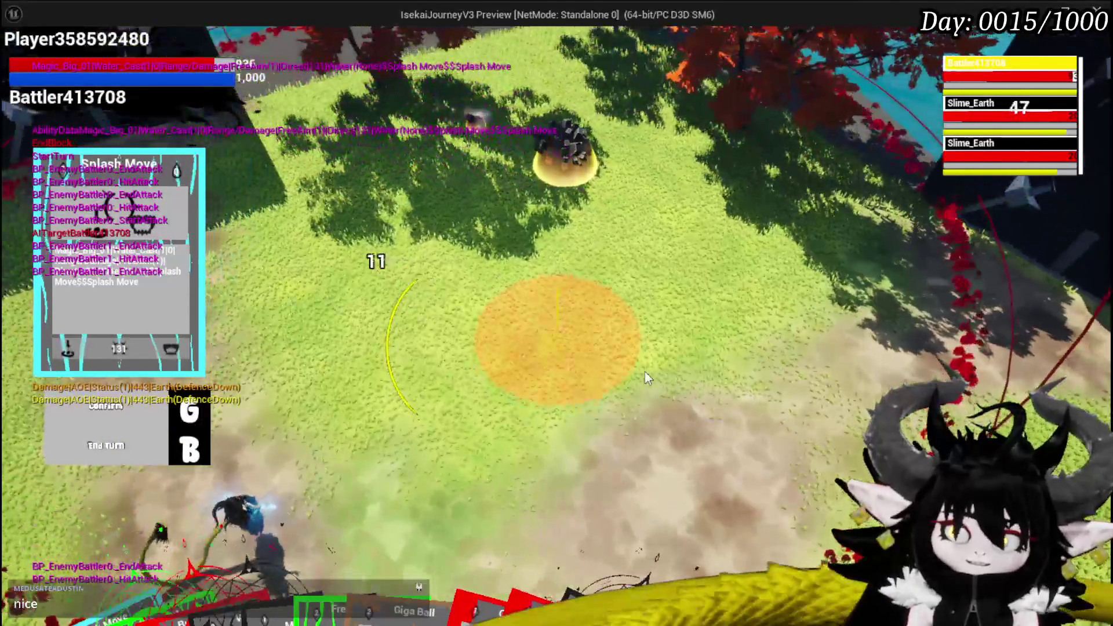
key("g")
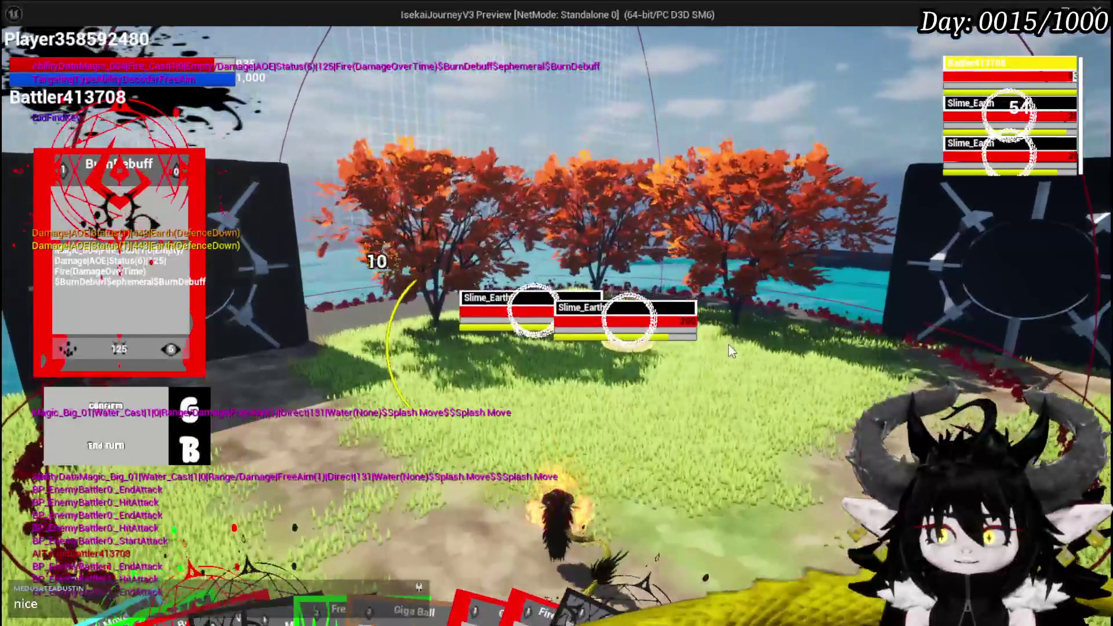
key("g")
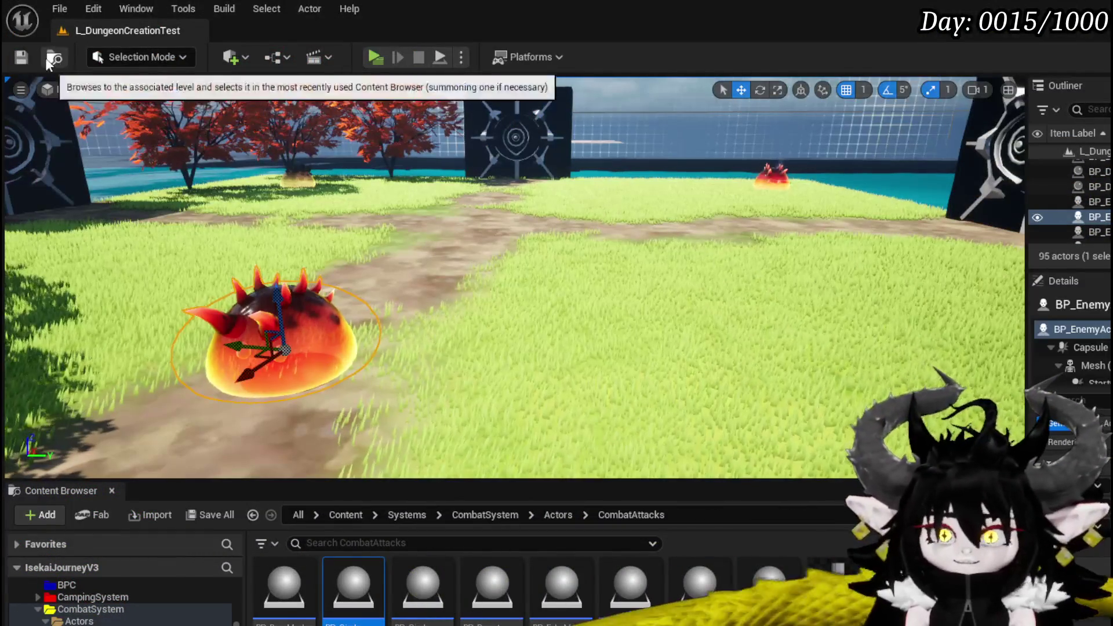
Save the level, then change Slime_Earth|Elite's second CombatLogic entry from $5|2 to $8|2 in DT_BattlerInfo
key("ctrl+s")
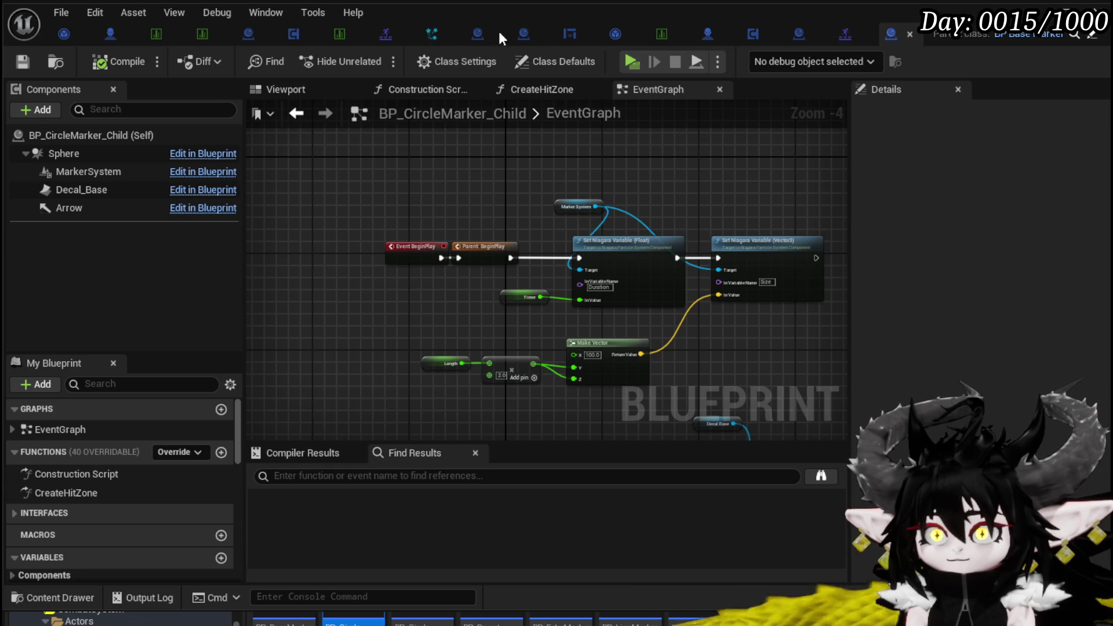
left_click(155, 36)
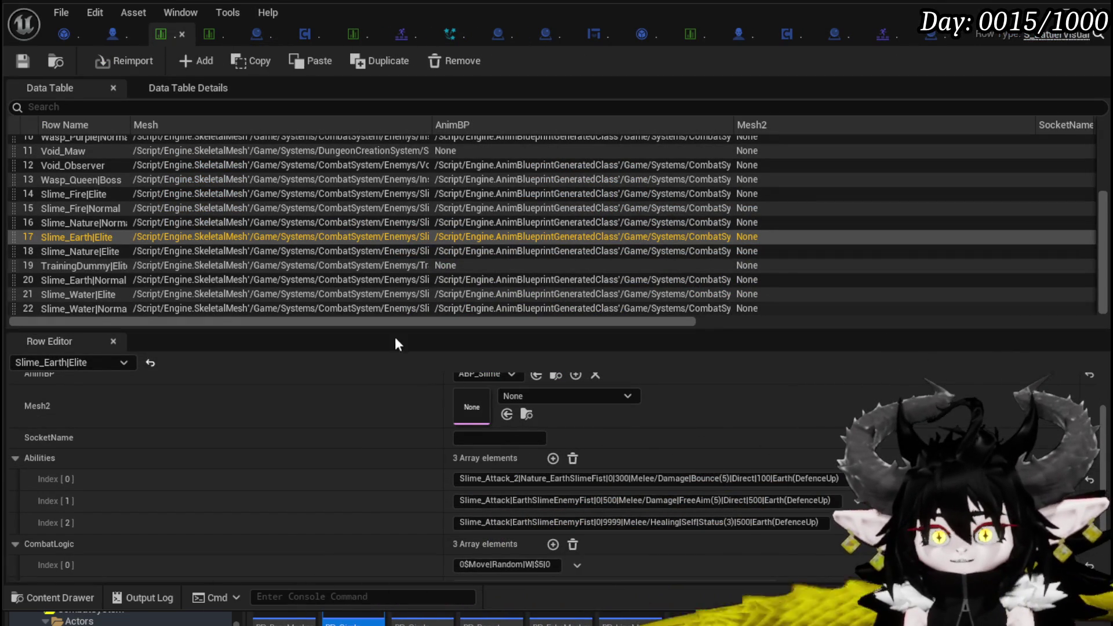
scroll(521, 440, "down", 2)
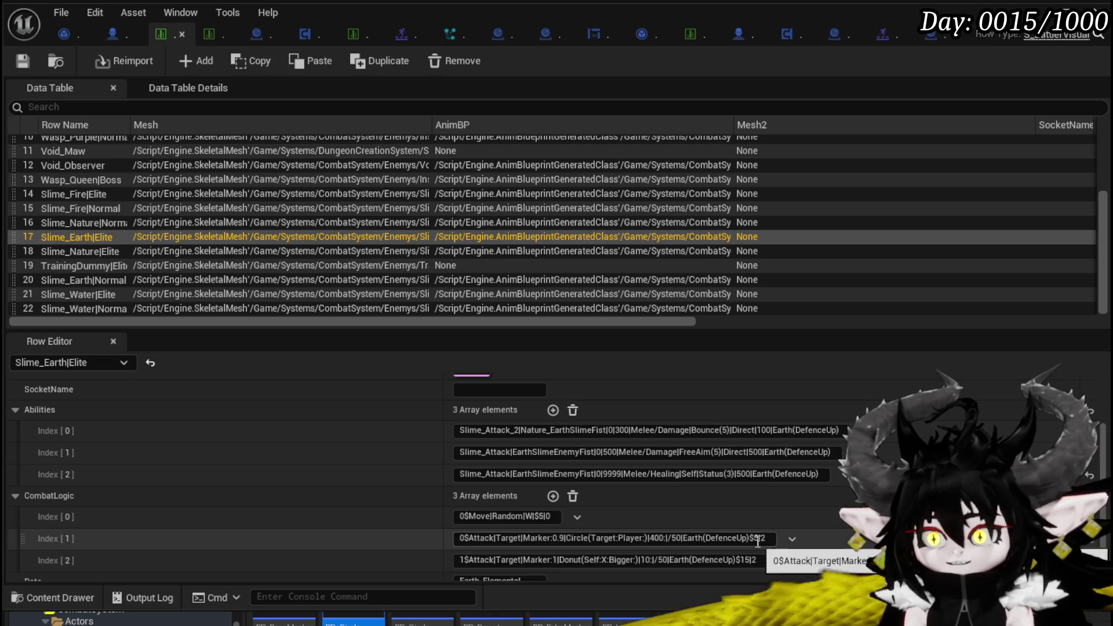
left_click(755, 538)
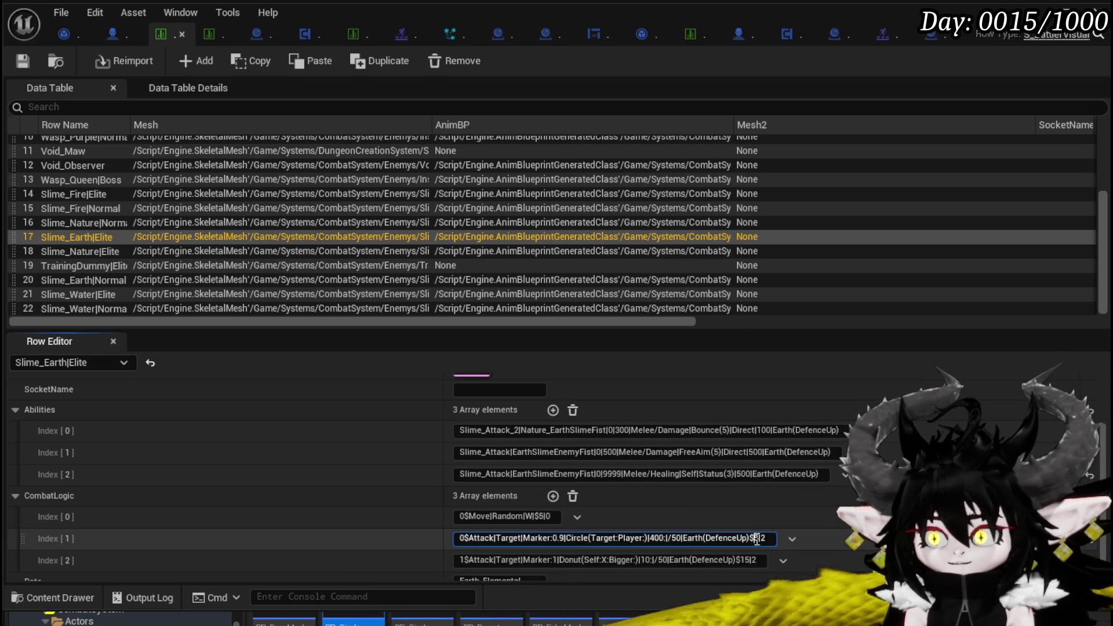
key("BackSpace")
type("8")
key("Return")
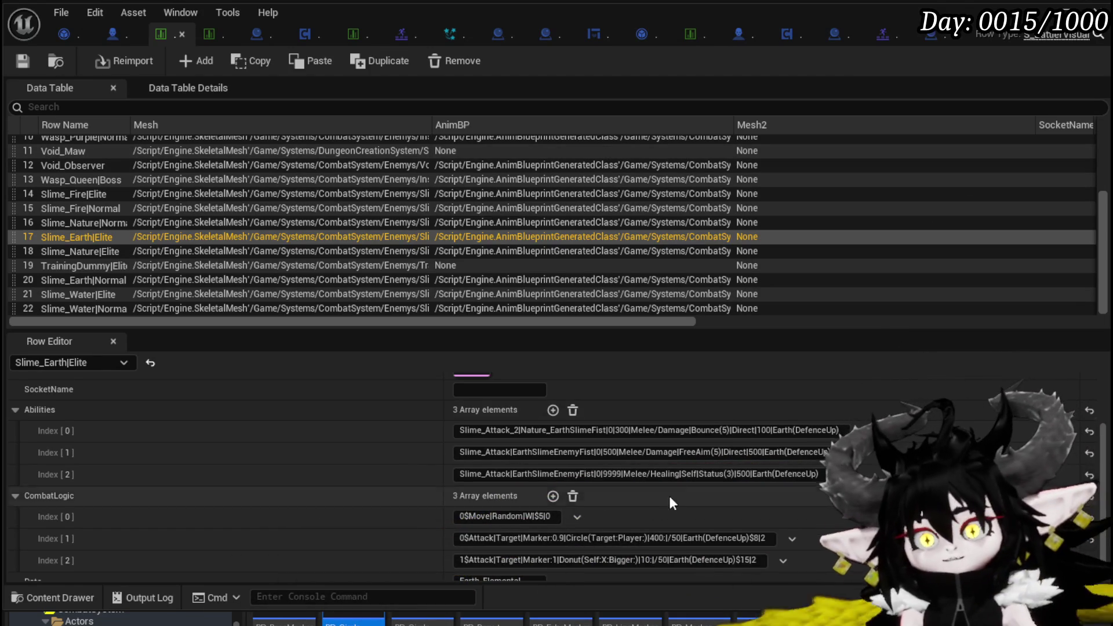
Widen the row value column and select the final 2 of the third CombatLogic entry
scroll(669, 499, "down", 1)
left_click_drag(441, 464, 114, 448)
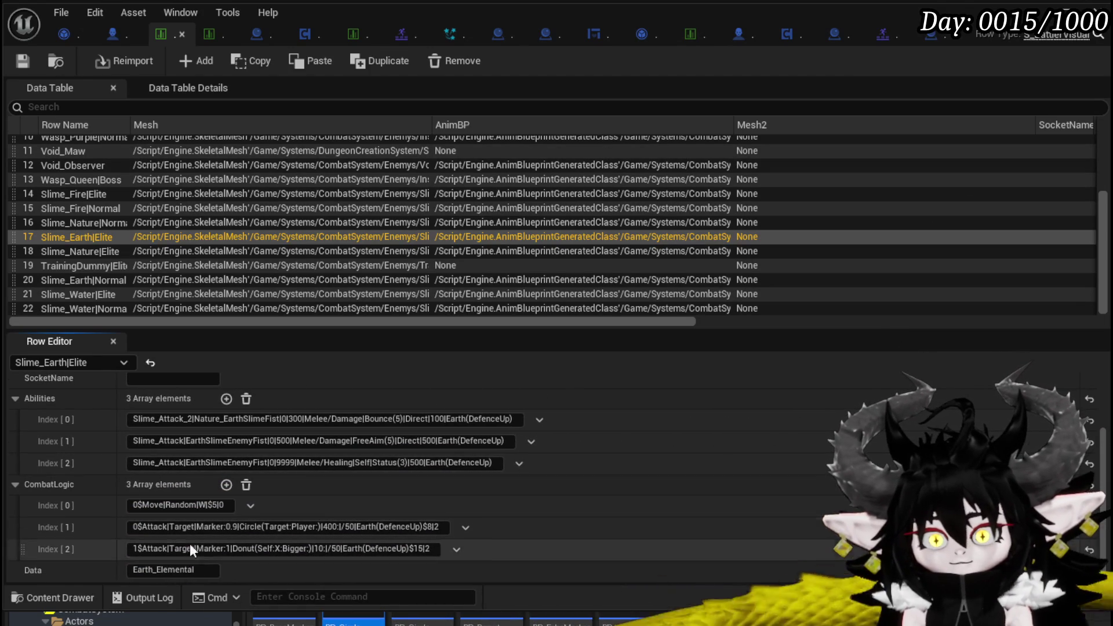
left_click_drag(425, 549, 430, 549)
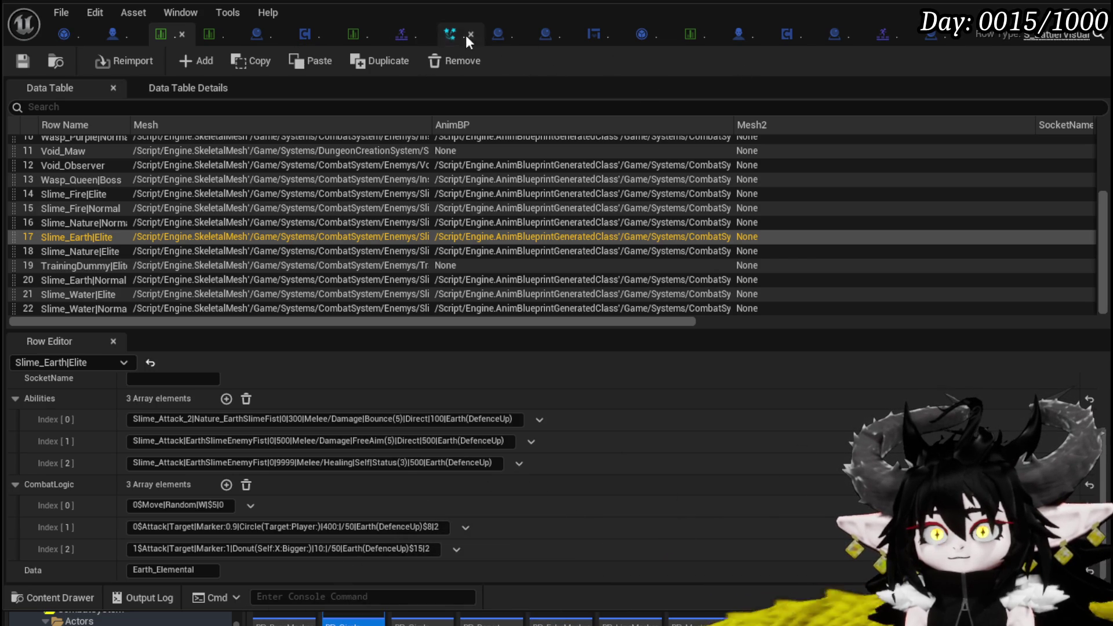
Open BP_BaseMarker's EventGraph and locate the Repeat Data parsing nodes near the SetValues event
left_click(540, 35)
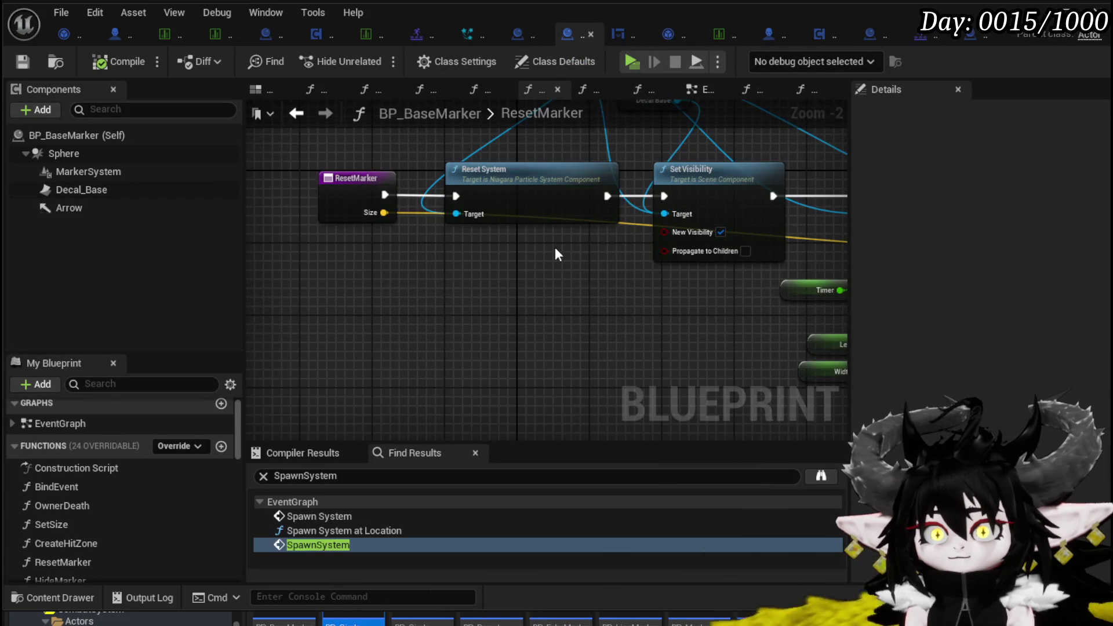
scroll(555, 246, "down", 7)
left_click(694, 89)
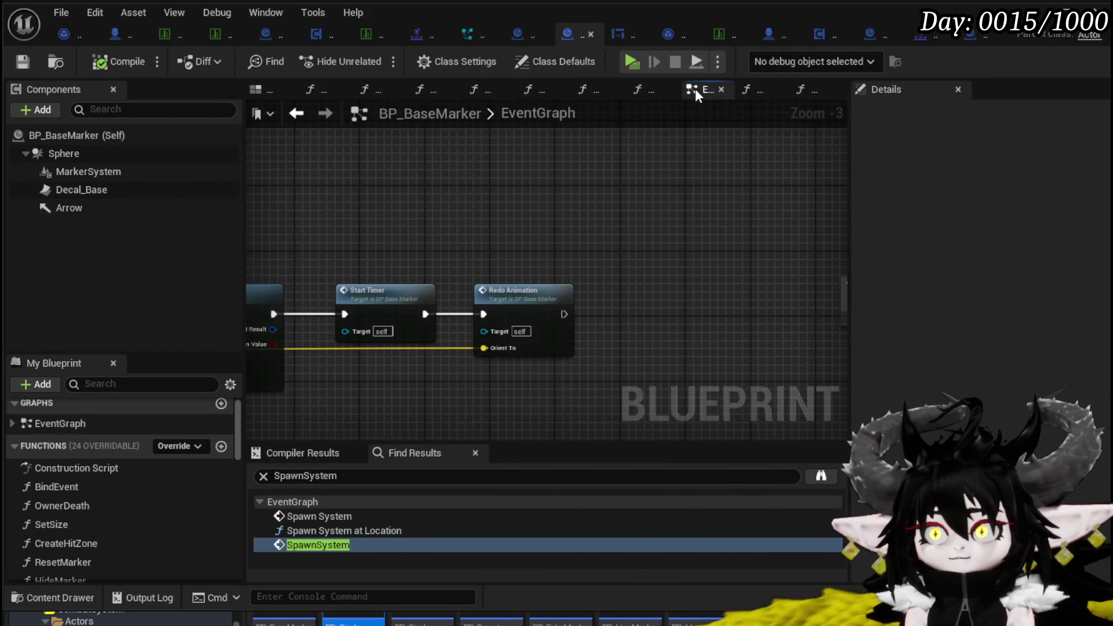
scroll(468, 208, "down", 4)
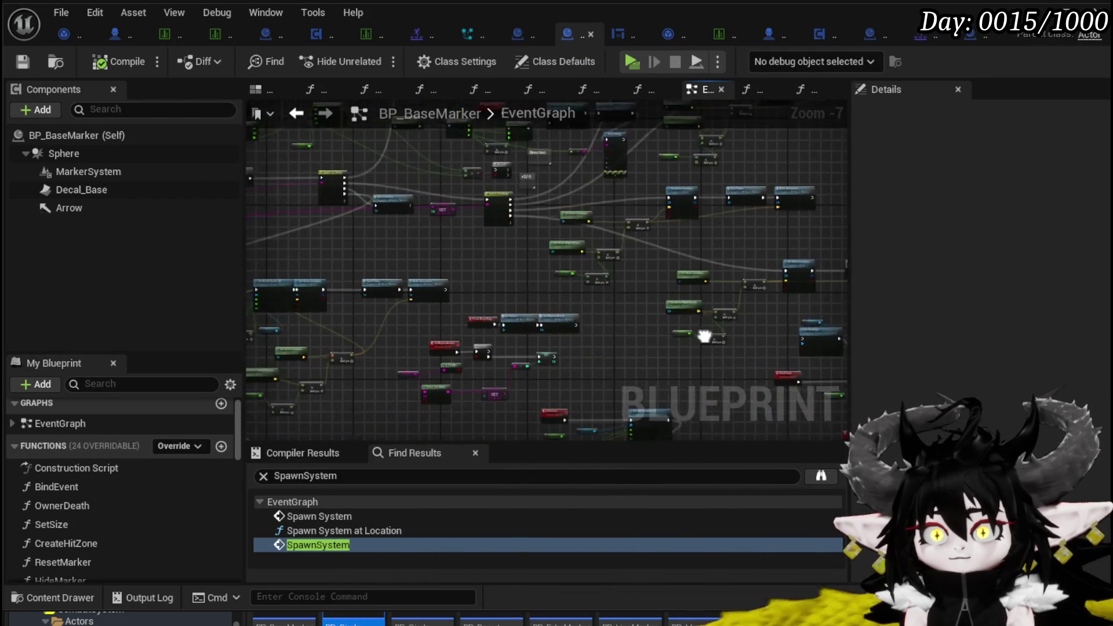
scroll(509, 211, "up", 9)
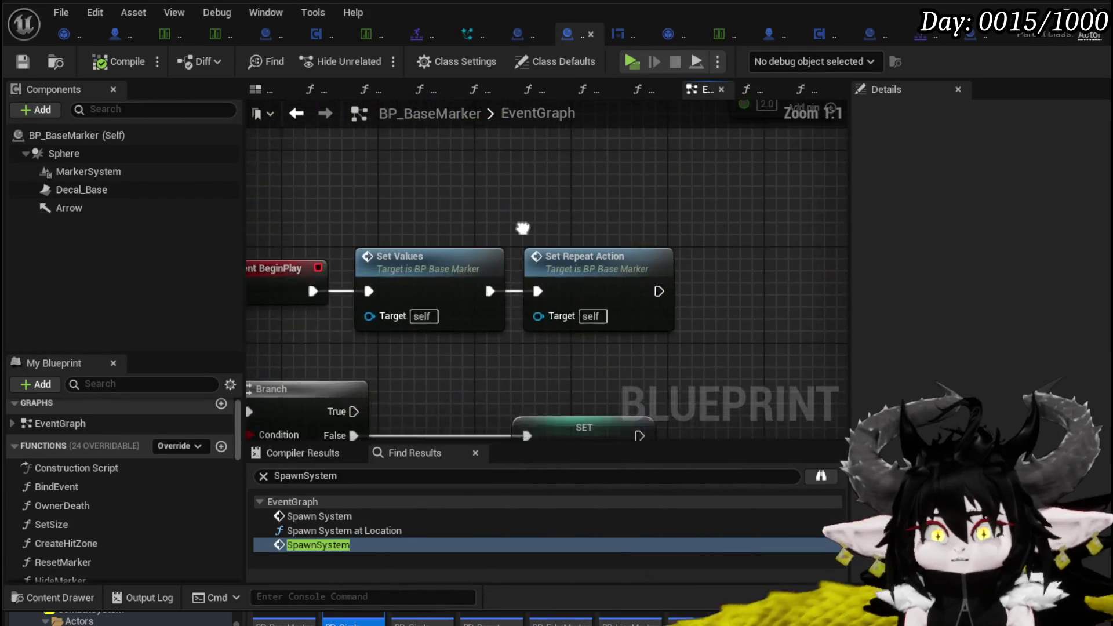
double_click(540, 204)
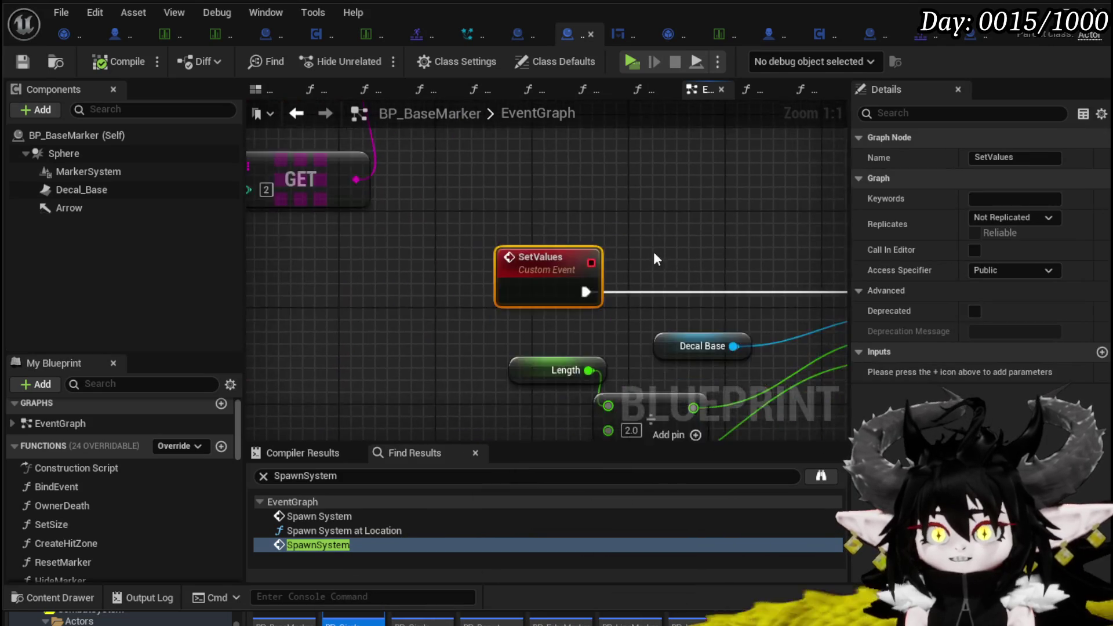
scroll(343, 202, "down", 2)
mouse_move(343, 202)
left_mouse_down()
mouse_move(620, 231)
mouse_move(791, 381)
mouse_move(635, 327)
mouse_move(842, 411)
left_mouse_up()
mouse_move(665, 184)
left_mouse_down()
mouse_move(665, 214)
mouse_move(769, 161)
left_mouse_up()
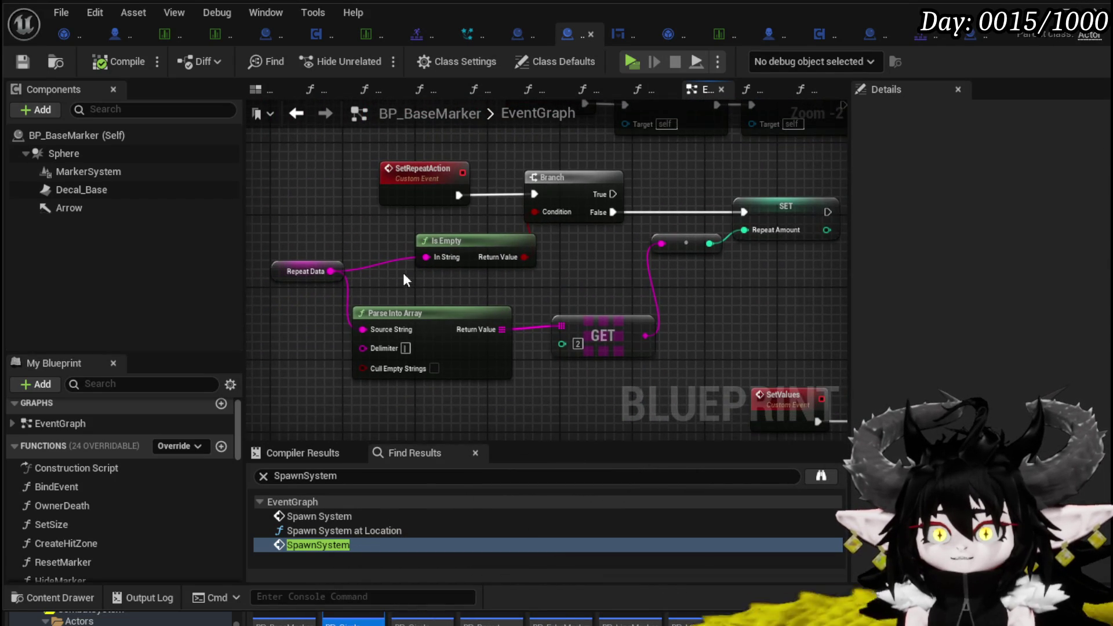
left_click_drag(399, 282, 473, 255)
mouse_move(342, 243)
left_mouse_down()
mouse_move(348, 225)
mouse_move(219, 193)
left_mouse_up()
Add a GET node reading the parsed Repeat Data array's fourth entry, convert it, then compile and save
left_click_drag(447, 262, 502, 326)
type("get")
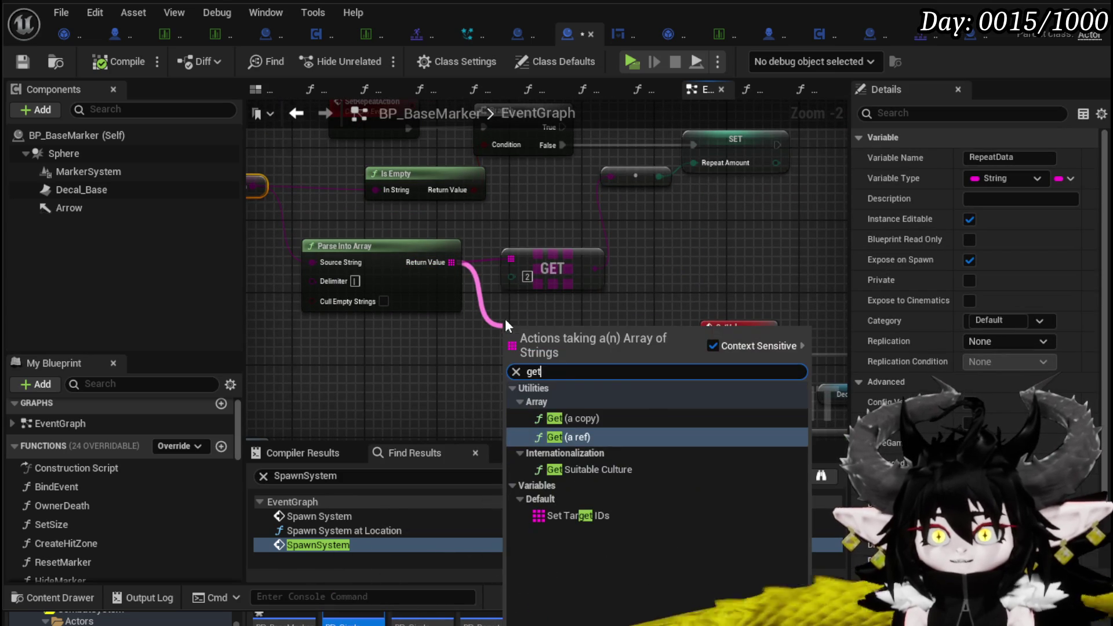
left_click(569, 434)
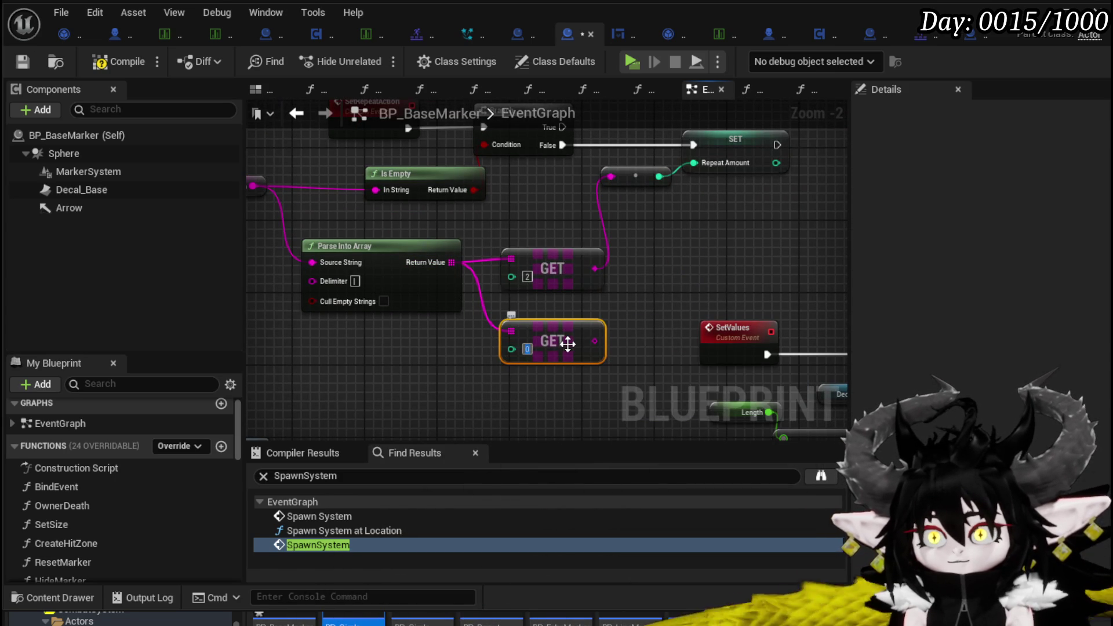
left_click_drag(592, 349, 438, 390)
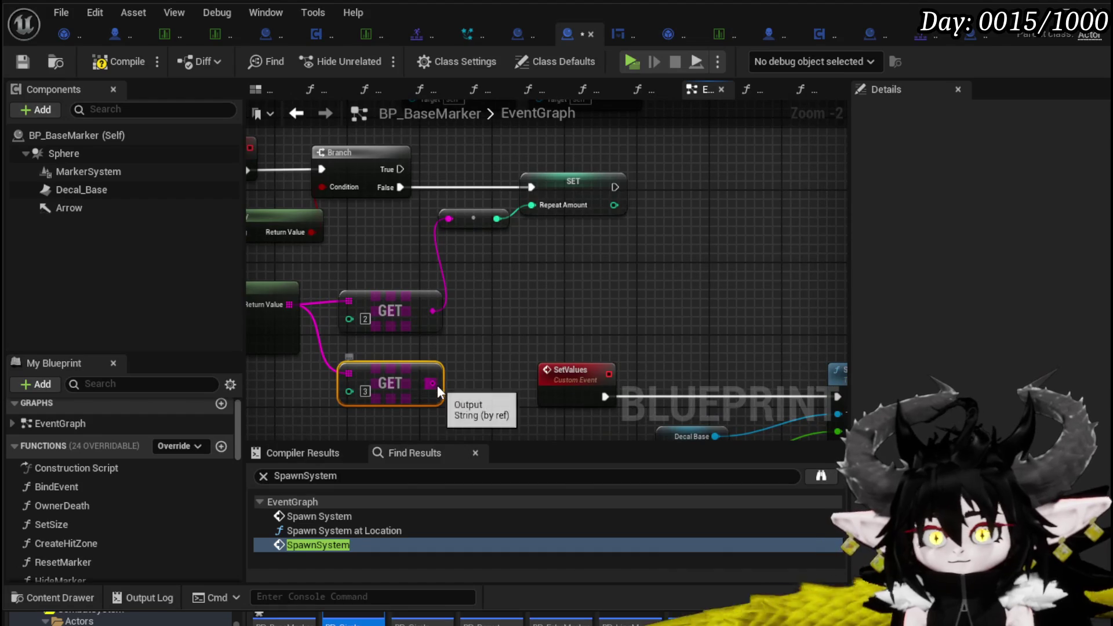
left_click_drag(671, 240, 671, 240)
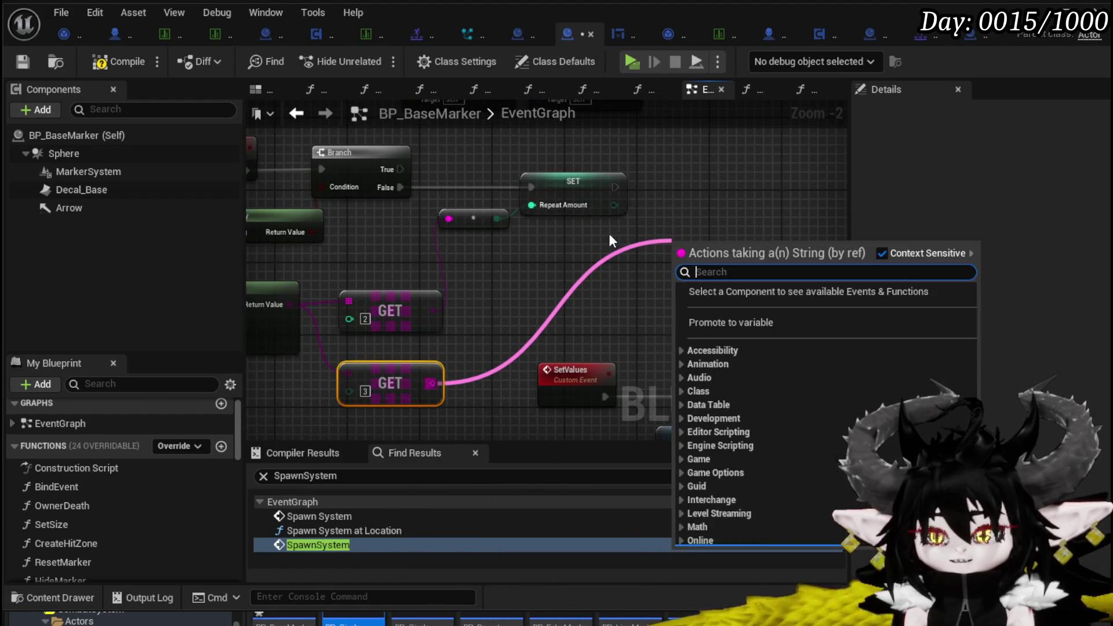
left_click(631, 234)
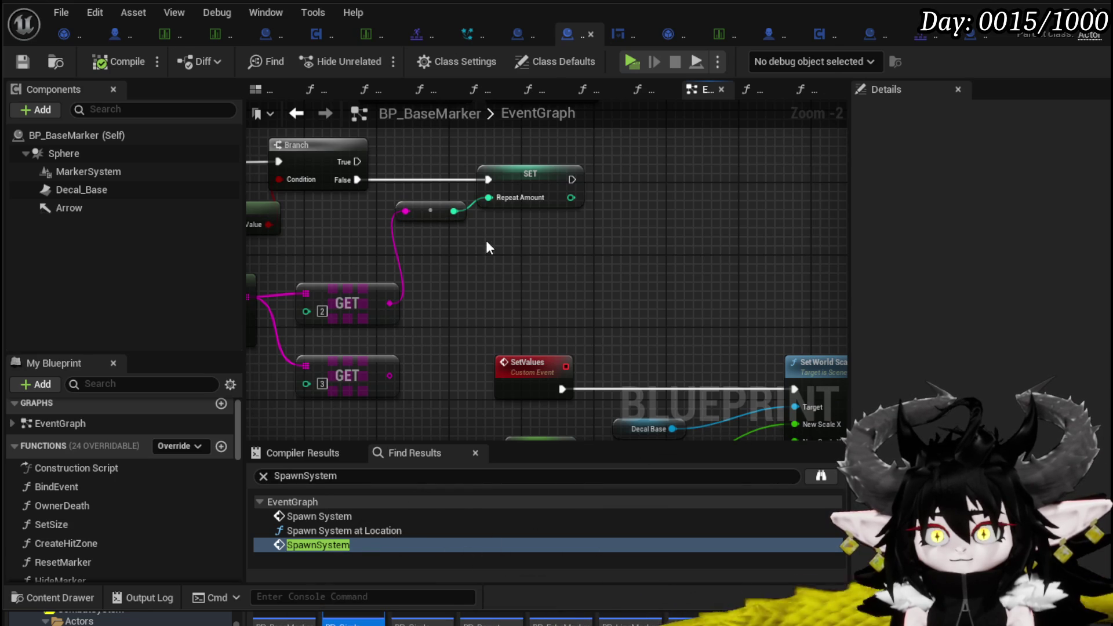
key("ctrl+v")
mouse_move(389, 376)
left_mouse_down()
mouse_move(419, 314)
mouse_move(496, 248)
left_mouse_up()
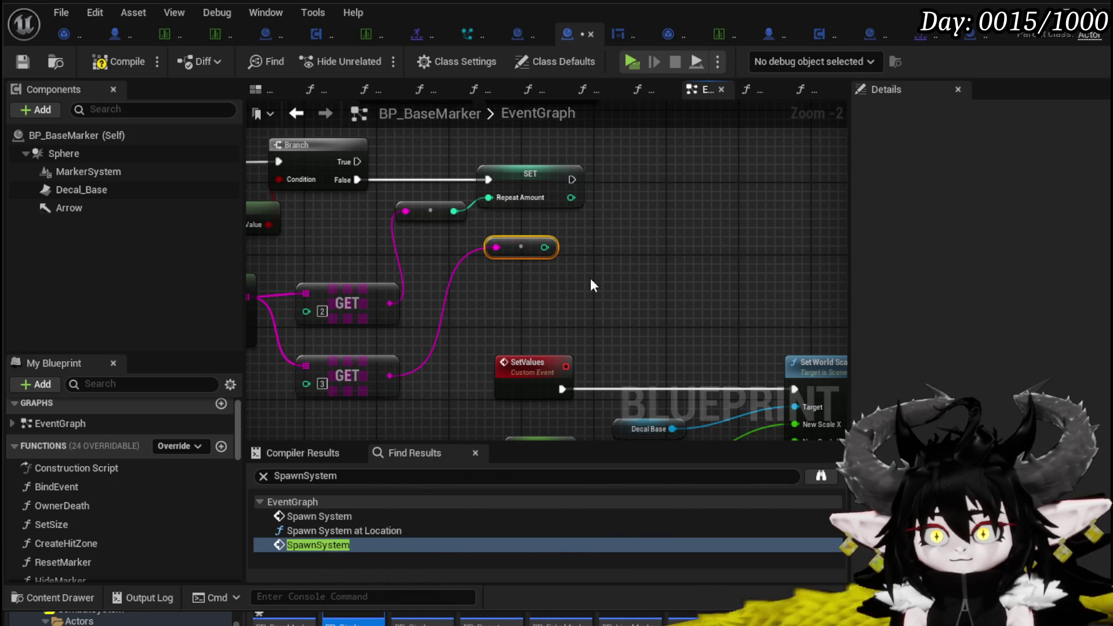
left_click(101, 62)
left_click(23, 62)
Check the converted value > 1 with a Branch after SET Repeat Amount, then compile
mouse_move(545, 247)
left_mouse_down()
mouse_move(637, 259)
mouse_move(637, 238)
left_mouse_up()
type("greater")
left_click(722, 316)
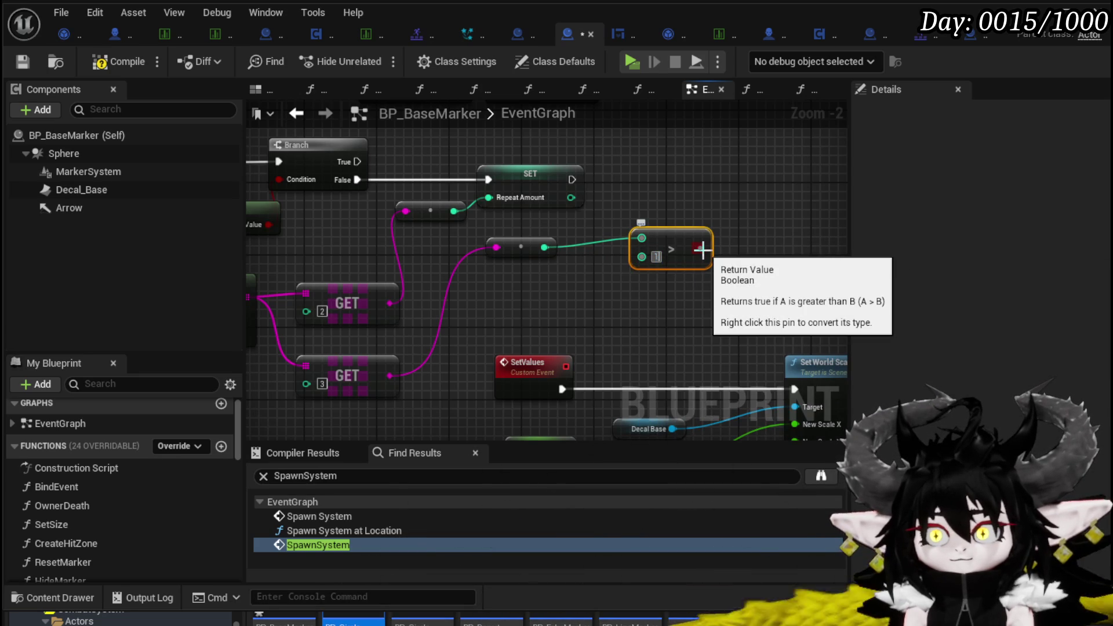
mouse_move(701, 250)
left_mouse_down()
mouse_move(696, 221)
mouse_move(649, 168)
left_mouse_up()
mouse_move(572, 179)
left_mouse_down()
mouse_move(671, 192)
mouse_move(658, 189)
left_mouse_up()
left_click(659, 185)
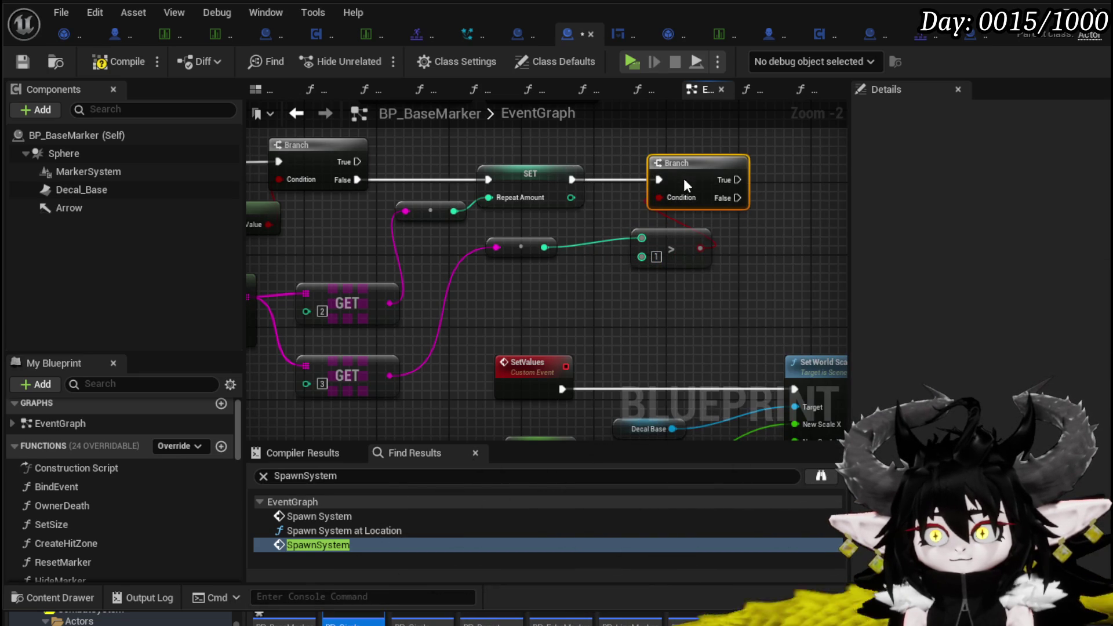
left_click_drag(676, 246, 611, 253)
mouse_move(730, 280)
left_mouse_down()
mouse_move(621, 291)
mouse_move(706, 282)
left_mouse_up()
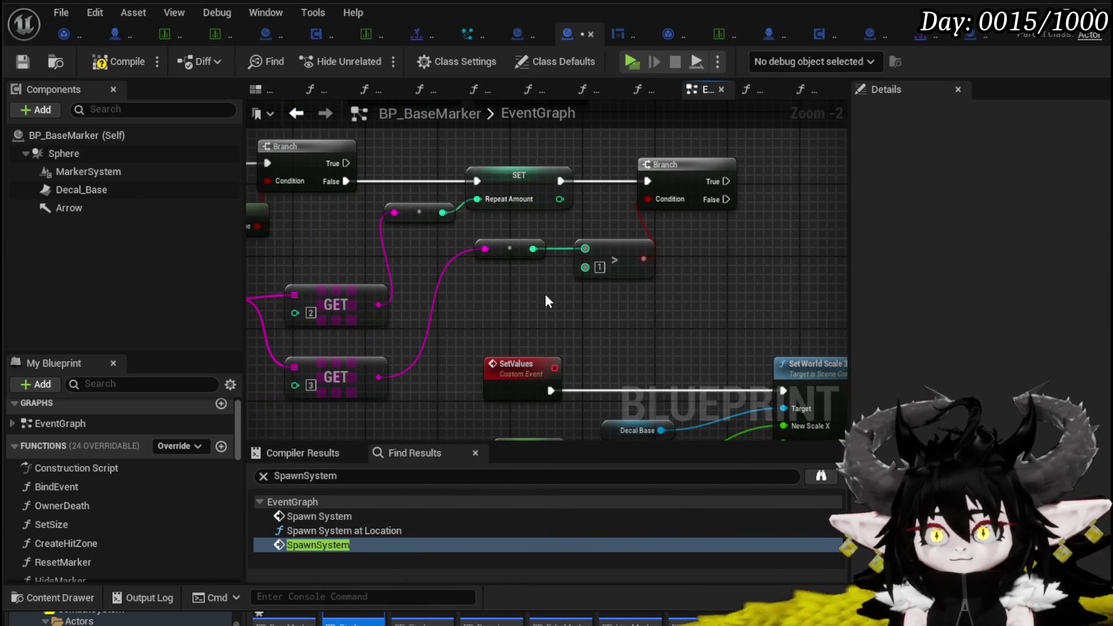
left_click_drag(626, 244, 643, 248)
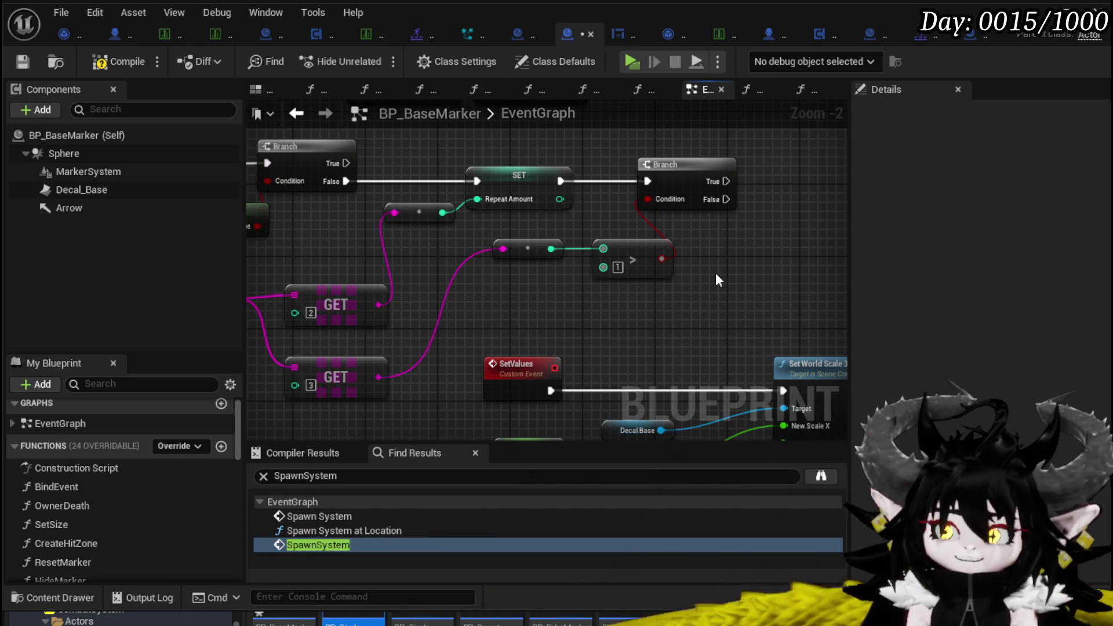
left_click(118, 61)
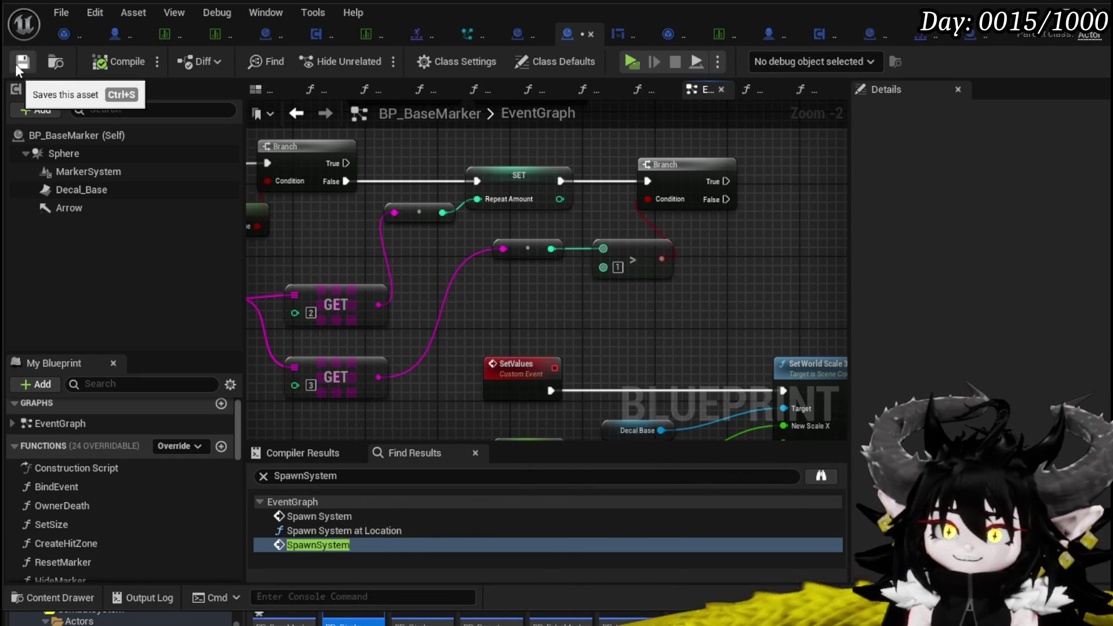
left_click_drag(745, 247, 569, 265)
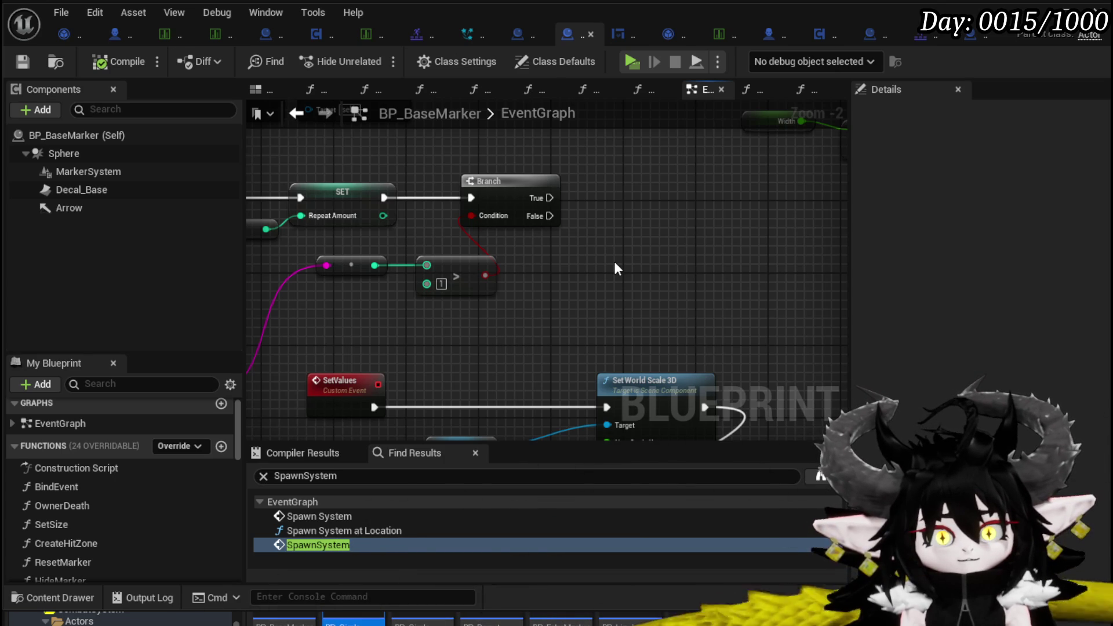
mouse_move(615, 262)
left_mouse_down()
mouse_move(677, 267)
mouse_move(632, 311)
mouse_move(800, 236)
mouse_move(498, 324)
mouse_move(553, 290)
mouse_move(471, 354)
mouse_move(504, 330)
mouse_move(722, 330)
mouse_move(723, 320)
mouse_move(488, 334)
mouse_move(653, 307)
mouse_move(452, 356)
left_mouse_up()
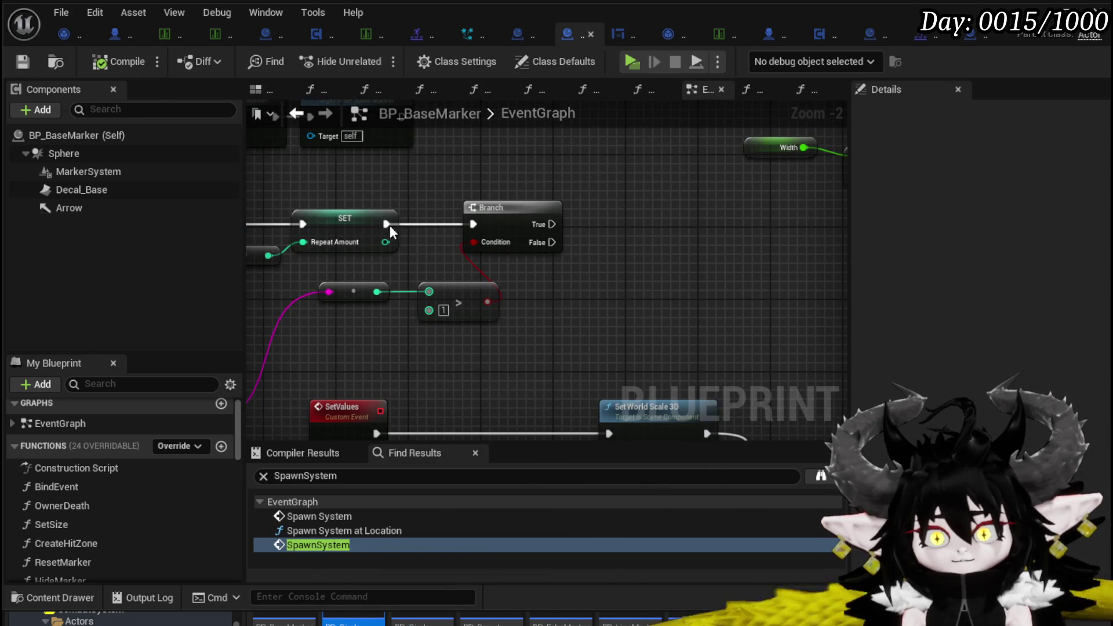
mouse_move(238, 445)
left_mouse_down()
mouse_move(238, 513)
mouse_move(239, 484)
left_mouse_up()
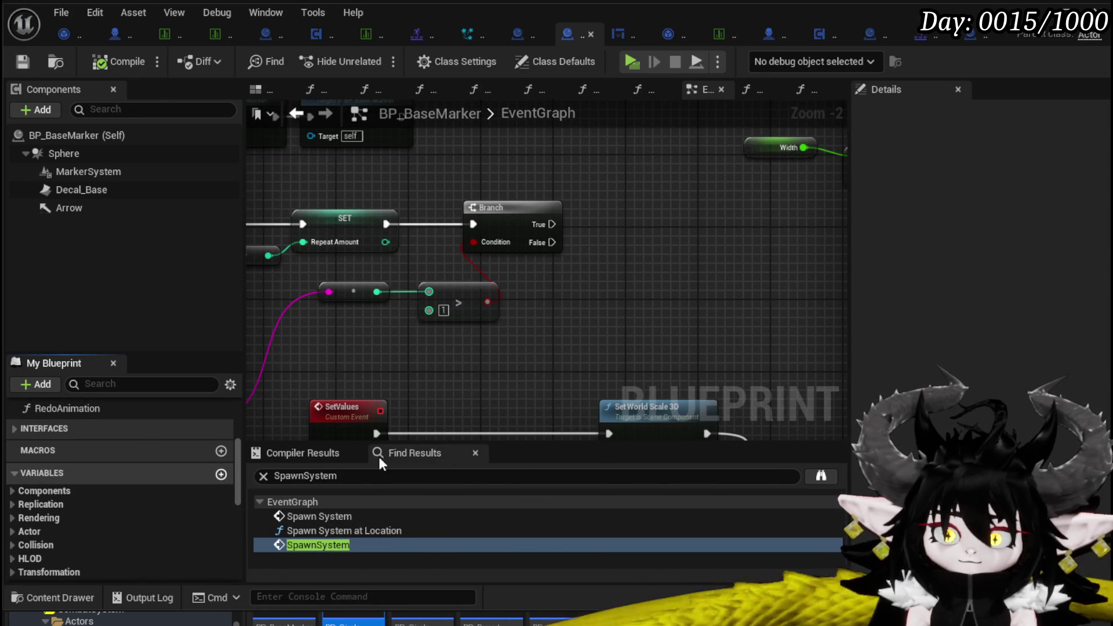
Create a new Boolean variable named RepeatAnim and compile the blueprint
left_click(221, 474)
type("Re")
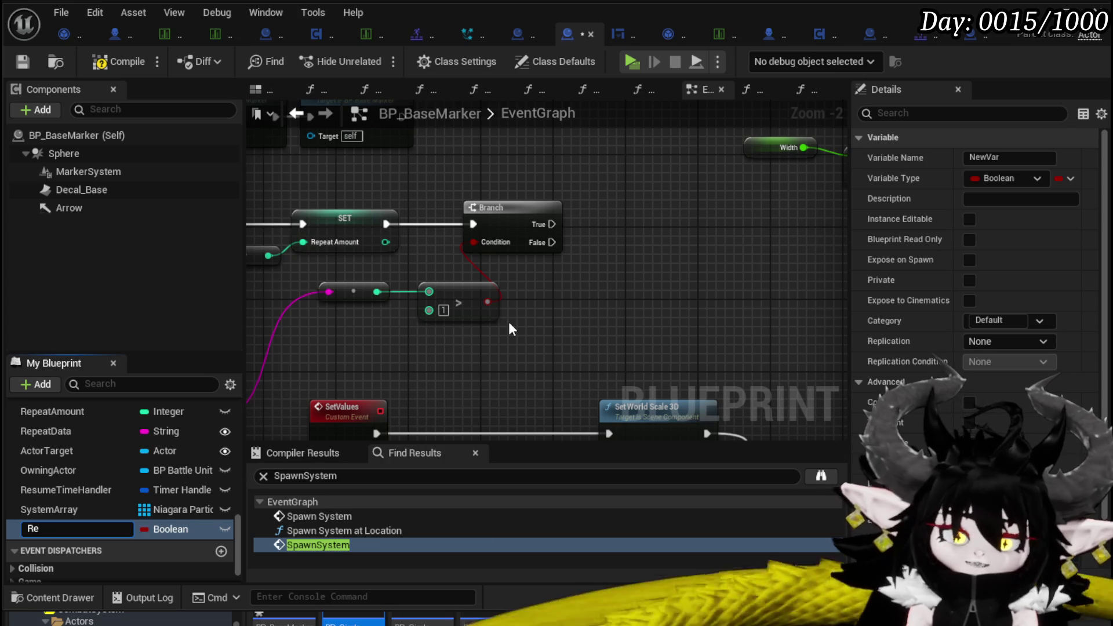
type("peatAnim")
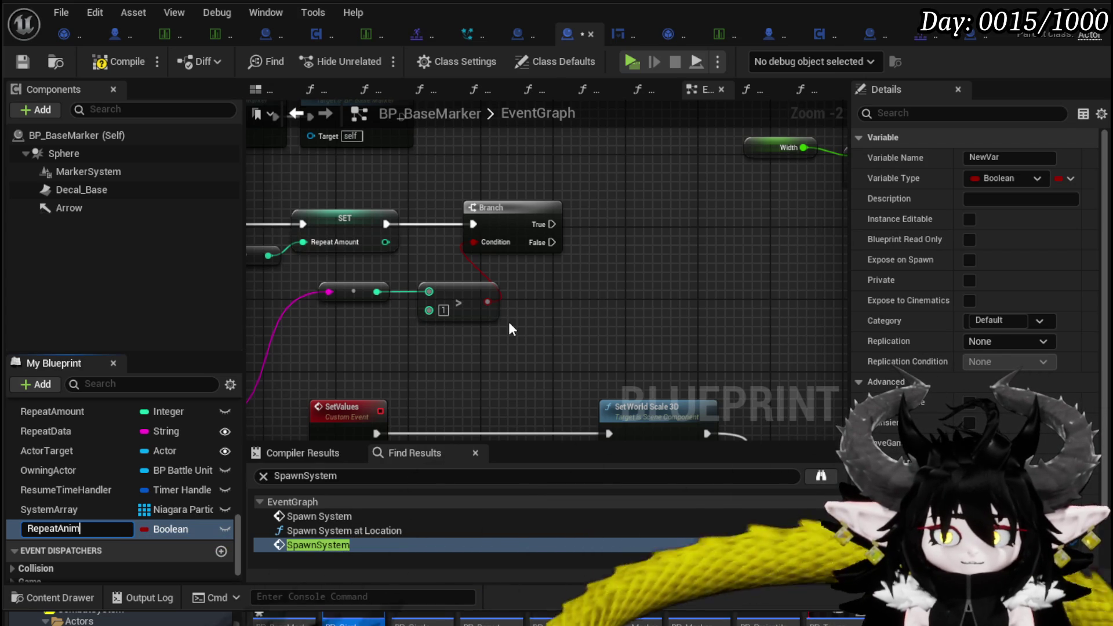
key("Return")
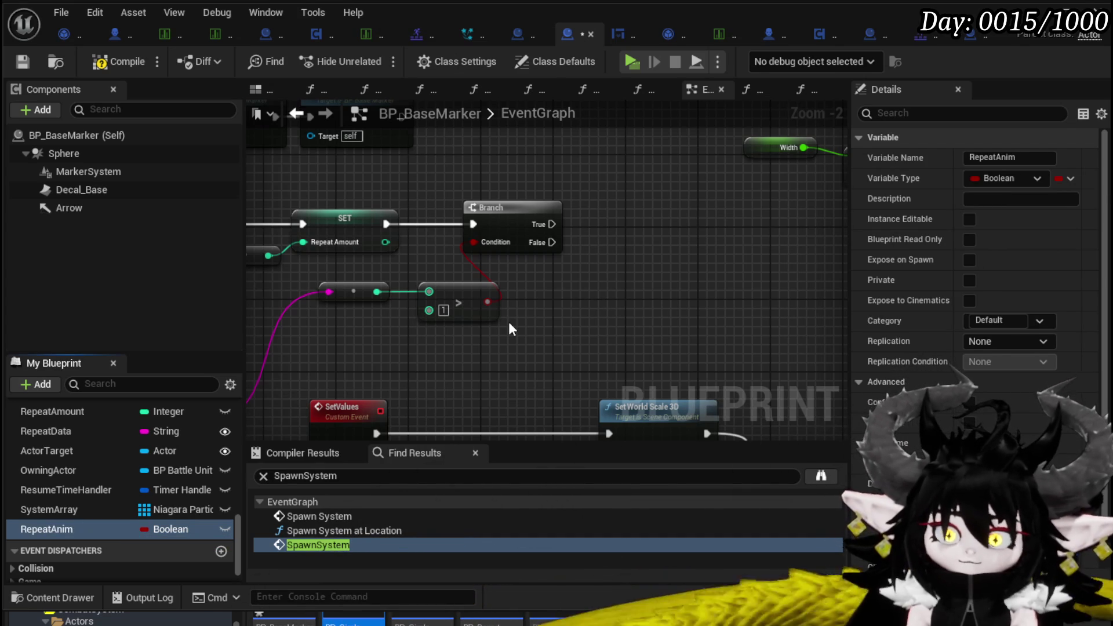
scroll(971, 388, "down", 3)
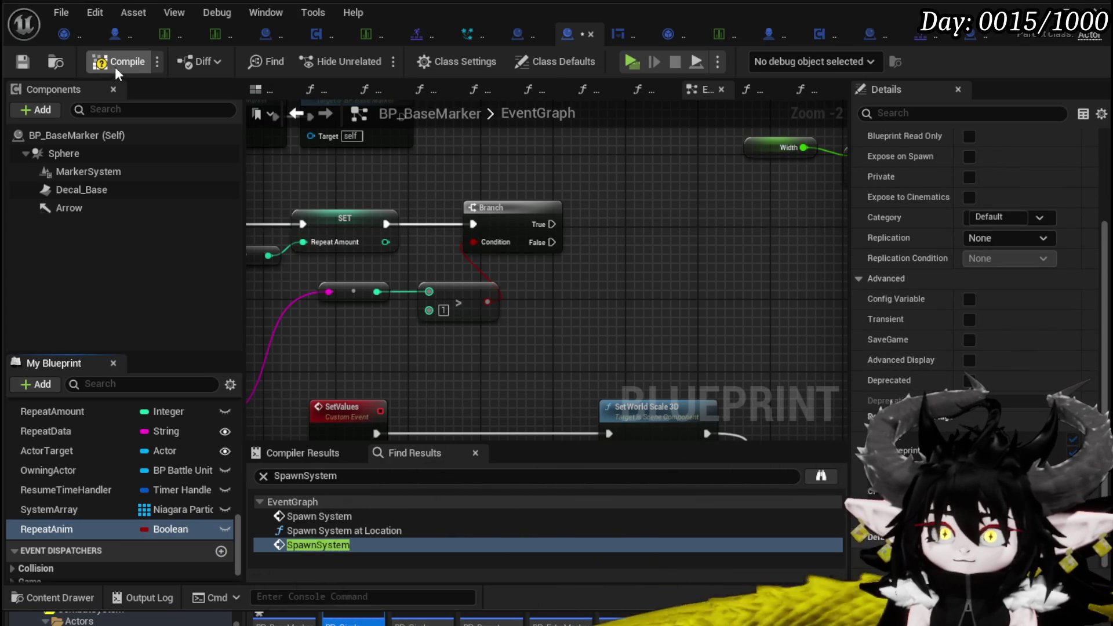
left_click(22, 60)
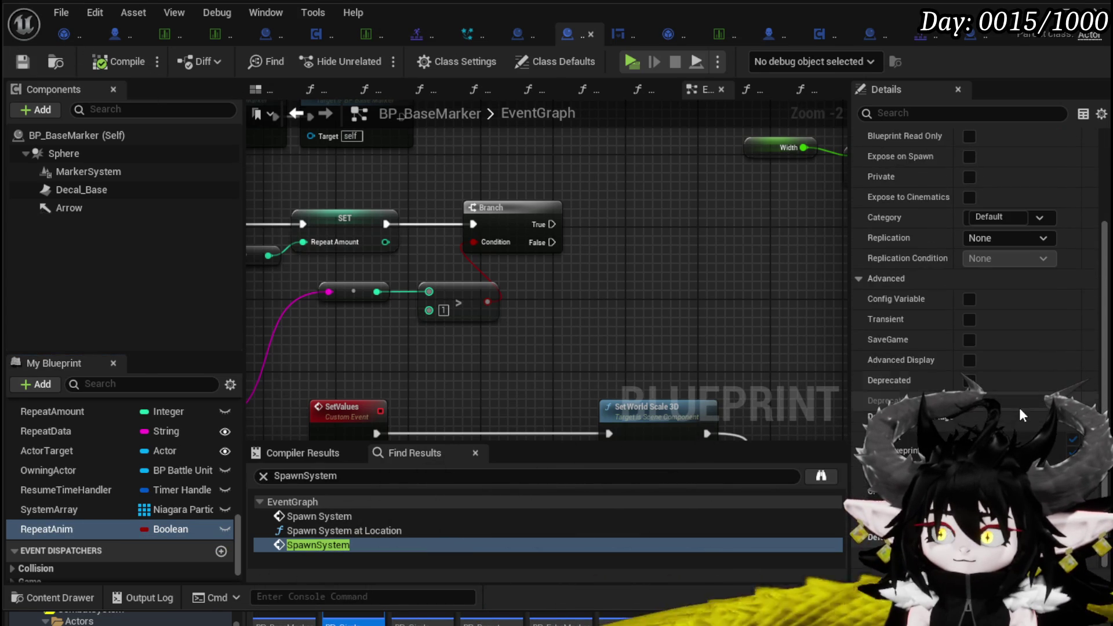
Add RepeatAnim setter nodes on both the Branch's True and False outputs
mouse_move(87, 528)
left_mouse_down()
mouse_move(548, 255)
mouse_move(591, 182)
left_mouse_up()
left_click(604, 226)
left_click_drag(552, 225, 591, 187)
left_click(567, 250)
key("ctrl+v")
left_click_drag(552, 242, 592, 259)
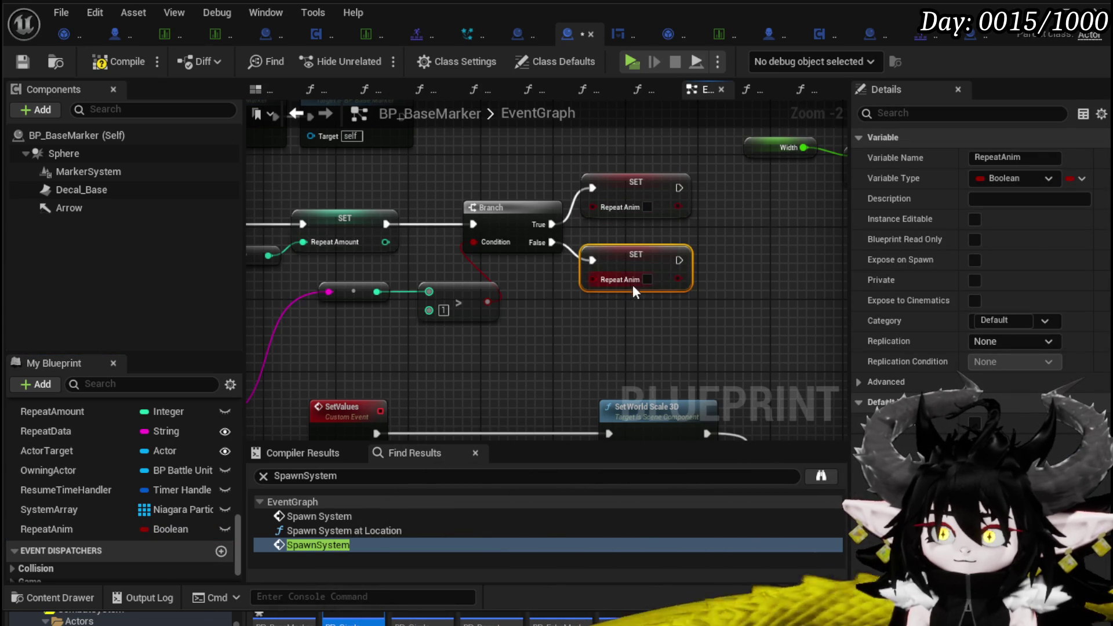
Make the True-path setter set Repeat Anim true and the False-path setter false, then compile
left_click(647, 279)
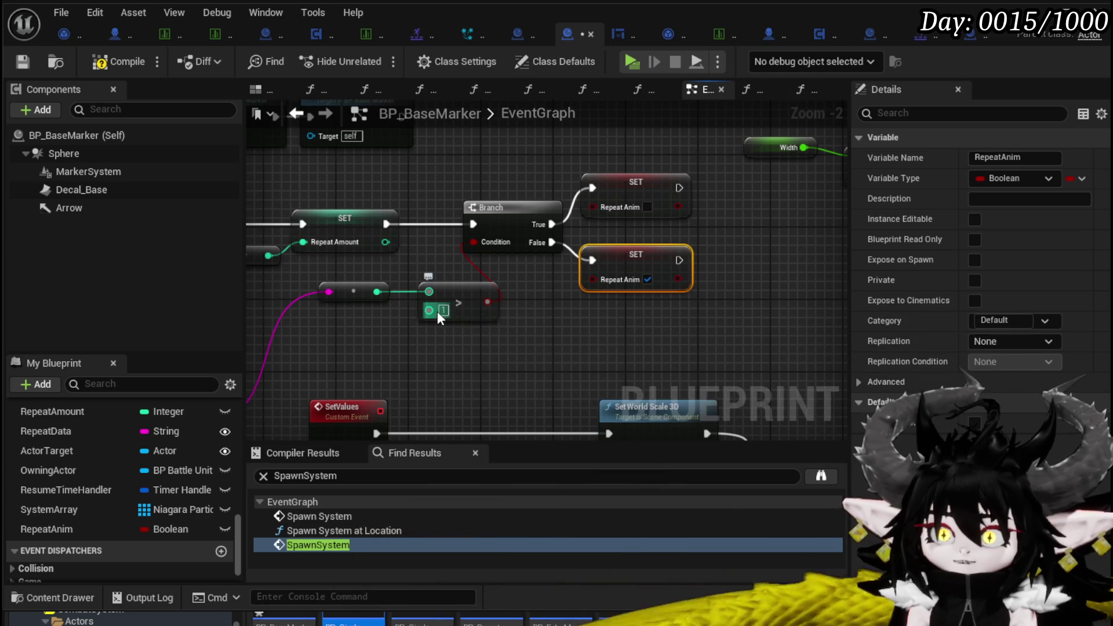
left_click(584, 311)
left_click(647, 207)
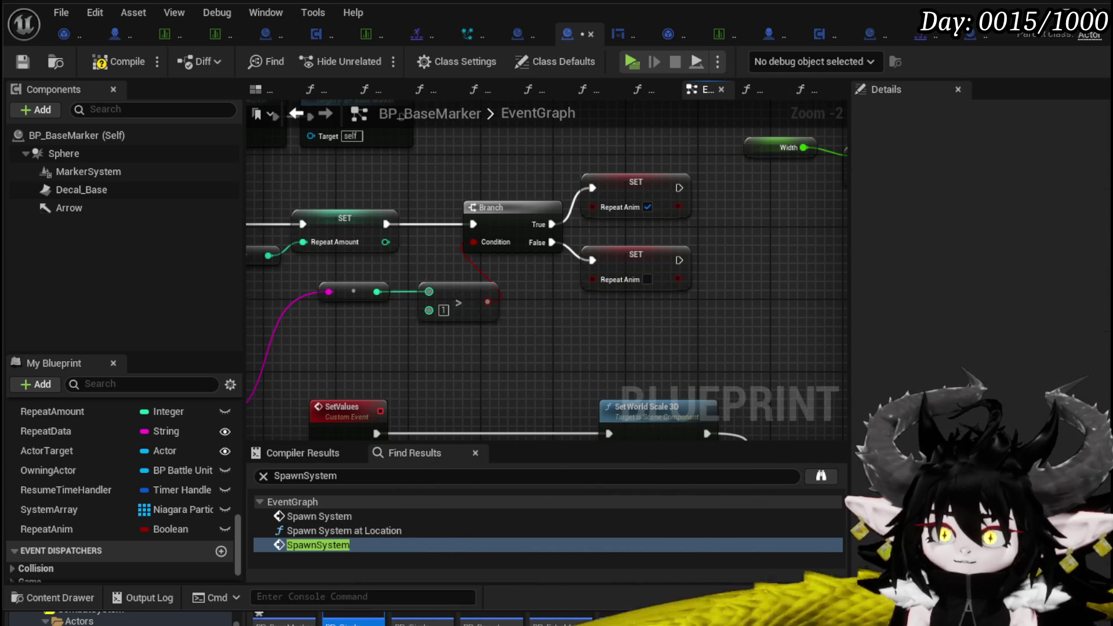
left_click_drag(572, 323, 634, 322)
left_click(709, 282)
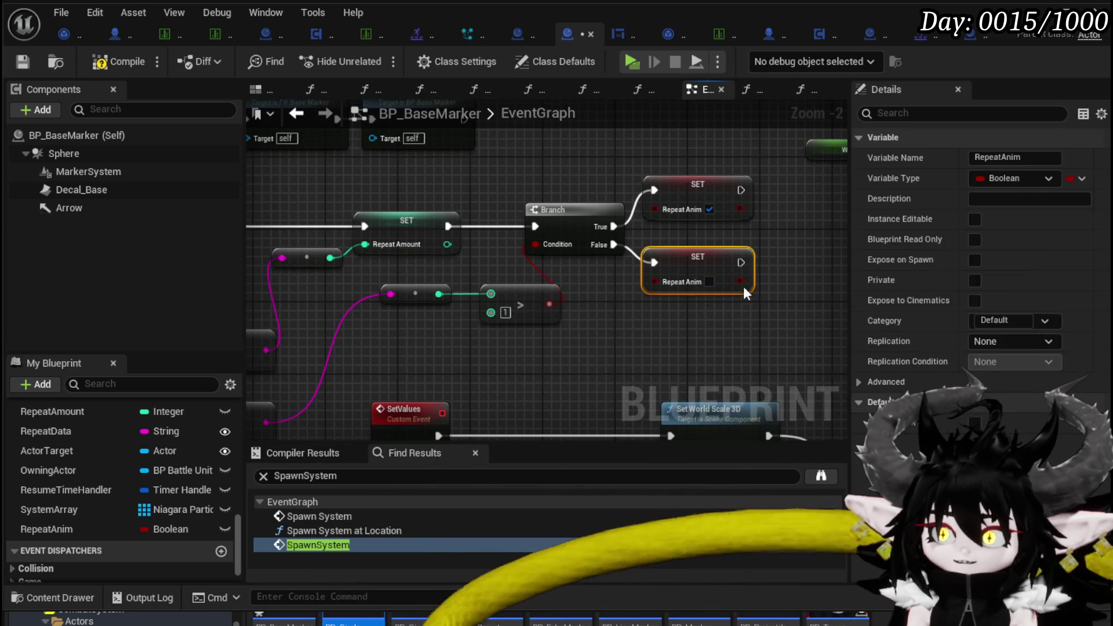
left_click(757, 236)
left_click(119, 61)
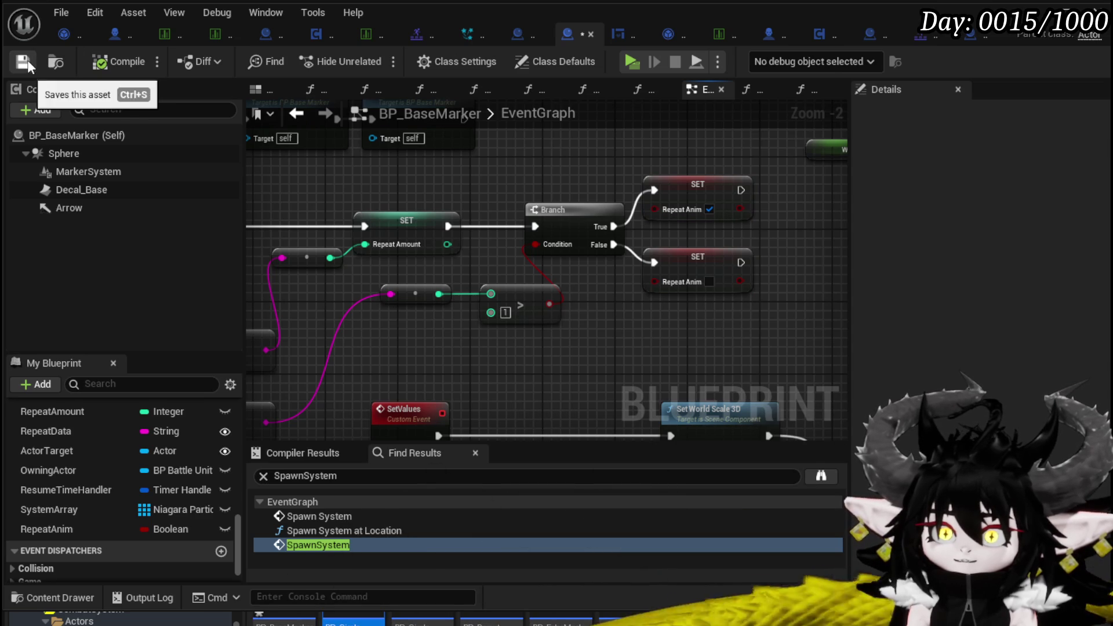
Append |0 to Slime_Earth|Elite's Donut CombatLogic entry and |1 to its Circle entry, then save DT_BattlerInfo
left_click(168, 36)
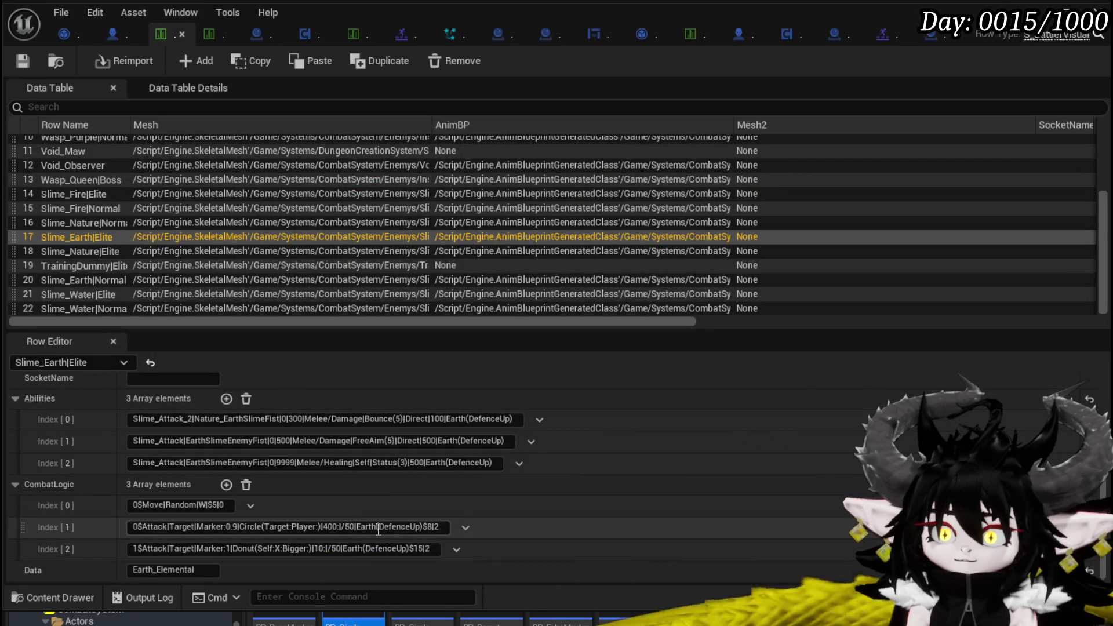
left_click(426, 549)
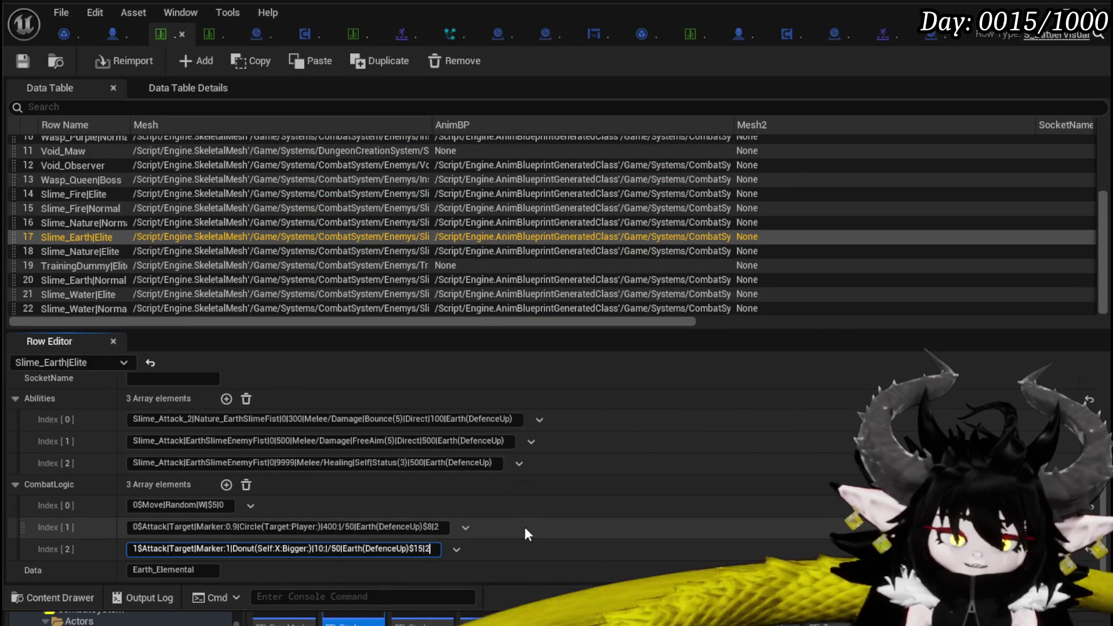
type("|0")
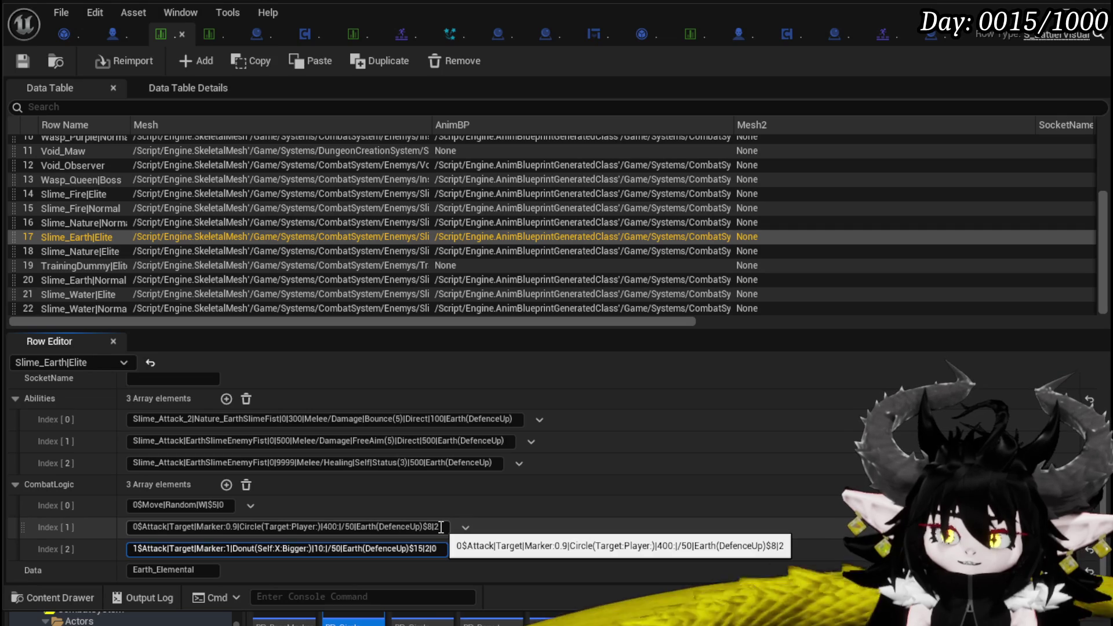
left_click(441, 527)
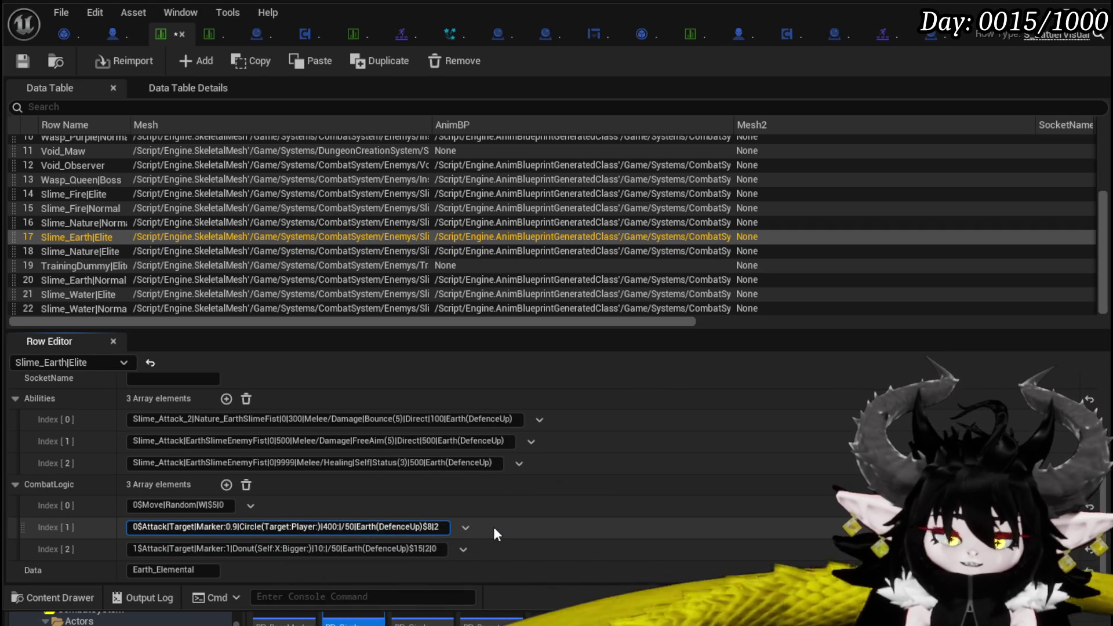
type("|1")
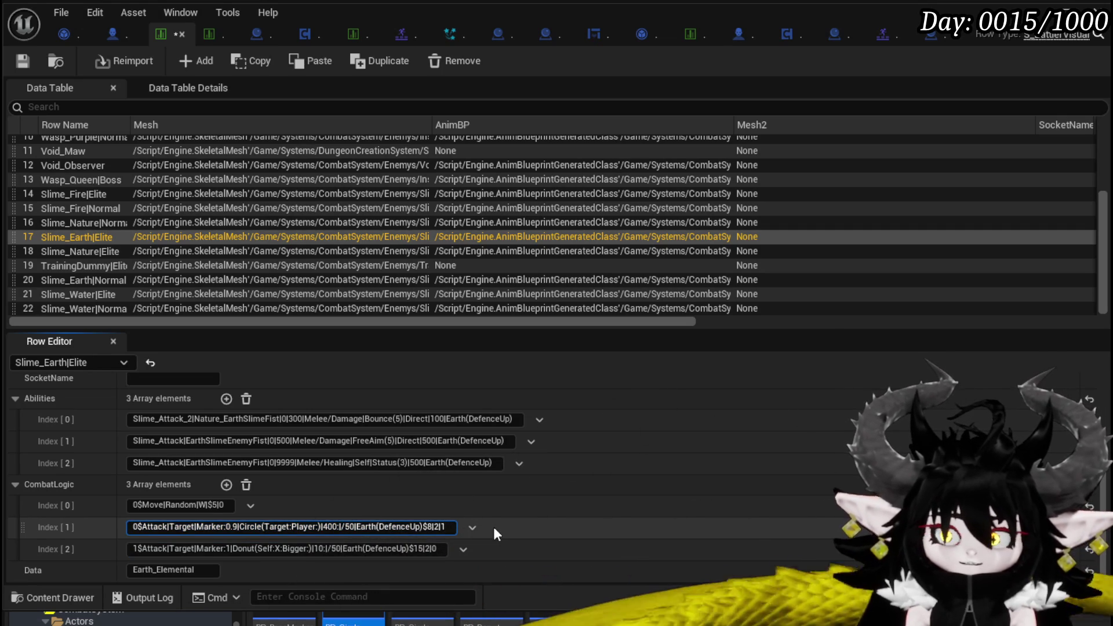
key("ctrl+s")
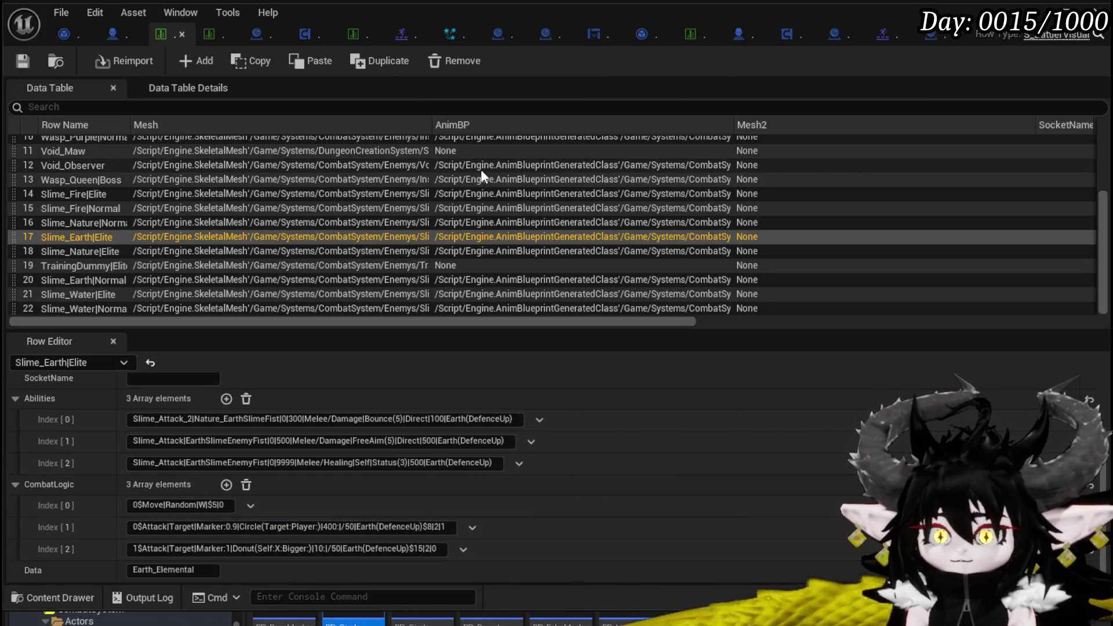
left_click(1097, 7)
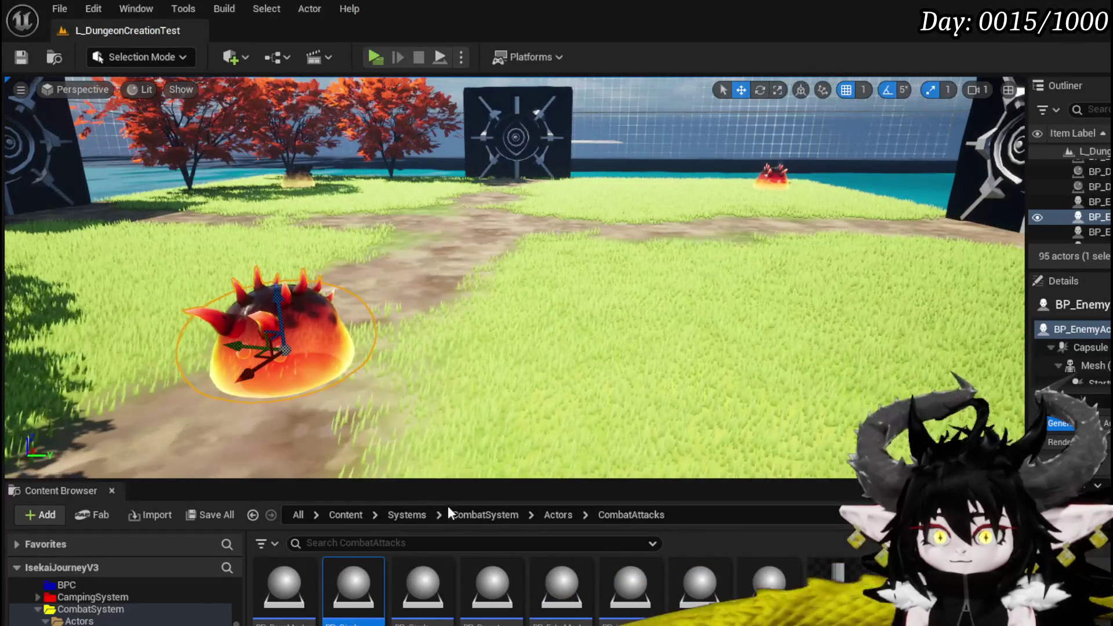
Add a breakpoint on the Branch node in BP_BaseMarker's event graph
key("alt+Tab")
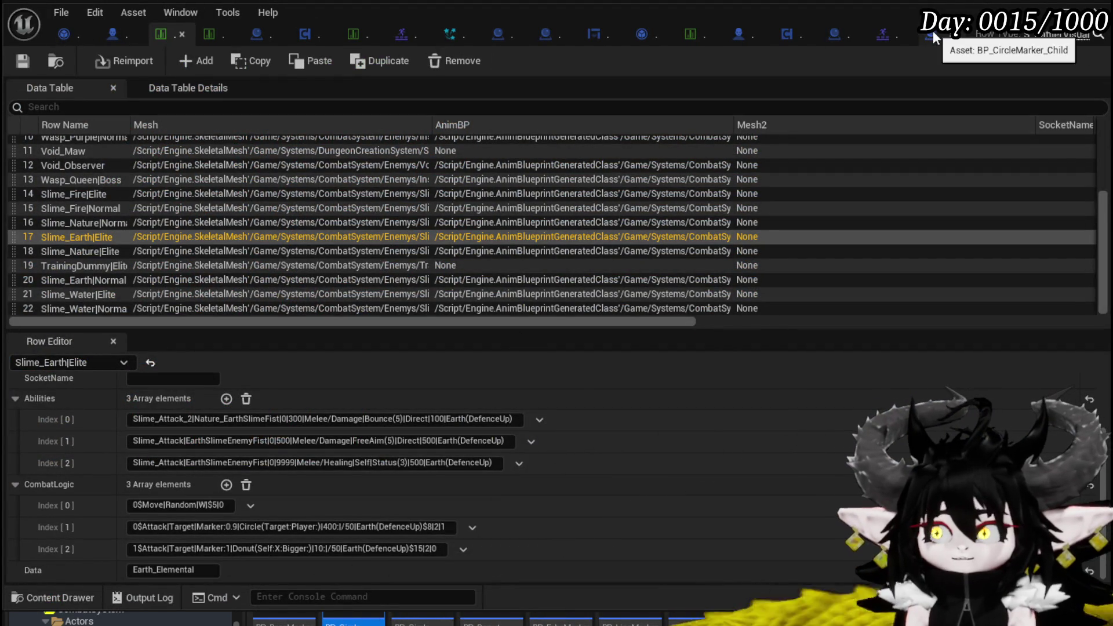
left_click(499, 34)
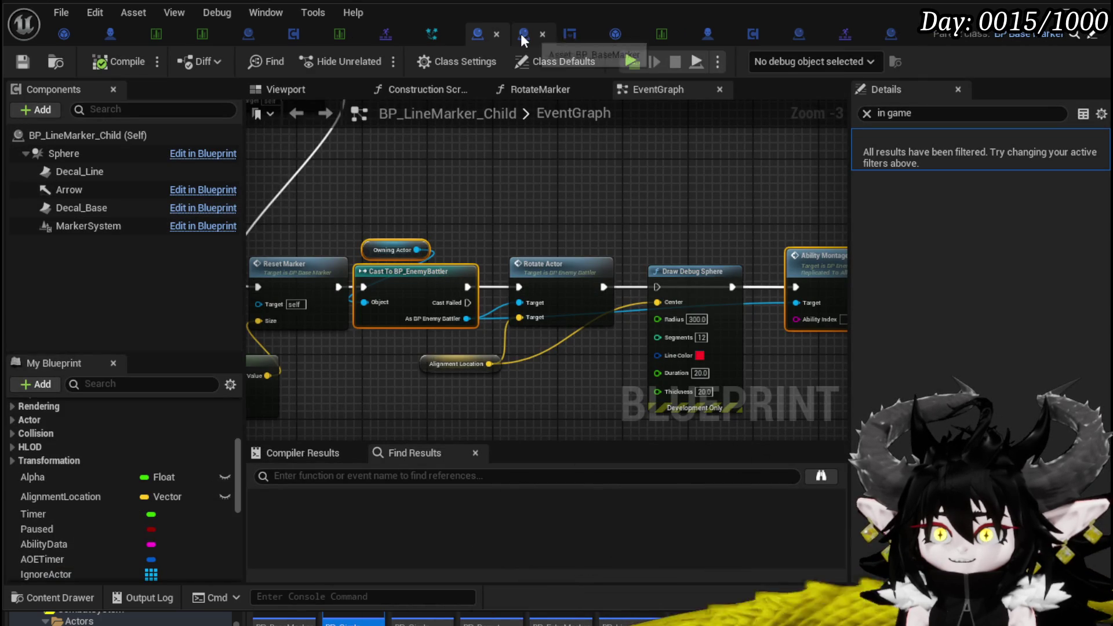
left_click(523, 34)
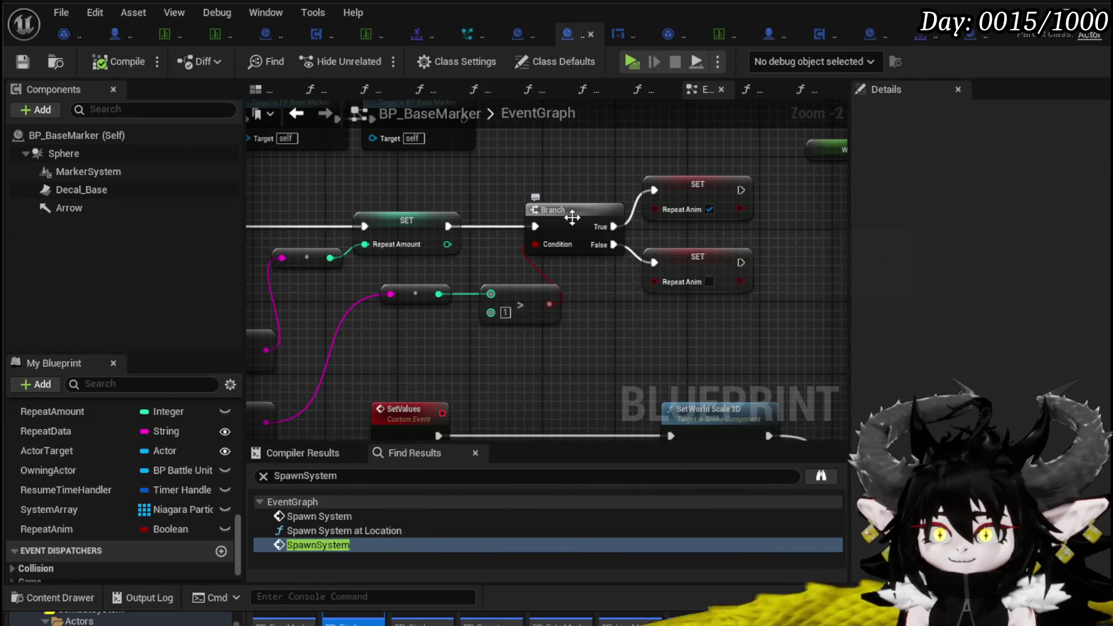
right_click(572, 217)
left_click(651, 509)
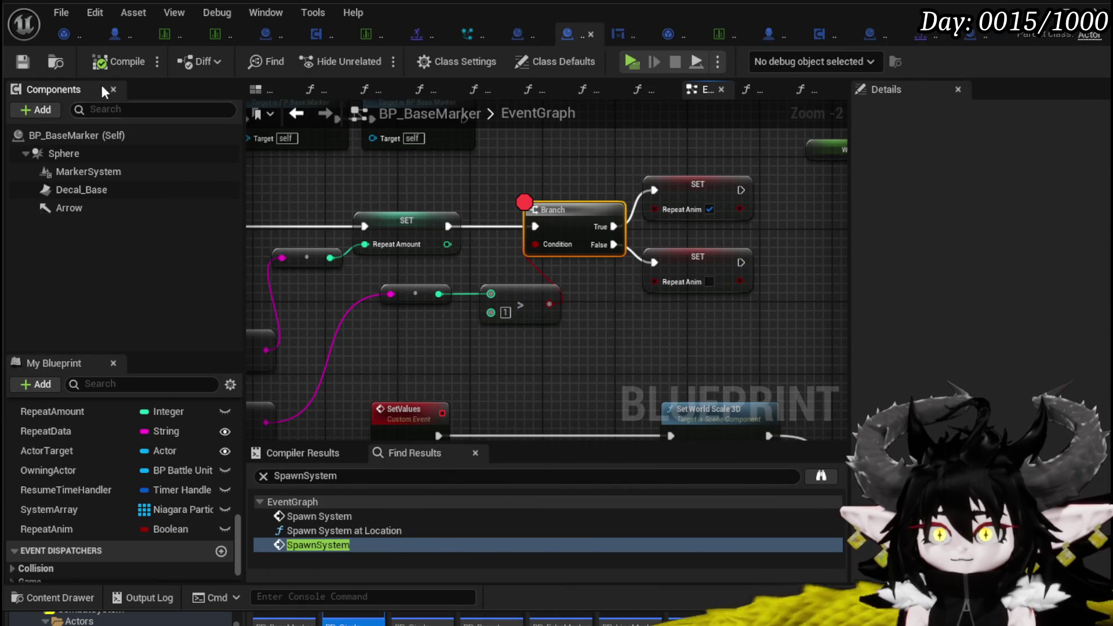
Playtest against Slime_Earth, inspect the paused Branch's False condition, step over and resume
left_click(881, 43)
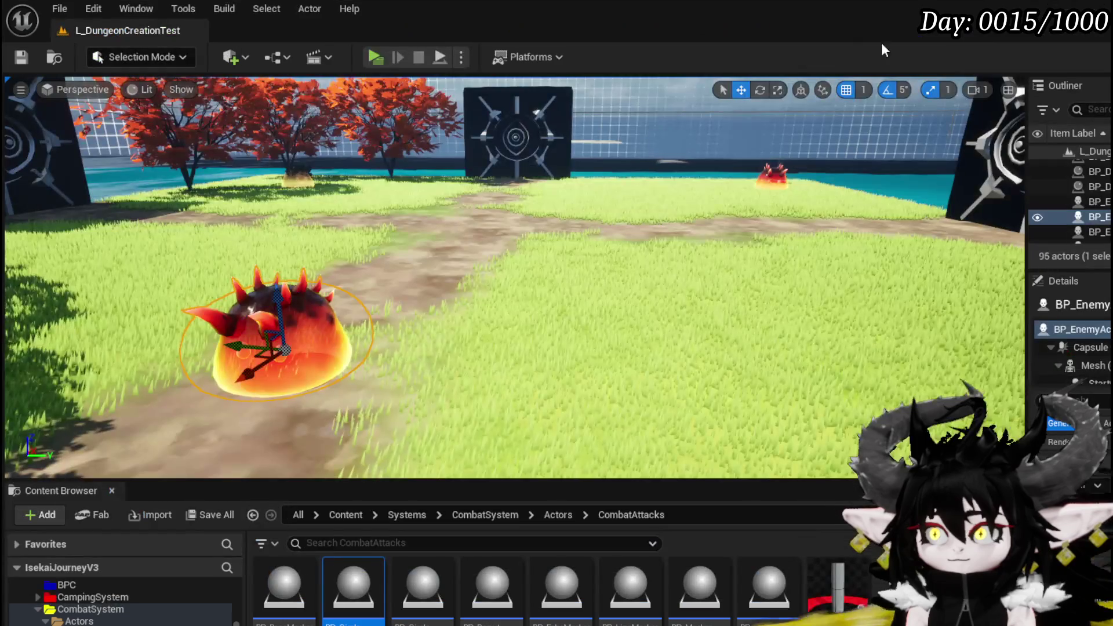
left_click(373, 57)
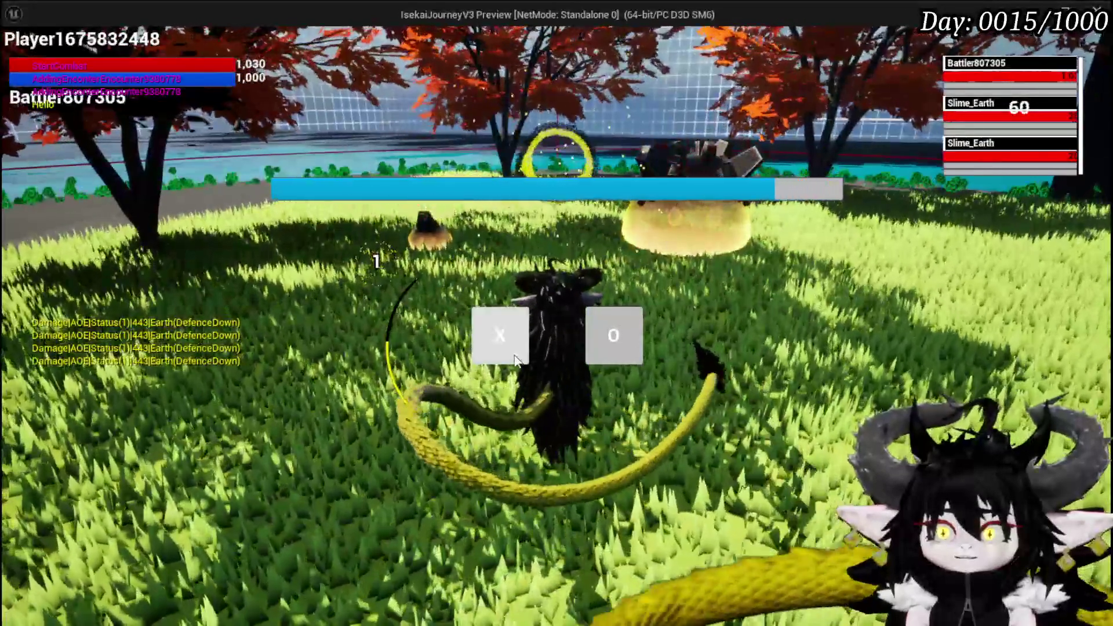
left_click(516, 358)
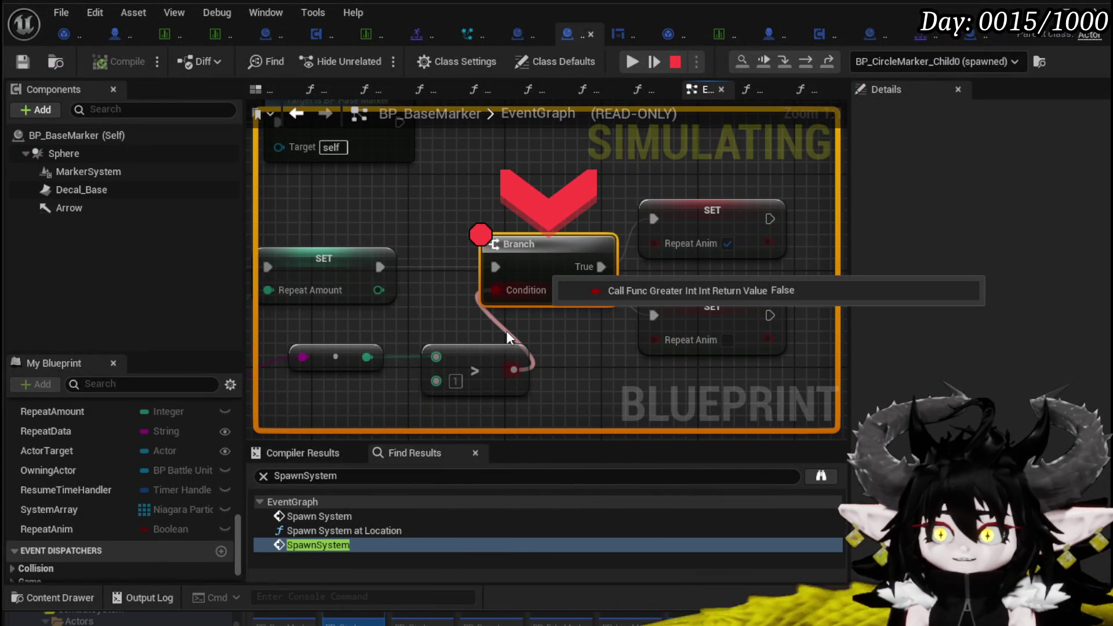
left_click_drag(398, 344, 547, 275)
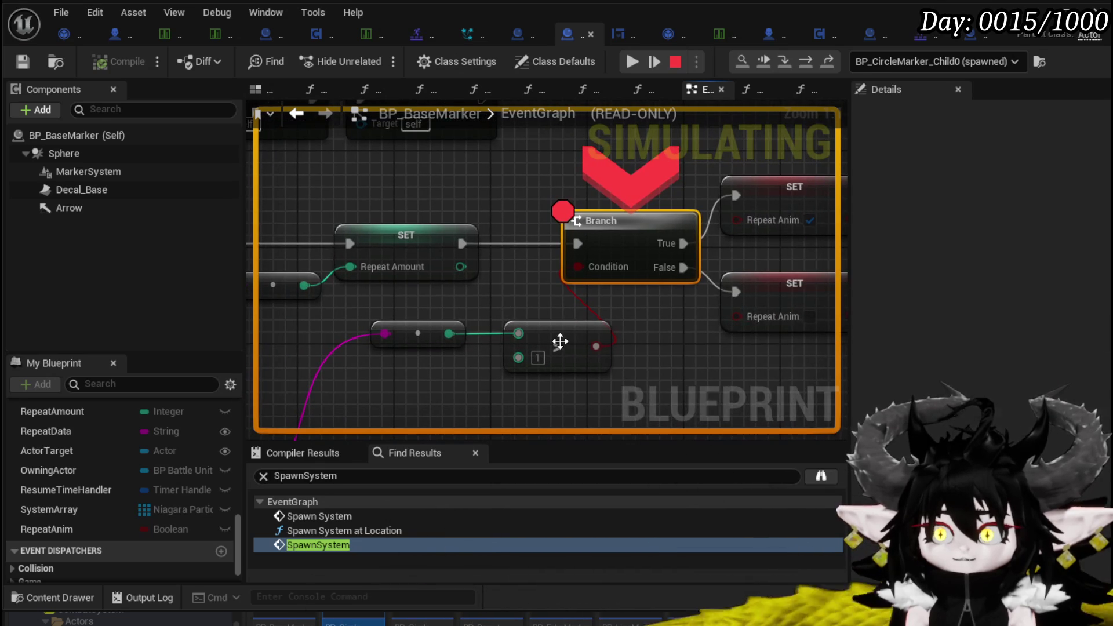
mouse_move(590, 310)
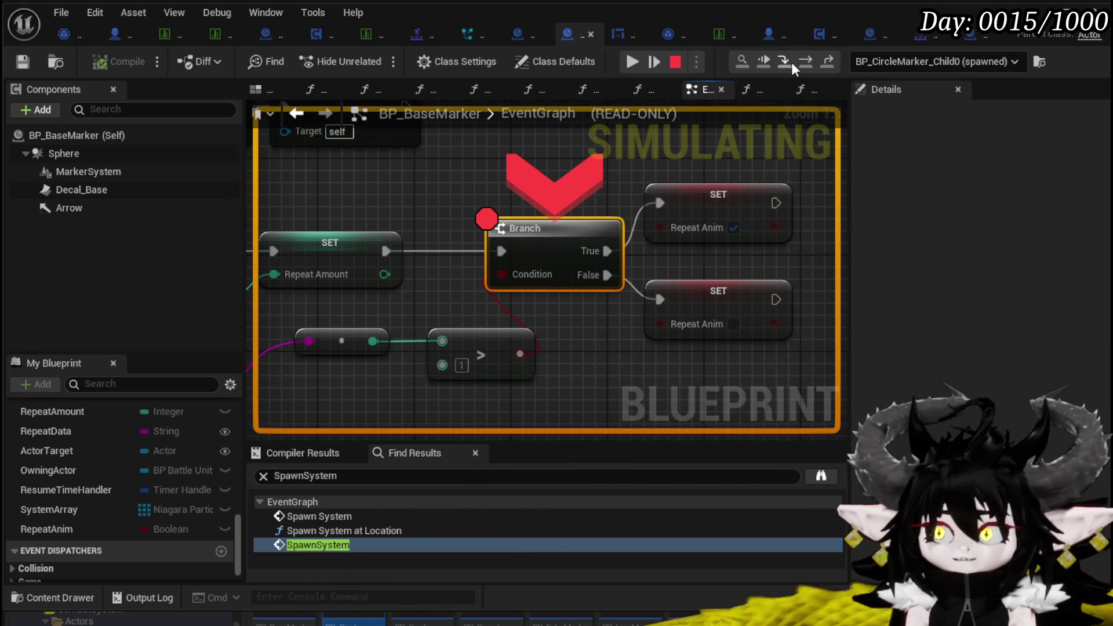
left_click(798, 61)
left_click_drag(649, 298, 731, 302)
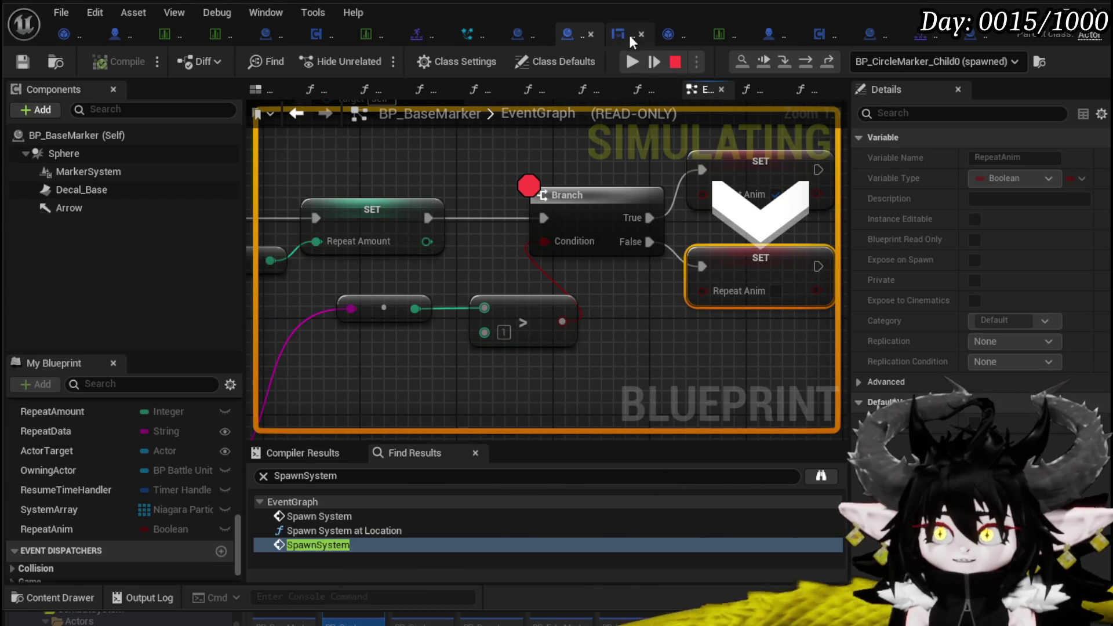
left_click(632, 62)
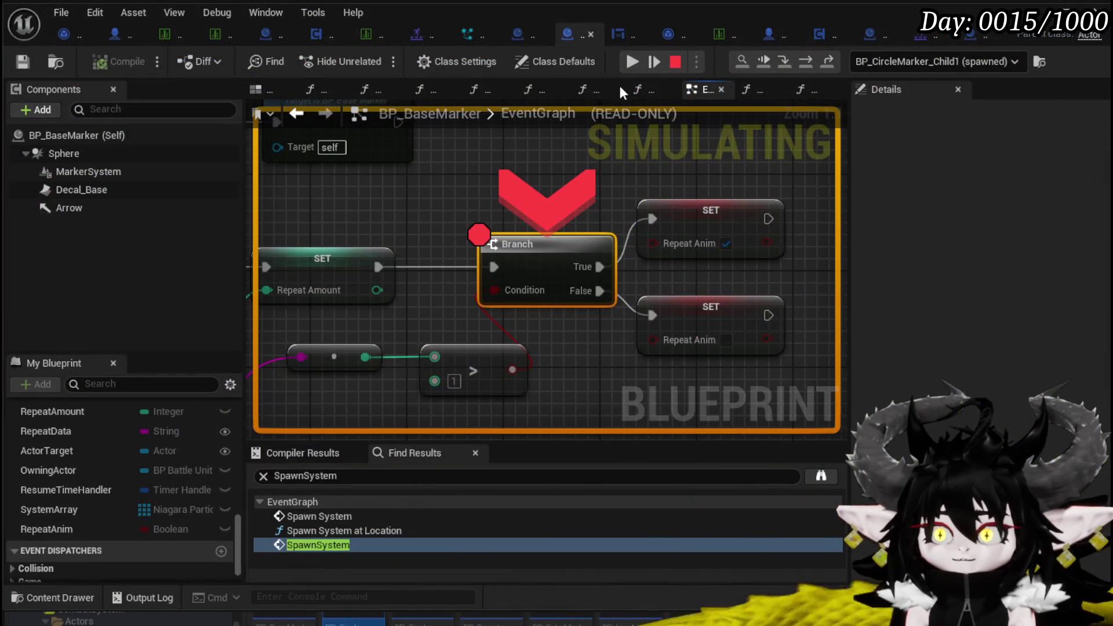
mouse_move(389, 355)
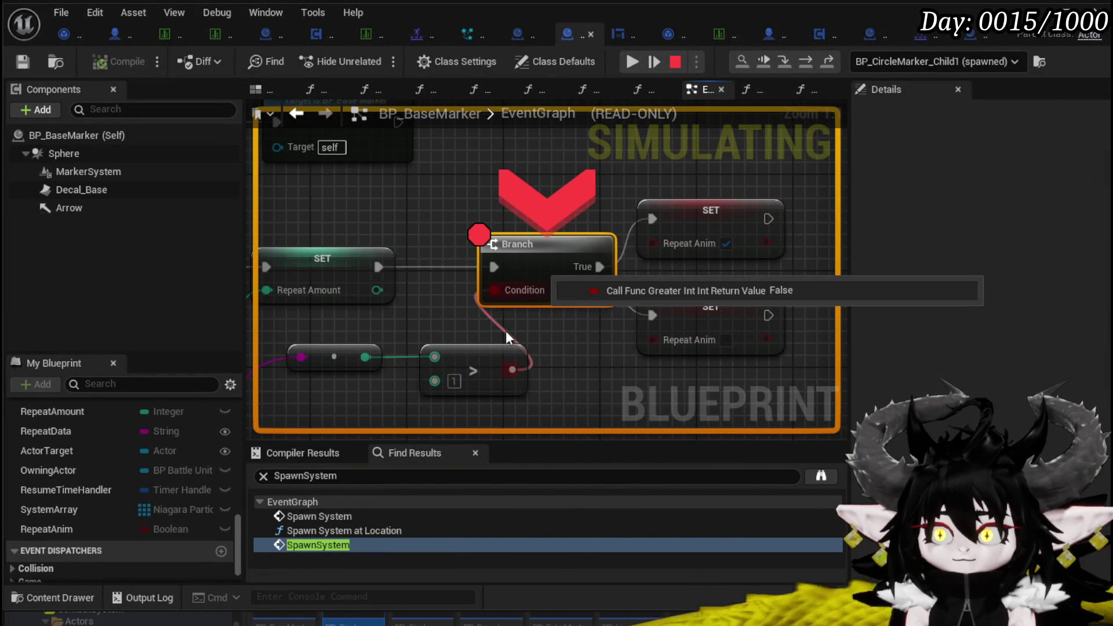
left_click(631, 61)
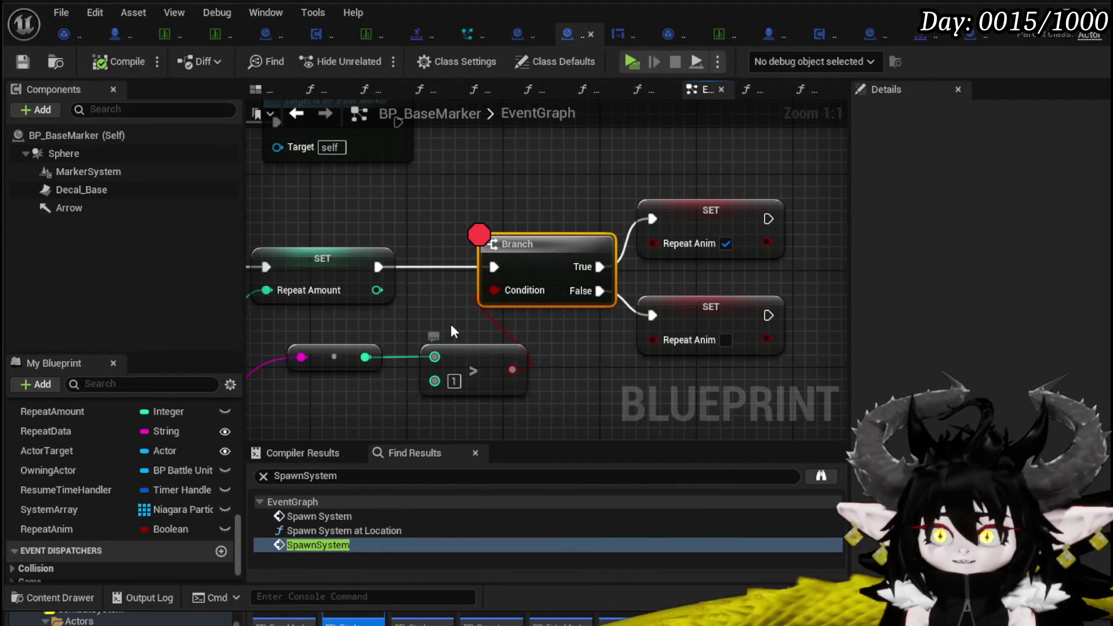
Feed the Branch condition from a new Greater Equal (>=) 1 comparison on the integer
left_click_drag(366, 355, 419, 357)
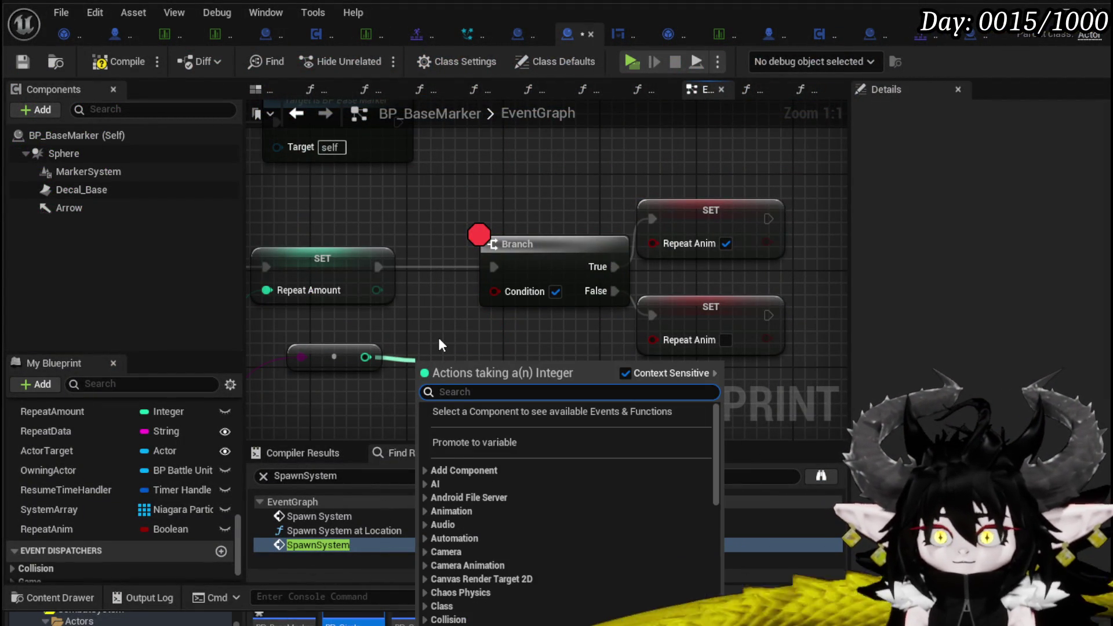
type("greater")
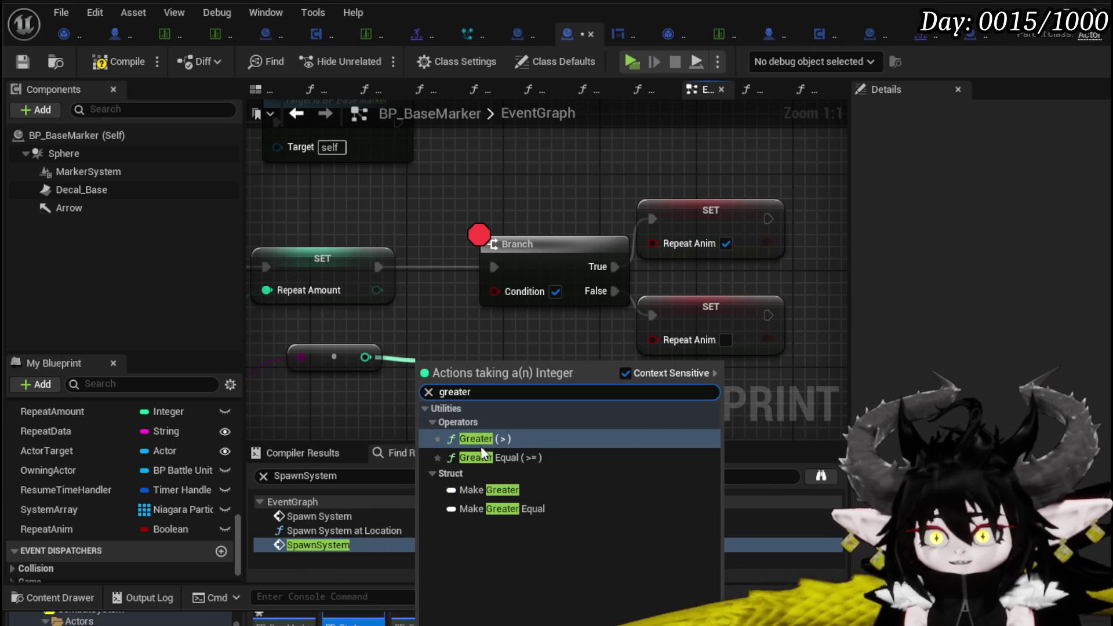
left_click(495, 456)
left_click_drag(515, 381, 506, 296)
type("1")
Disable the Branch node's breakpoint and recompile BP_BaseMarker
right_click(513, 249)
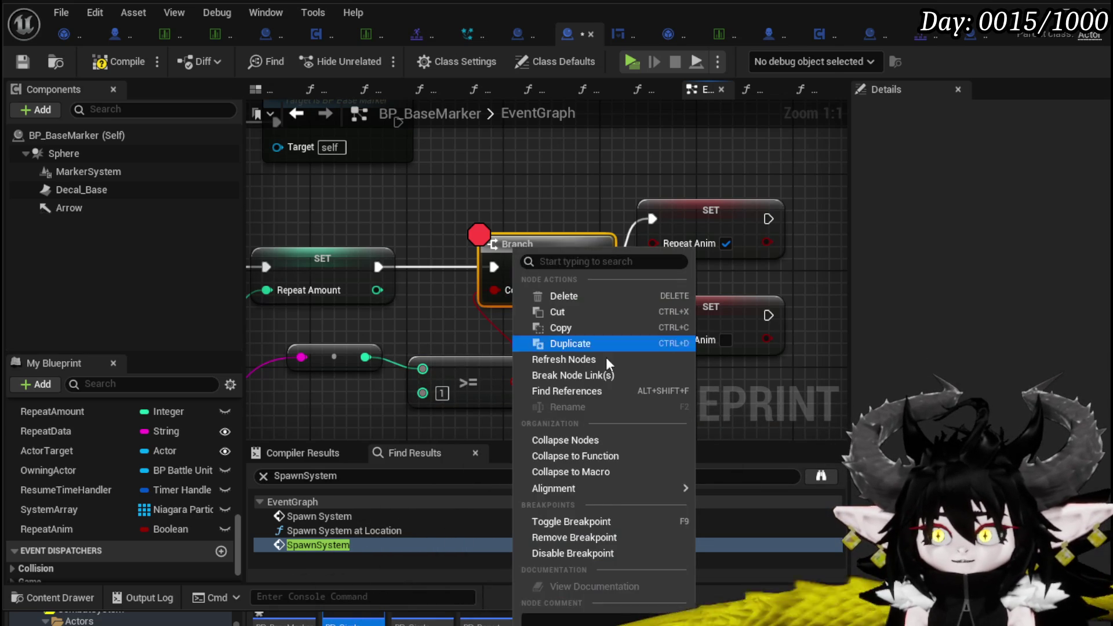
left_click(562, 551)
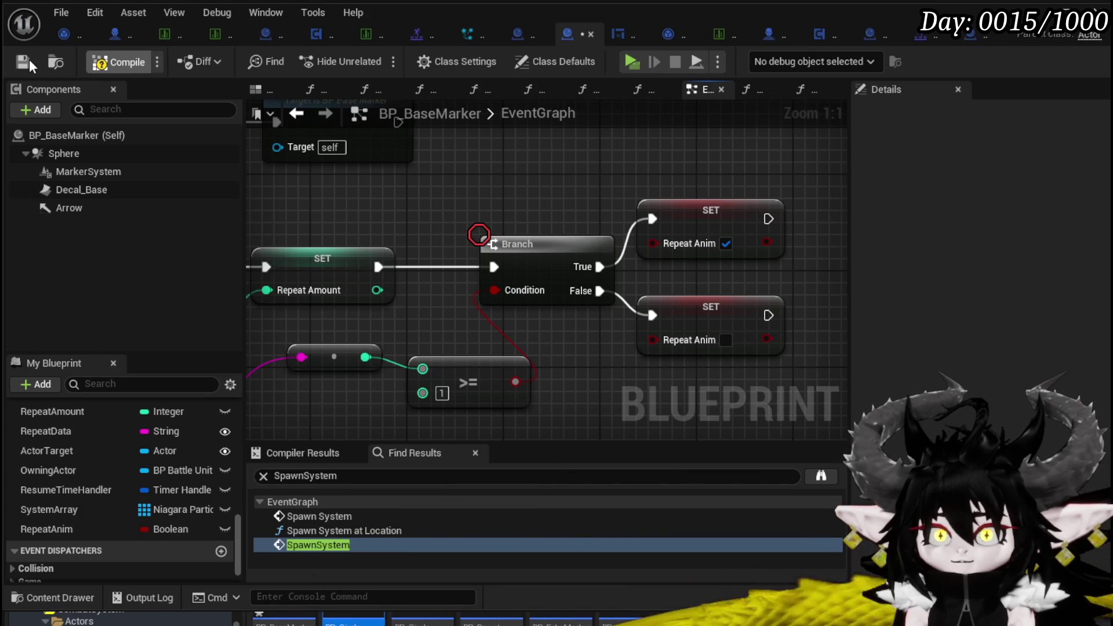
left_click(121, 68)
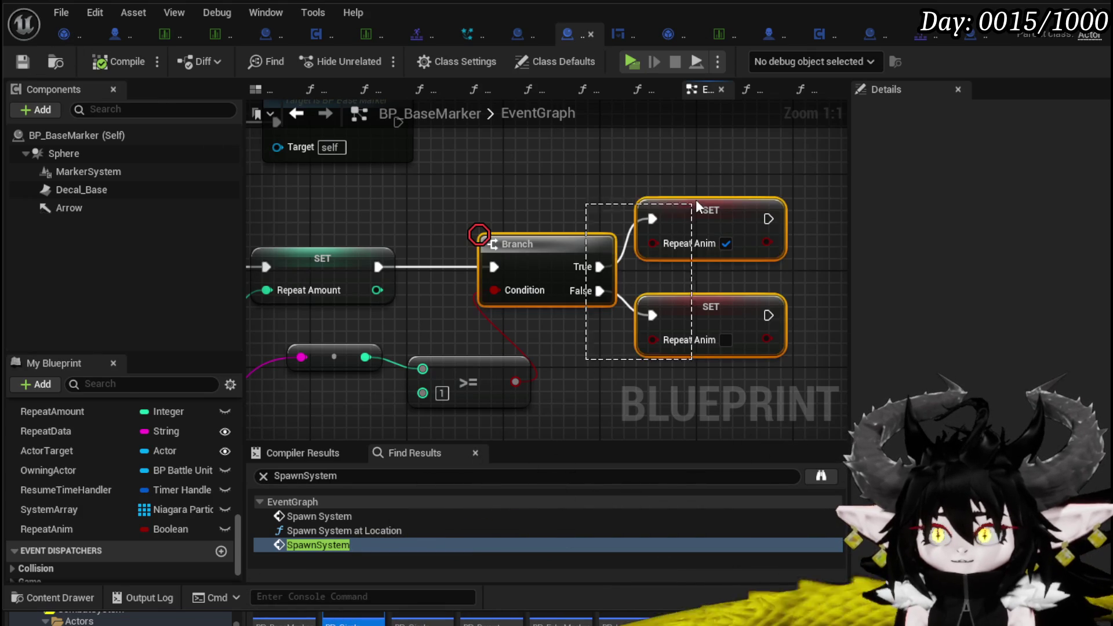
scroll(693, 208, "down", 3)
left_click(638, 149)
mouse_move(659, 355)
left_mouse_down()
mouse_move(659, 262)
mouse_move(527, 186)
mouse_move(659, 284)
mouse_move(728, 285)
left_mouse_up()
scroll(527, 186, "down", 2)
scroll(220, 482, "down", 1)
scroll(220, 460, "up", 5)
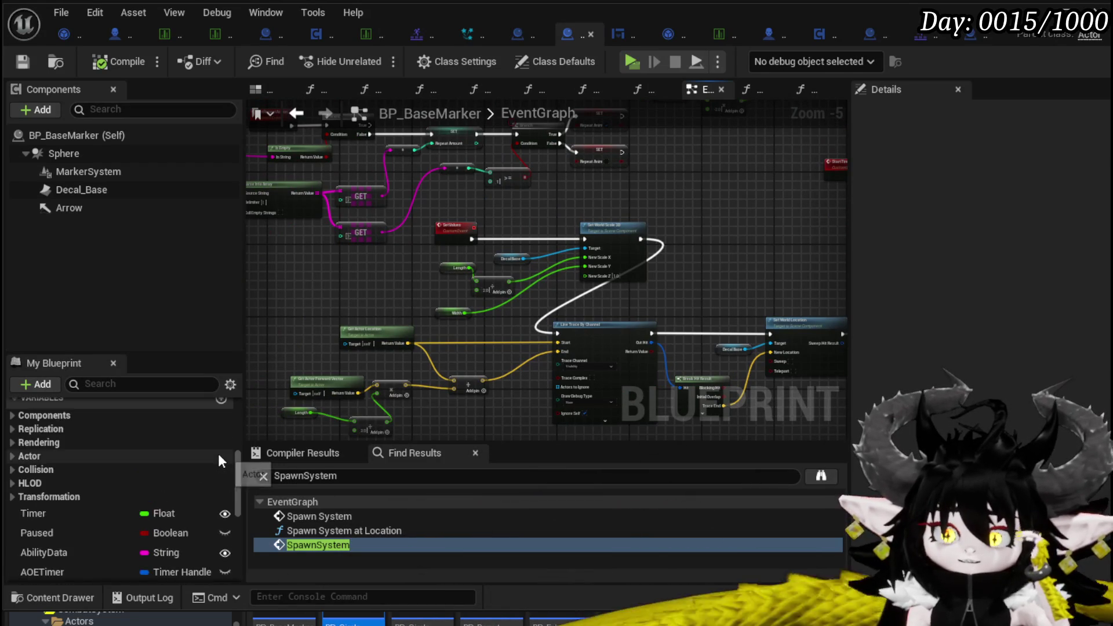
Insert a Branch node before the Repeat call in BP_BaseMarker's EventGraph
scroll(209, 459, "up", 3)
mouse_move(676, 211)
left_mouse_down()
mouse_move(385, 179)
mouse_move(268, 304)
mouse_move(690, 345)
mouse_move(521, 261)
mouse_move(690, 322)
mouse_move(429, 206)
left_mouse_up()
scroll(430, 206, "up", 4)
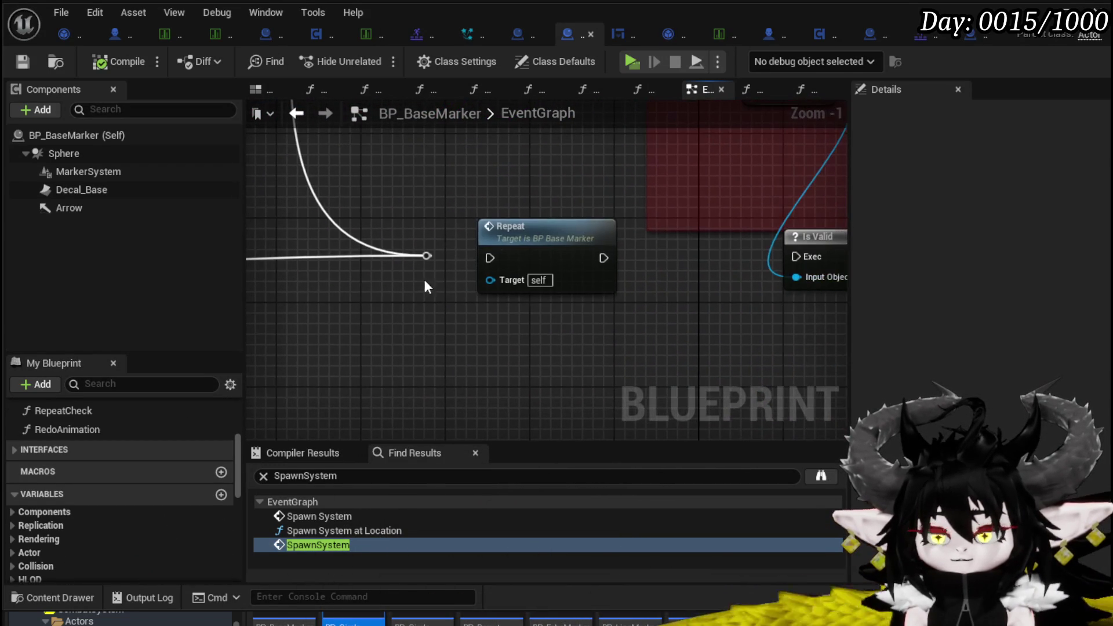
left_click_drag(510, 246, 615, 246)
mouse_move(426, 256)
left_mouse_down()
mouse_move(543, 257)
mouse_move(393, 307)
mouse_move(491, 297)
mouse_move(473, 252)
mouse_move(611, 329)
left_mouse_up()
key("b")
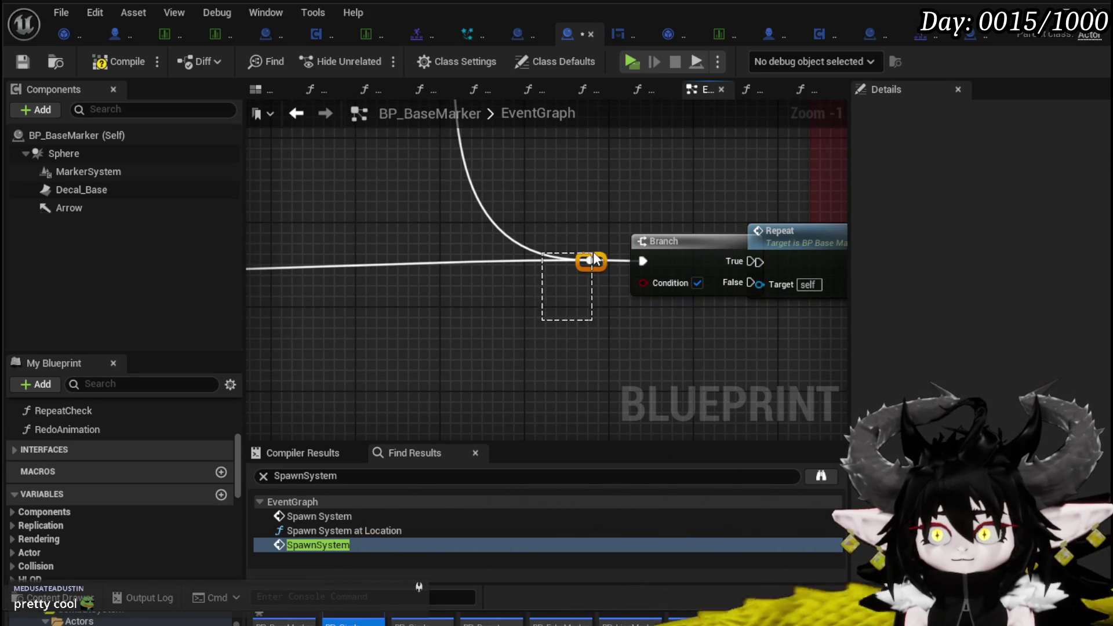
mouse_move(600, 262)
left_mouse_down()
mouse_move(414, 278)
mouse_move(540, 263)
left_mouse_up()
mouse_move(666, 255)
left_mouse_down()
mouse_move(634, 255)
mouse_move(630, 271)
left_mouse_up()
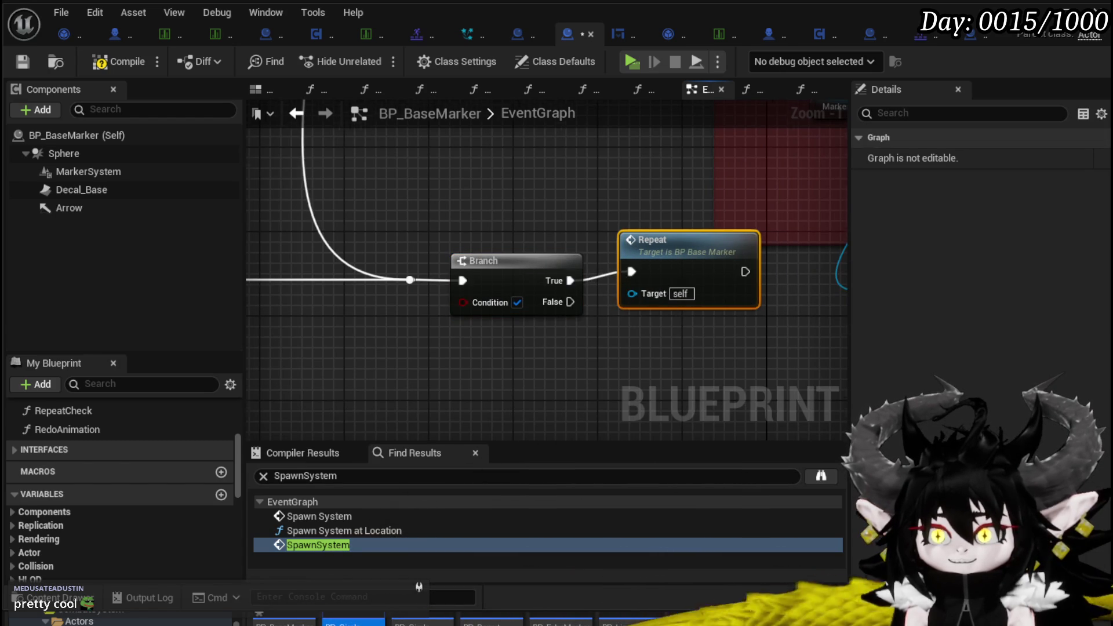
scroll(165, 464, "down", 5)
scroll(123, 436, "up", 2)
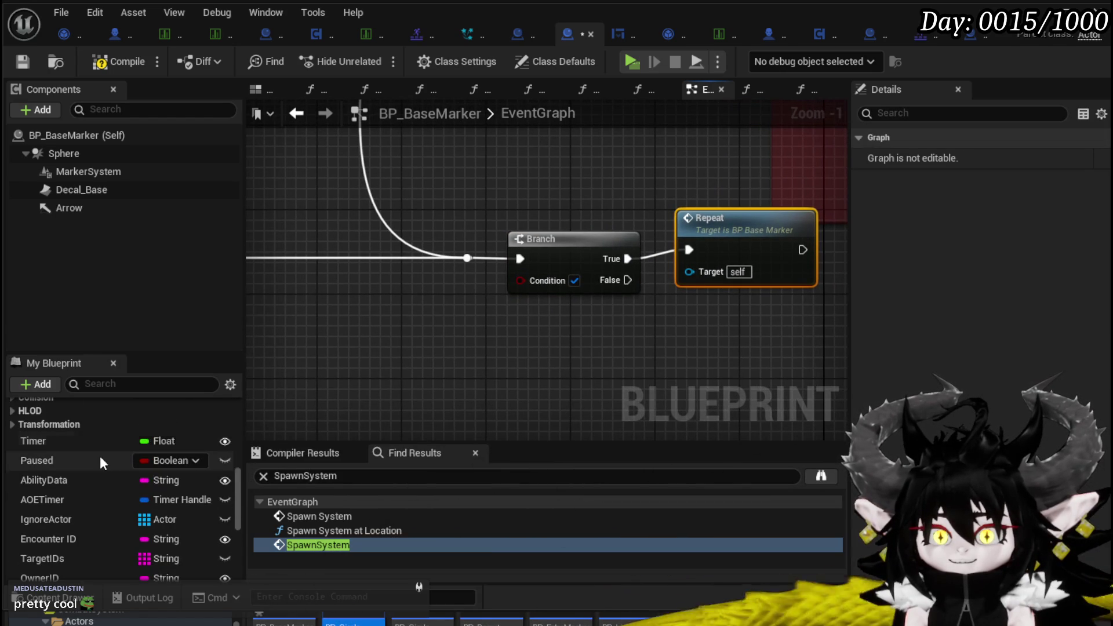
scroll(127, 447, "down", 8)
Wire Repeat Anim into the Branch condition and its False output into Repeat, then compile
left_click_drag(75, 533, 400, 320)
left_click_drag(685, 241, 672, 282)
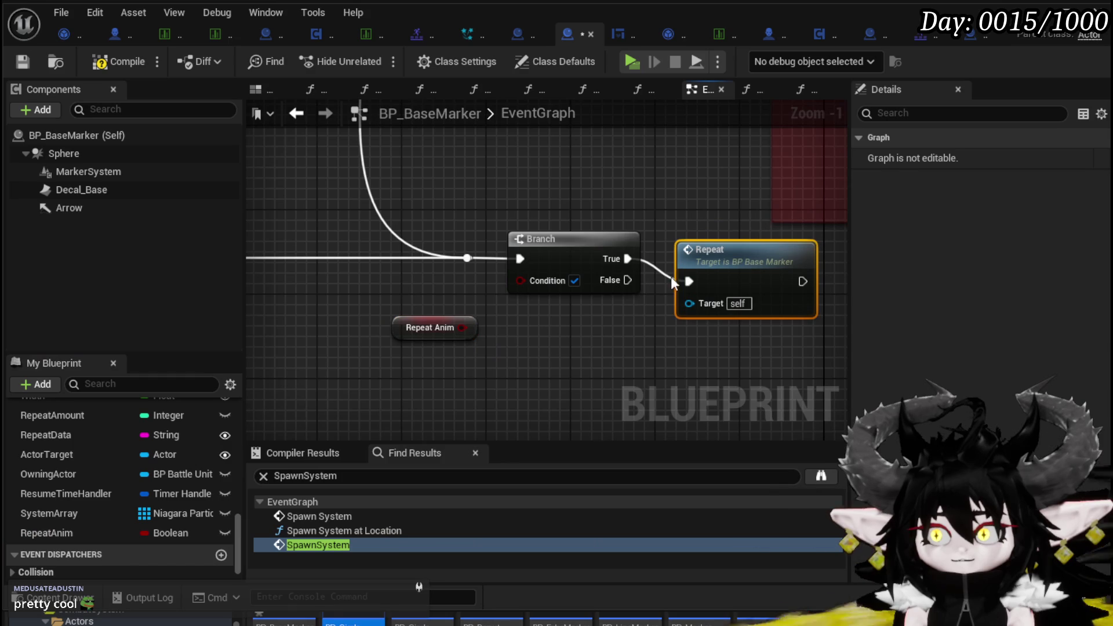
left_click(628, 259, "alt")
left_click_drag(462, 328, 543, 280)
left_click(535, 361)
left_click(115, 58)
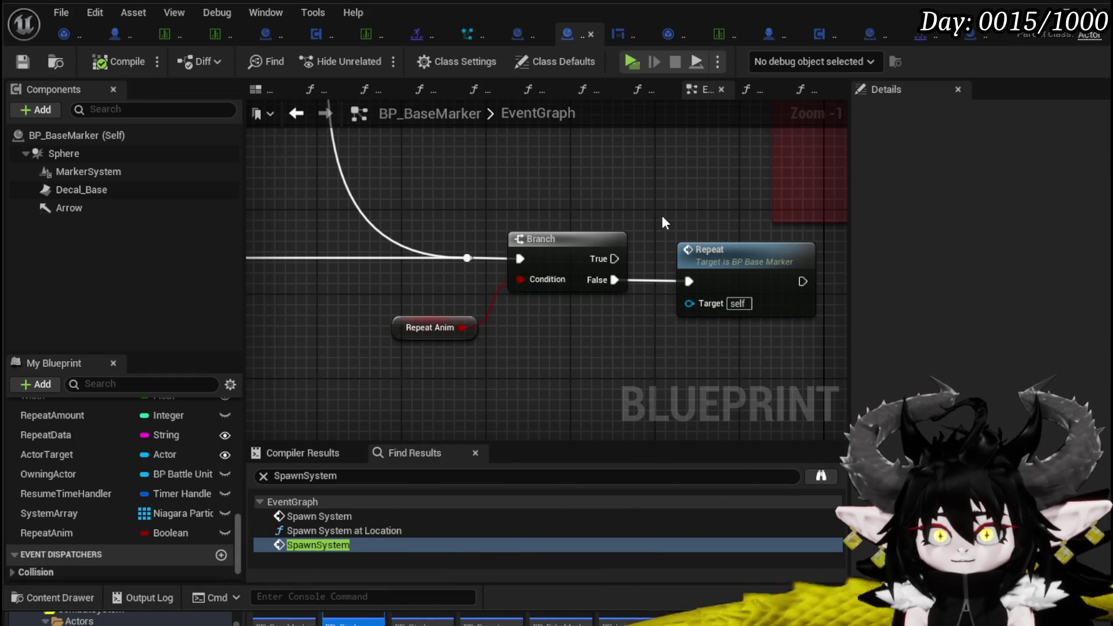
Open the RedoAnimation function graph from My Blueprint
scroll(145, 446, "up", 10)
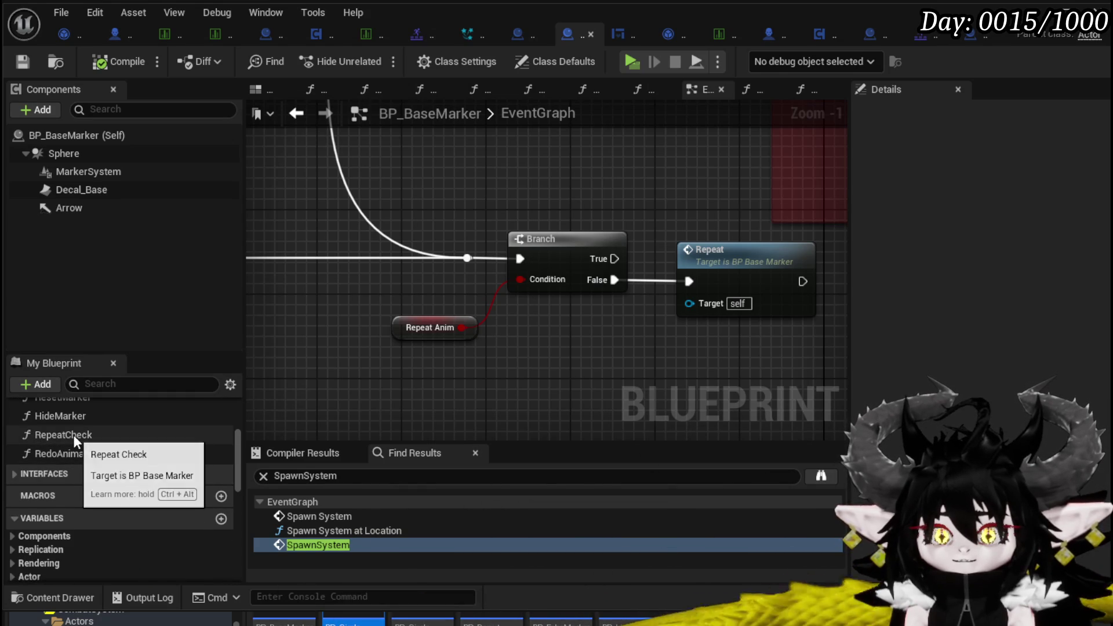
scroll(79, 436, "up", 1)
double_click(106, 464)
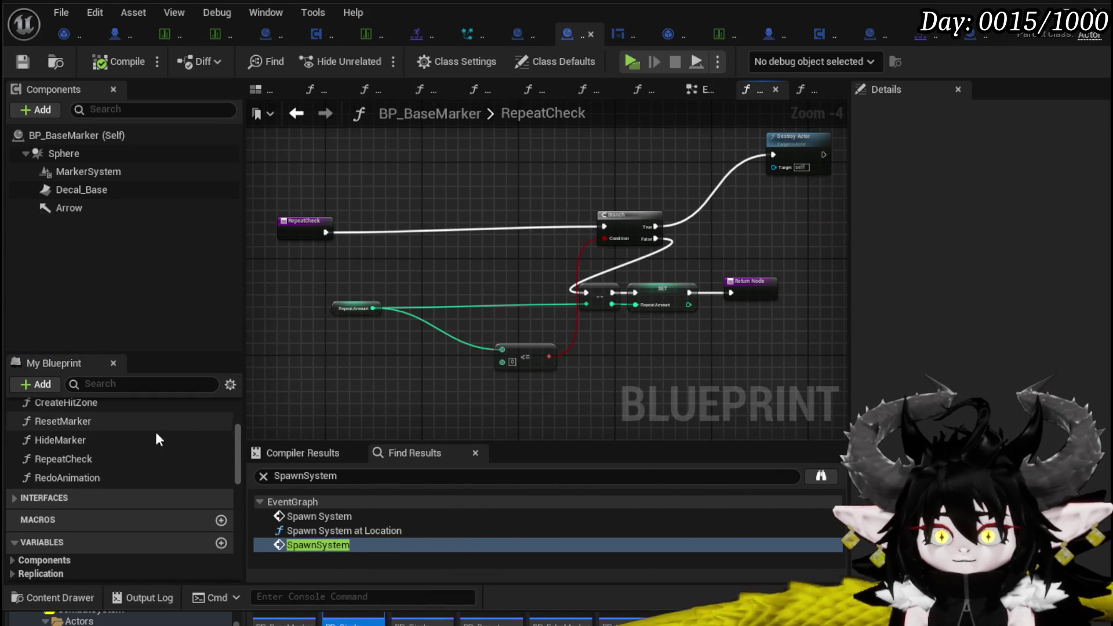
left_click(107, 477)
Insert a Branch right after the RedoAnimation entry node
key("F2")
double_click(28, 480)
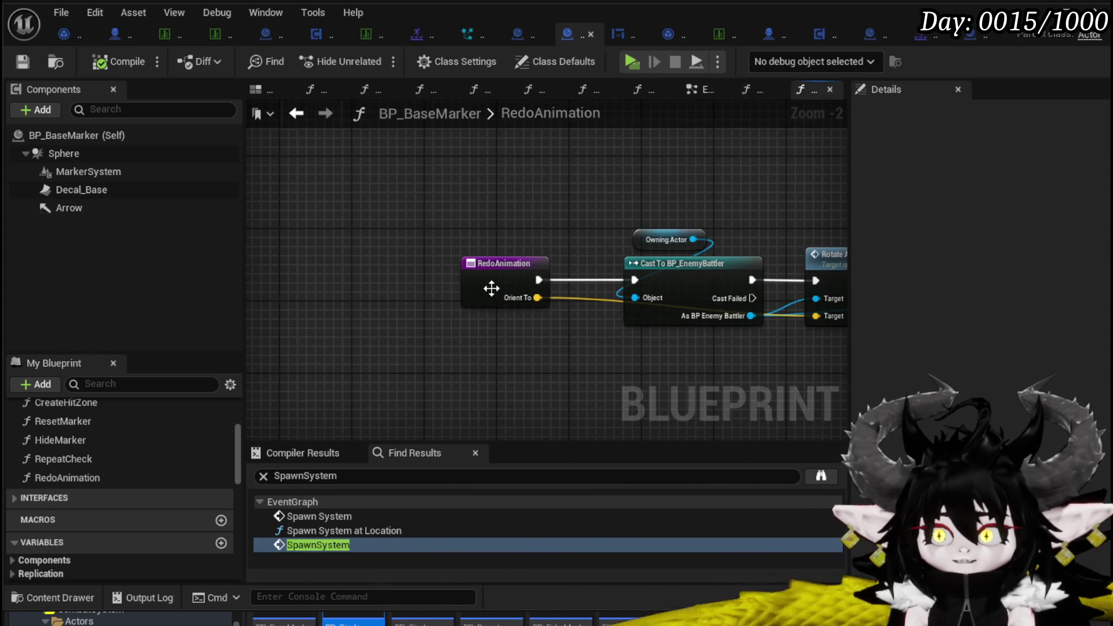
left_click_drag(490, 289, 401, 293)
left_click(464, 280)
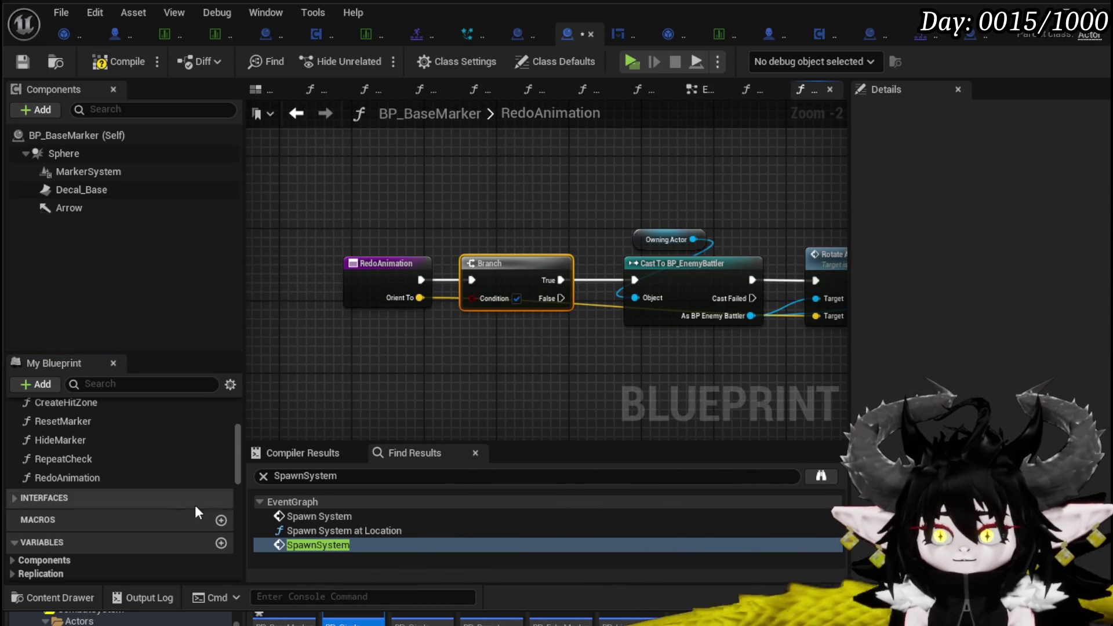
scroll(88, 523, "down", 10)
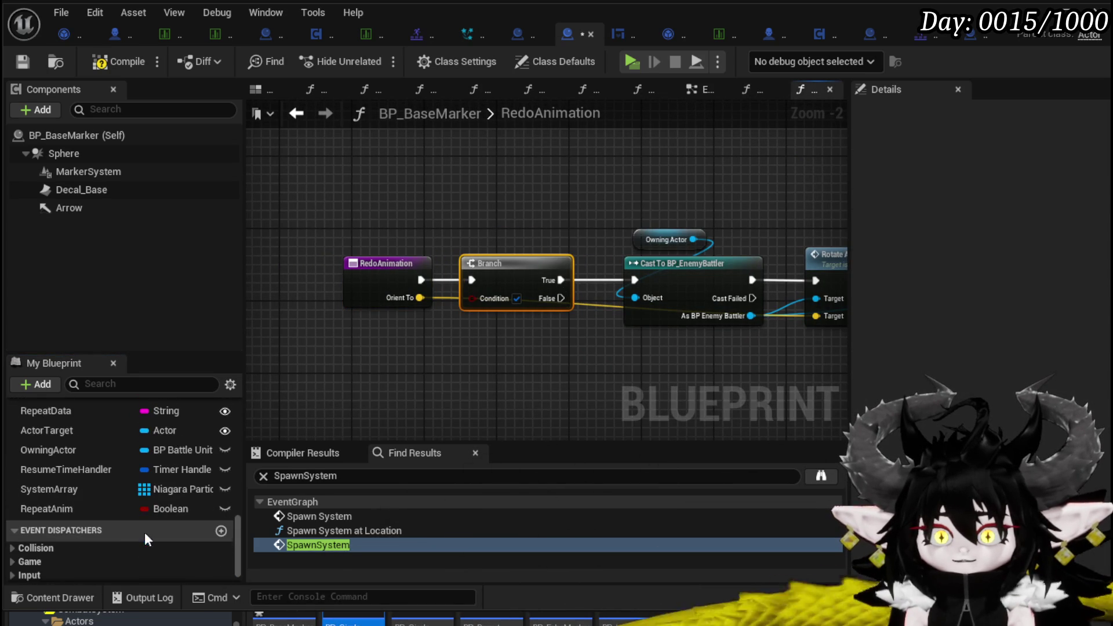
Drive that Branch with Repeat Anim, align the nodes, and start a standalone playtest
mouse_move(51, 510)
left_mouse_down()
mouse_move(475, 310)
mouse_move(473, 298)
left_mouse_up()
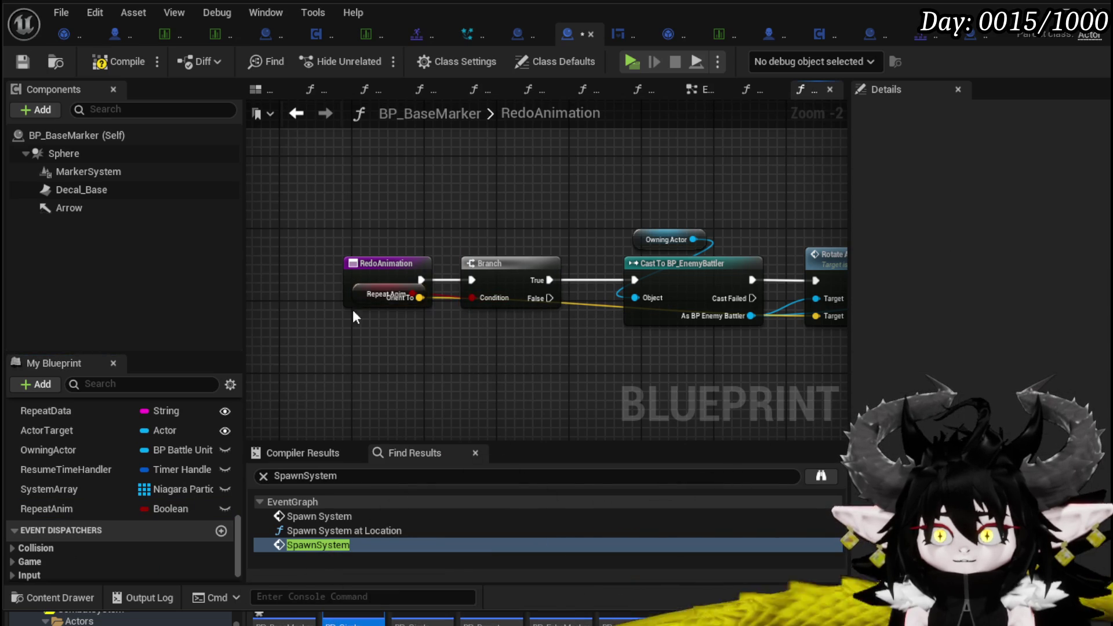
left_click_drag(354, 262, 363, 232)
left_click_drag(372, 298, 501, 225)
left_click(389, 264)
key("q")
left_click(121, 62)
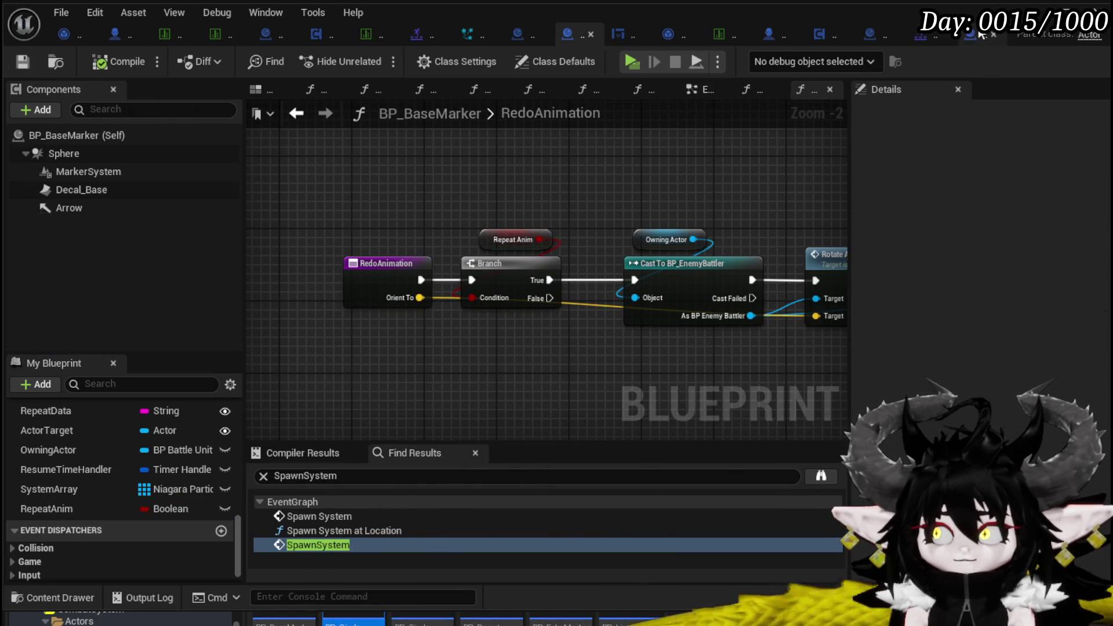
left_click(1047, 17)
left_click(369, 56)
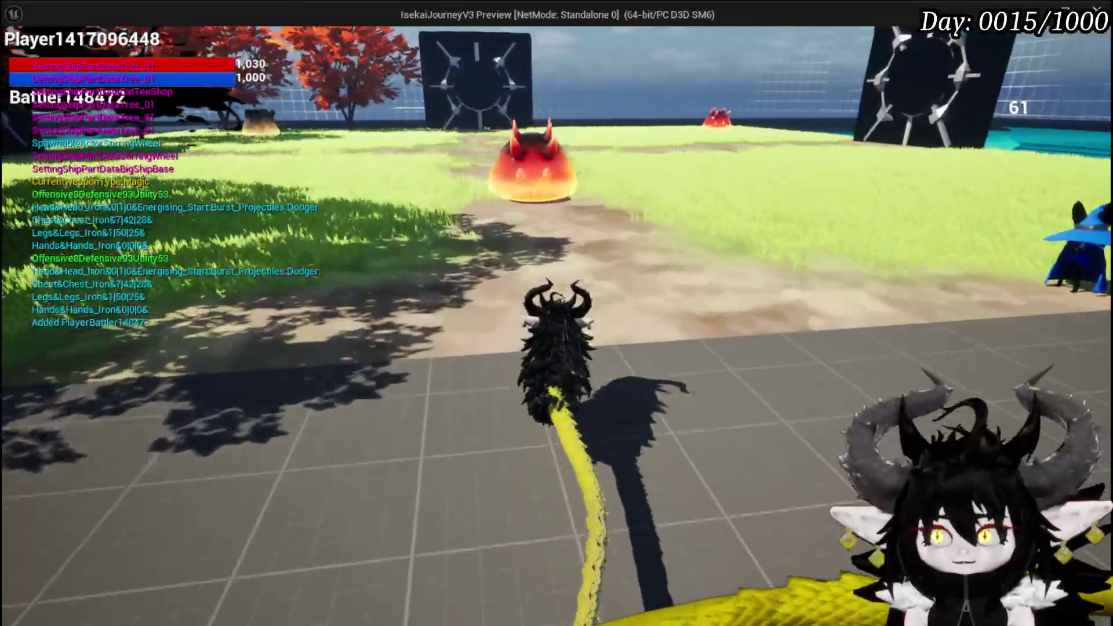
Fight the red slime, restart play, test the marker attacks on Slime_Earth, then stop
key("w")
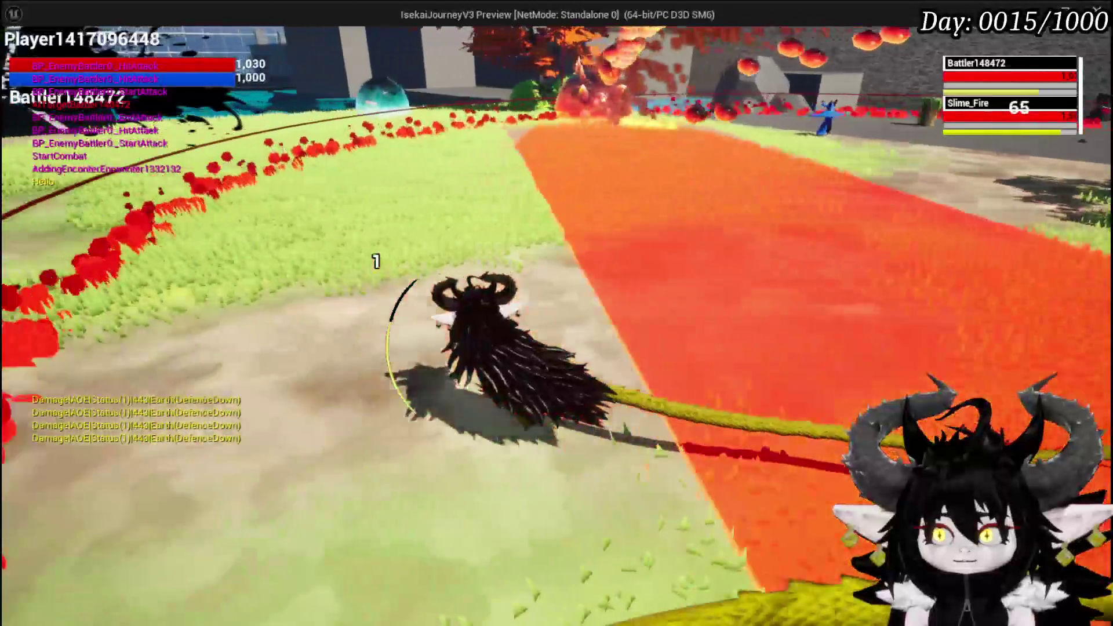
key("Escape")
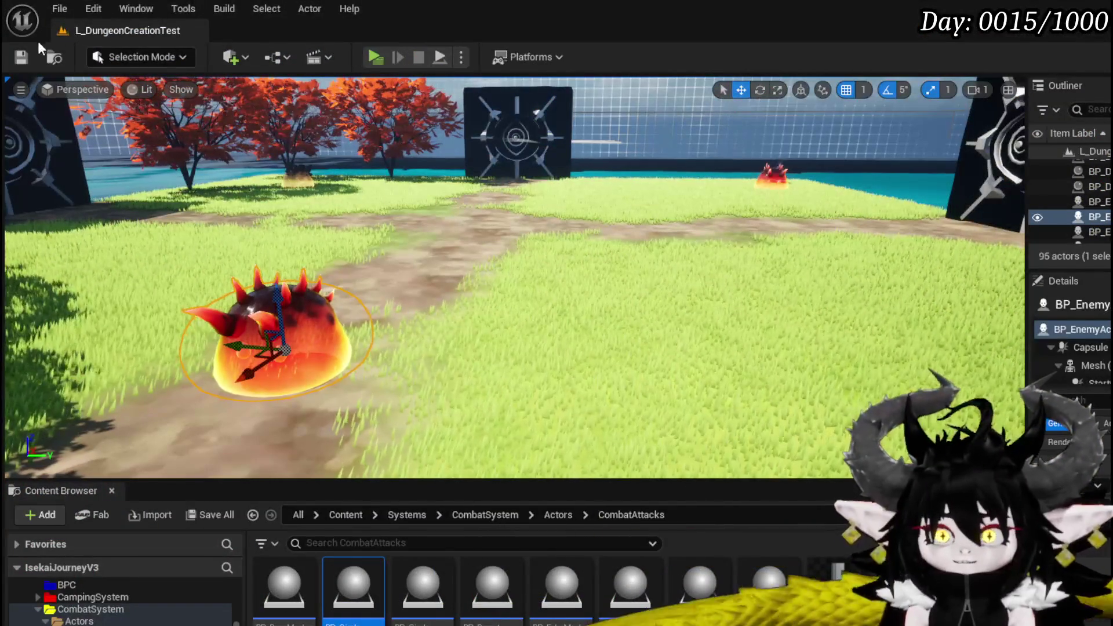
key("ctrl+s")
left_click(375, 57)
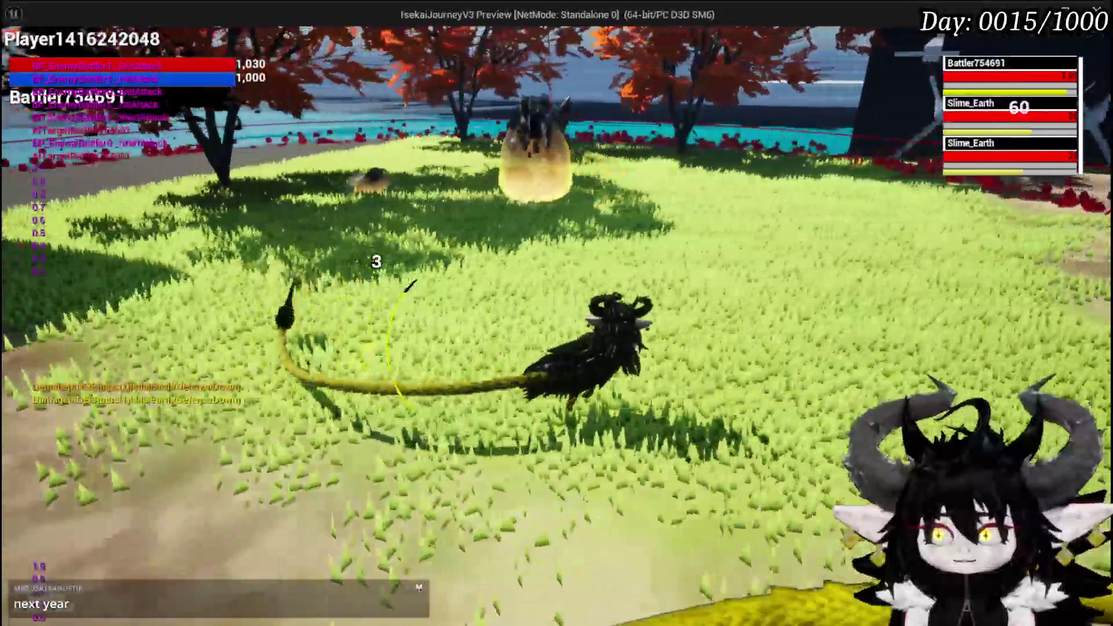
key("Escape")
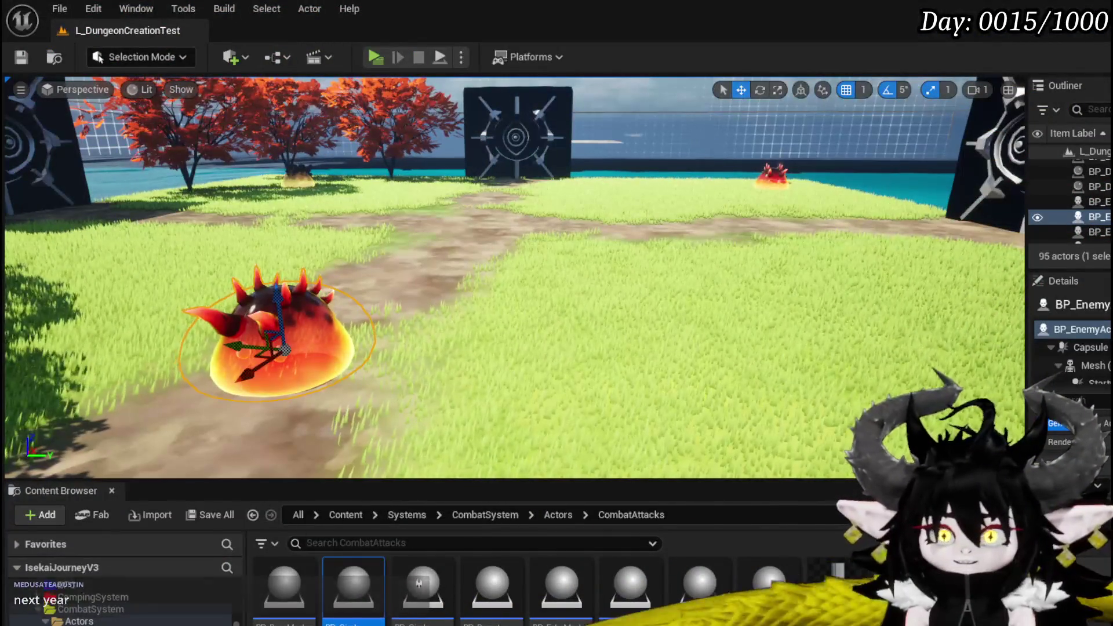
Save all modified packages and go back to BP_BaseMarker's RedoAnimation graph
left_click(24, 58)
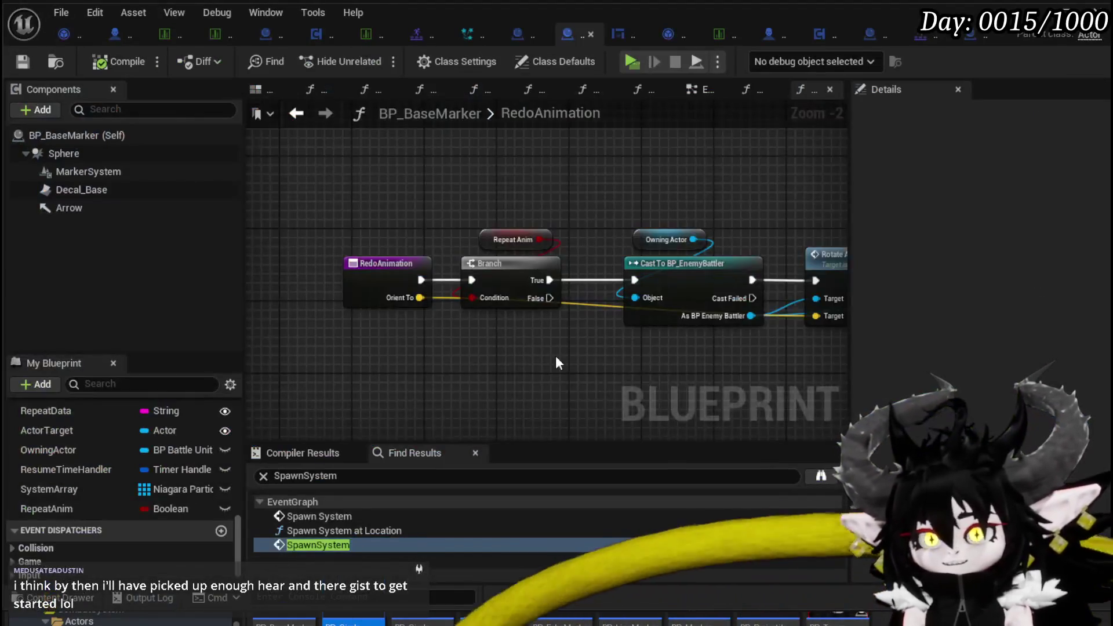
mouse_move(556, 363)
left_mouse_down()
mouse_move(342, 315)
mouse_move(361, 334)
mouse_move(384, 333)
left_mouse_up()
scroll(343, 315, "down", 1)
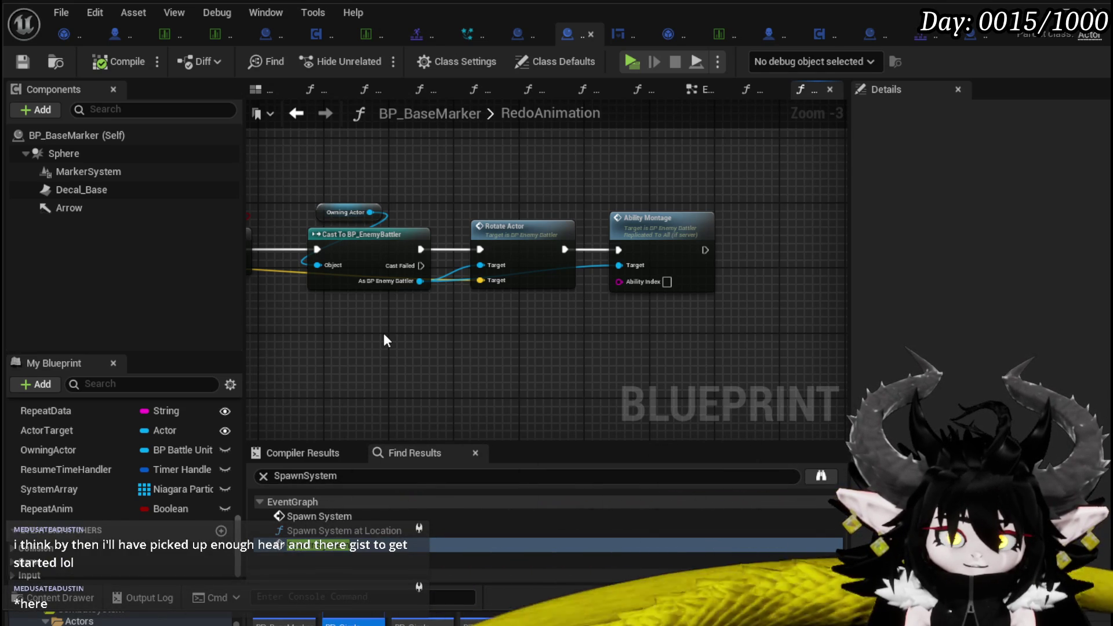
left_click_drag(384, 333, 557, 332)
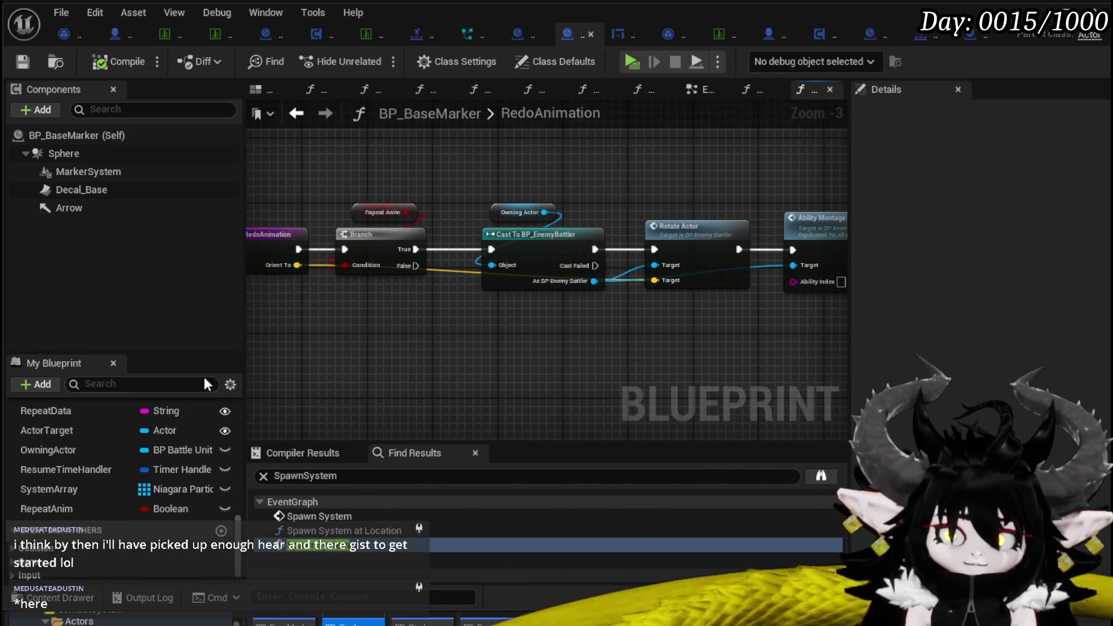
scroll(143, 413, "up", 1)
scroll(143, 412, "up", 1)
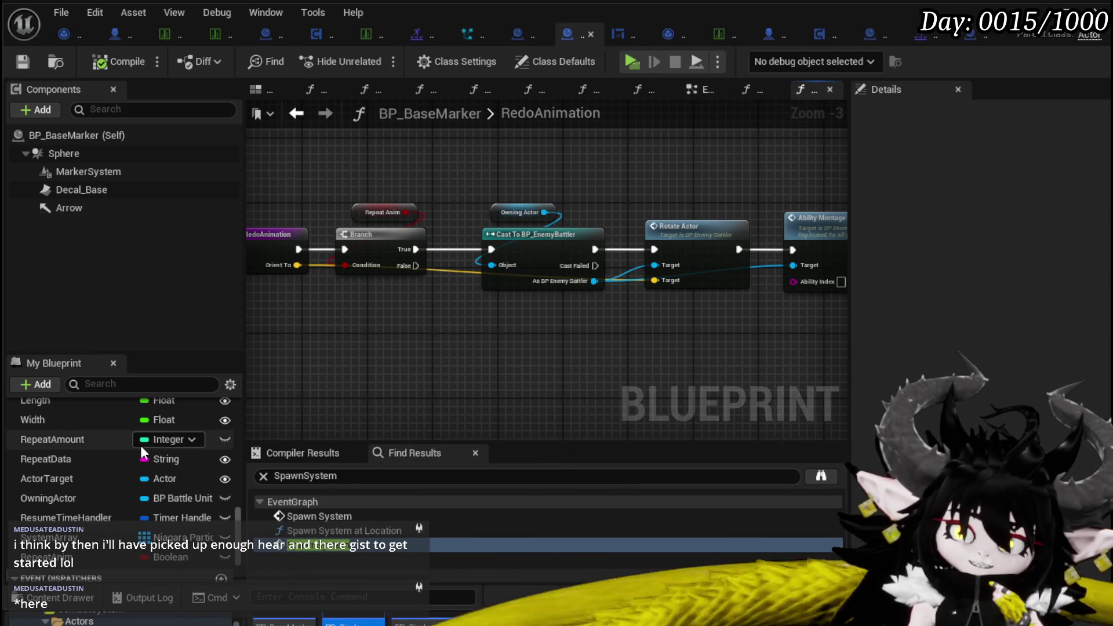
scroll(143, 452, "up", 10)
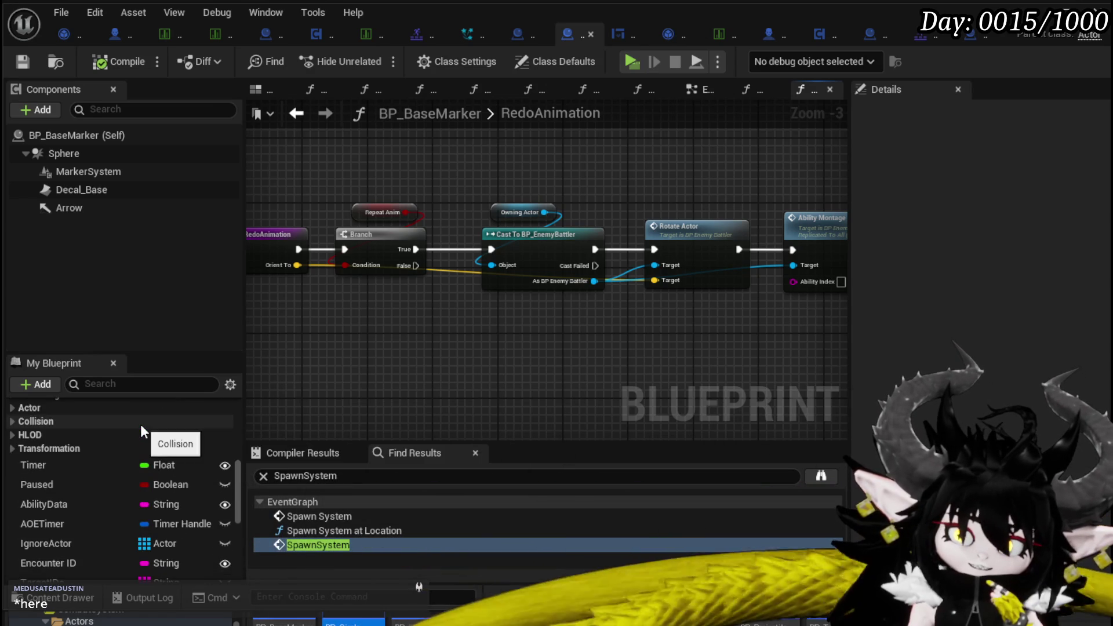
scroll(141, 423, "up", 10)
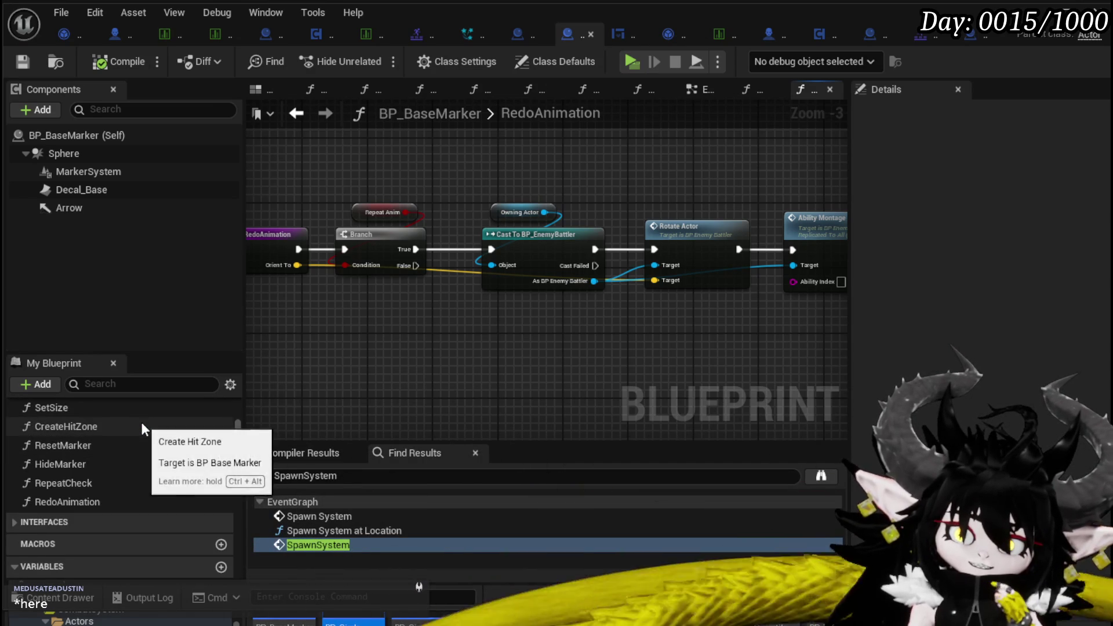
scroll(142, 423, "up", 4)
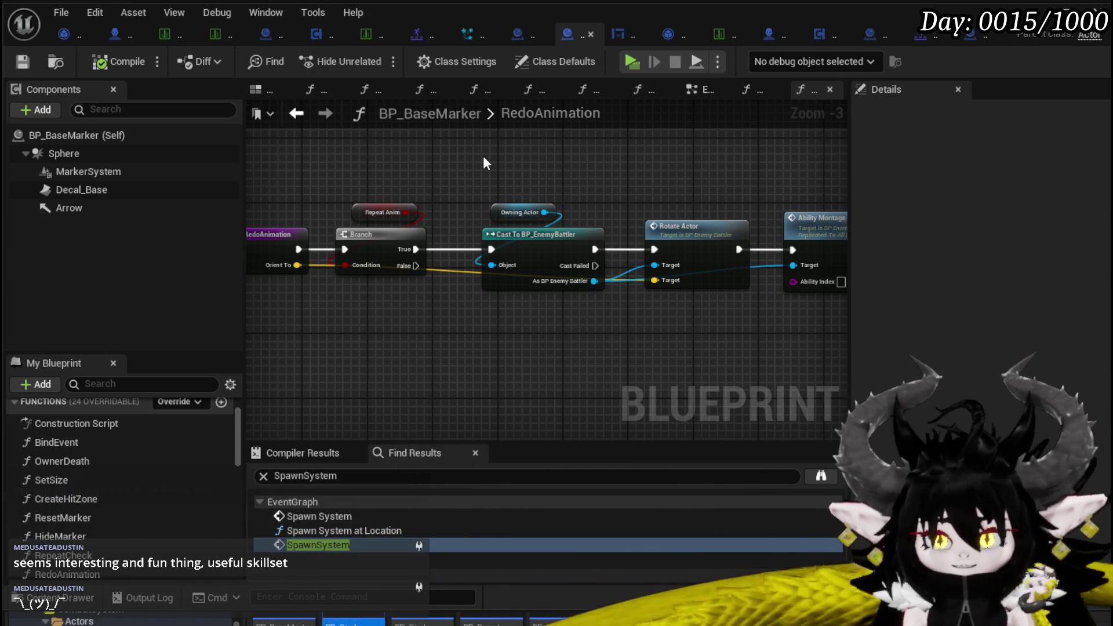
scroll(503, 178, "up", 2)
mouse_move(503, 177)
left_mouse_down()
mouse_move(285, 154)
mouse_move(355, 161)
left_mouse_up()
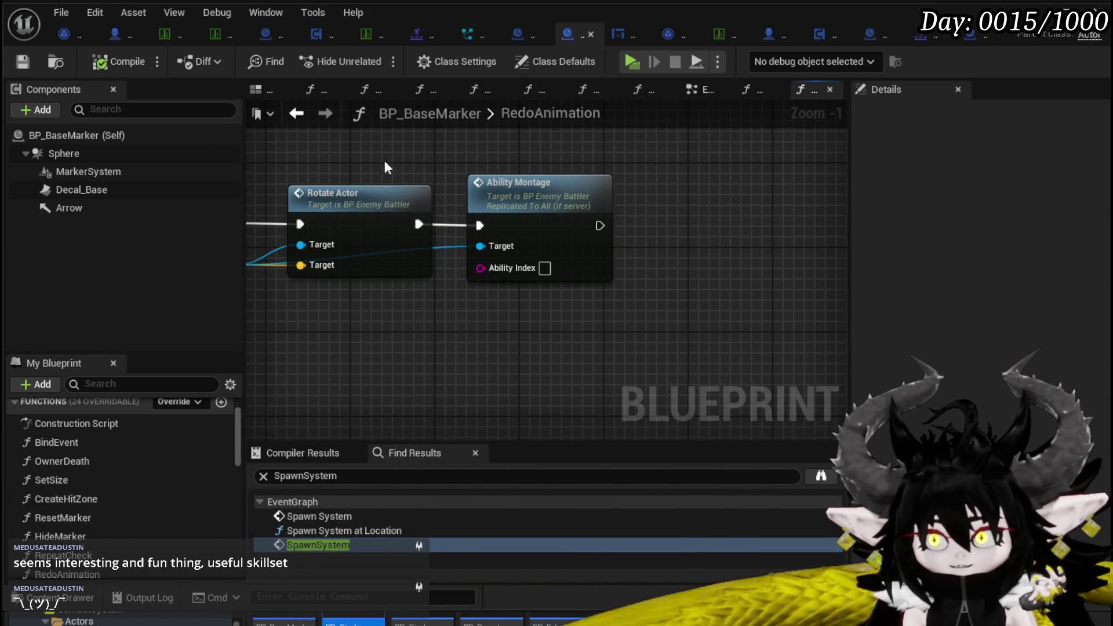
Reposition the Ability Montage node in RedoAnimation and save the blueprint
mouse_move(554, 199)
left_mouse_down()
mouse_move(538, 200)
mouse_move(614, 201)
mouse_move(600, 204)
mouse_move(618, 180)
left_mouse_up()
left_click(722, 198)
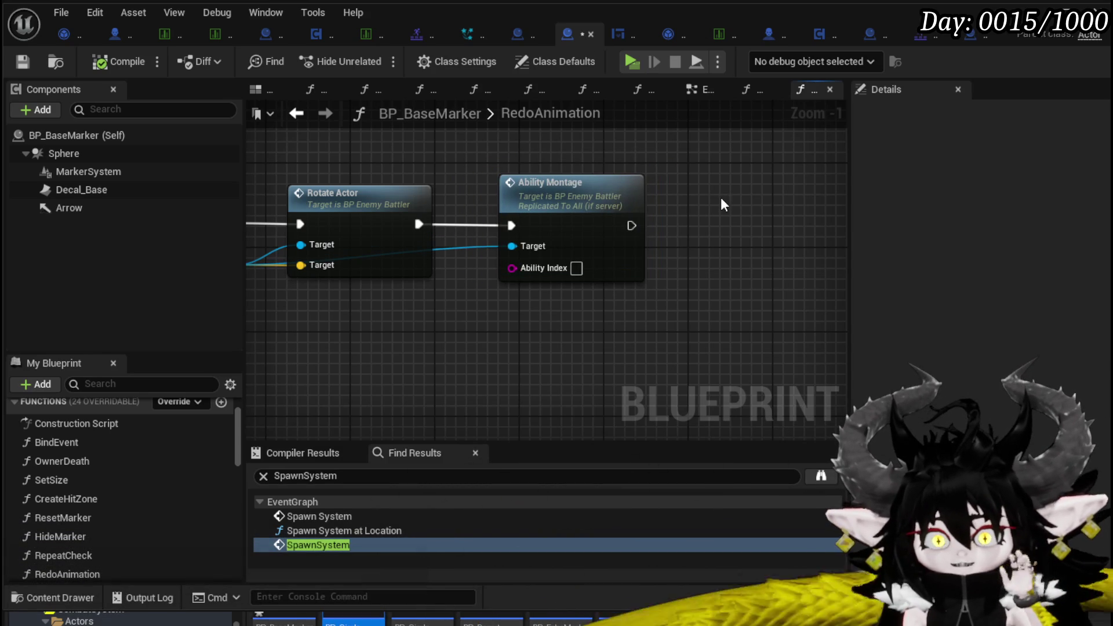
left_click(574, 189)
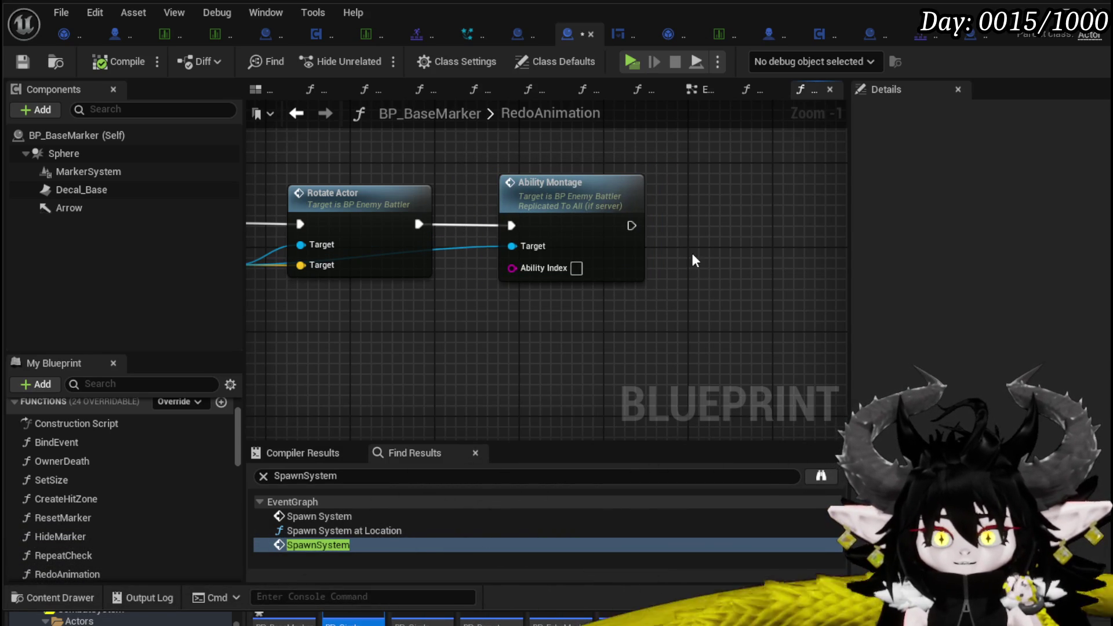
left_click(392, 268)
left_click_drag(467, 150, 703, 367)
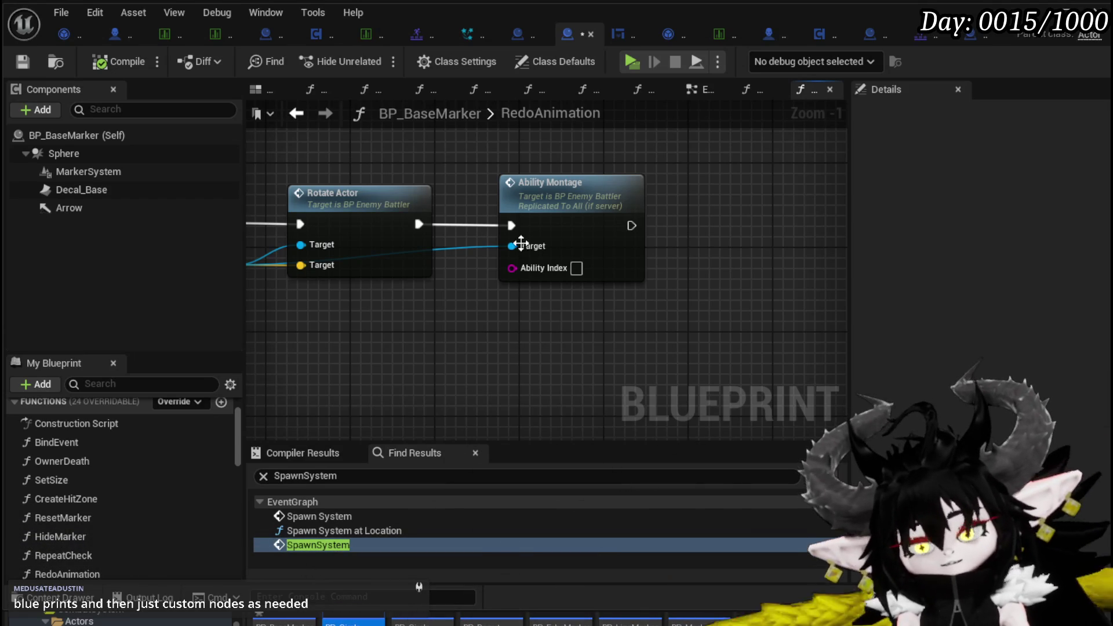
key("ctrl+s")
Look over the RedoAnimation Branch and Cast nodes, then bring up DT_BattlerInfo
left_click_drag(422, 322, 477, 323)
scroll(477, 323, "down", 1)
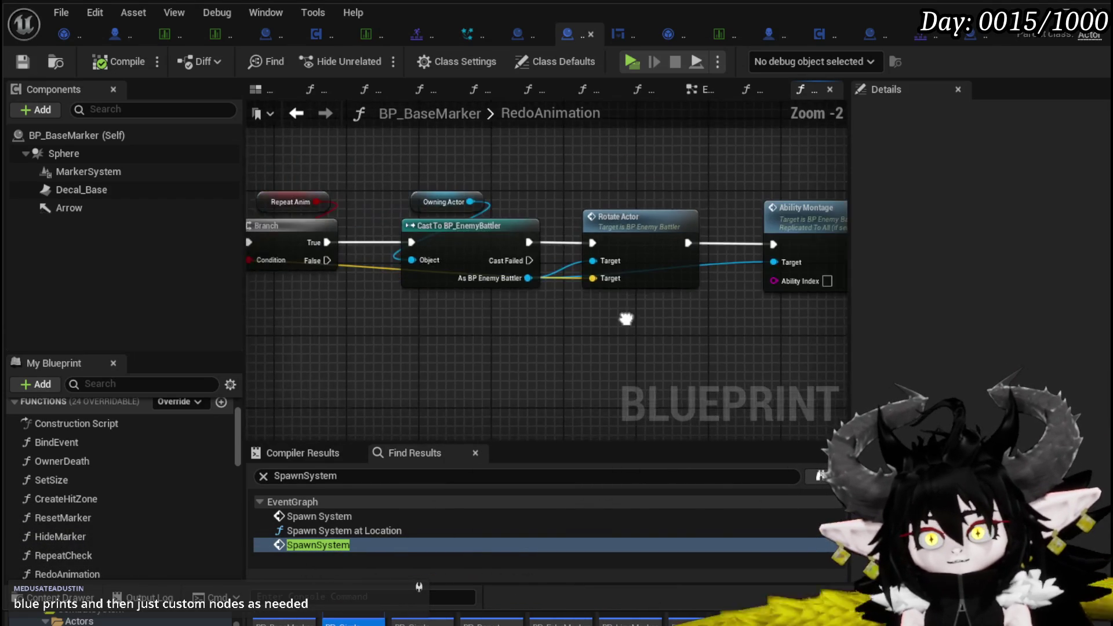
mouse_move(400, 325)
left_mouse_down()
mouse_move(621, 323)
mouse_move(365, 303)
mouse_move(373, 308)
left_mouse_up()
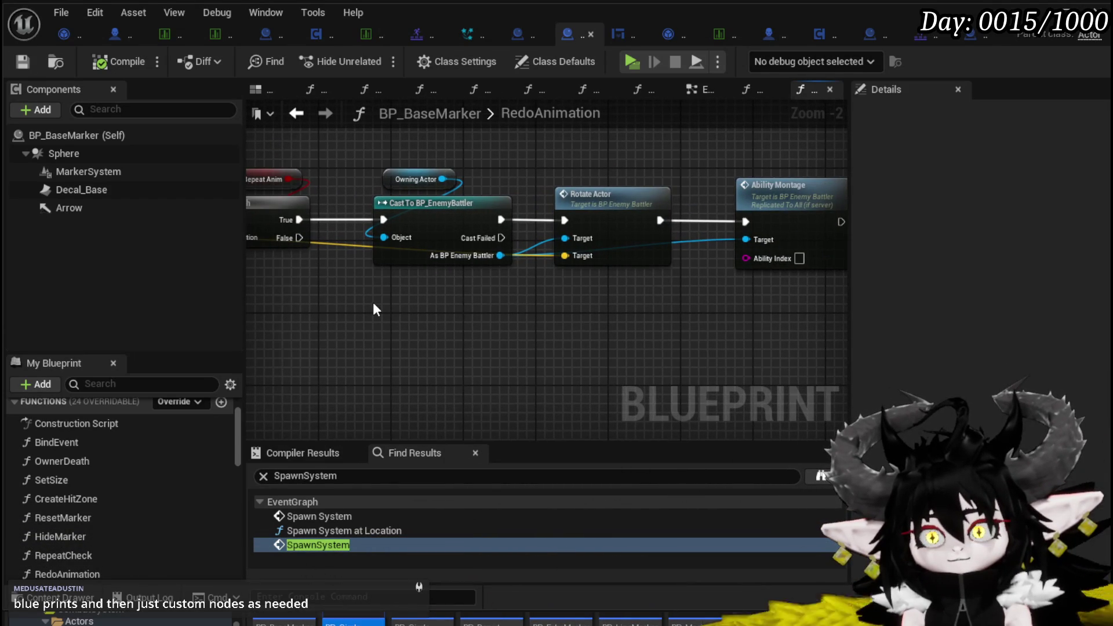
left_click(155, 37)
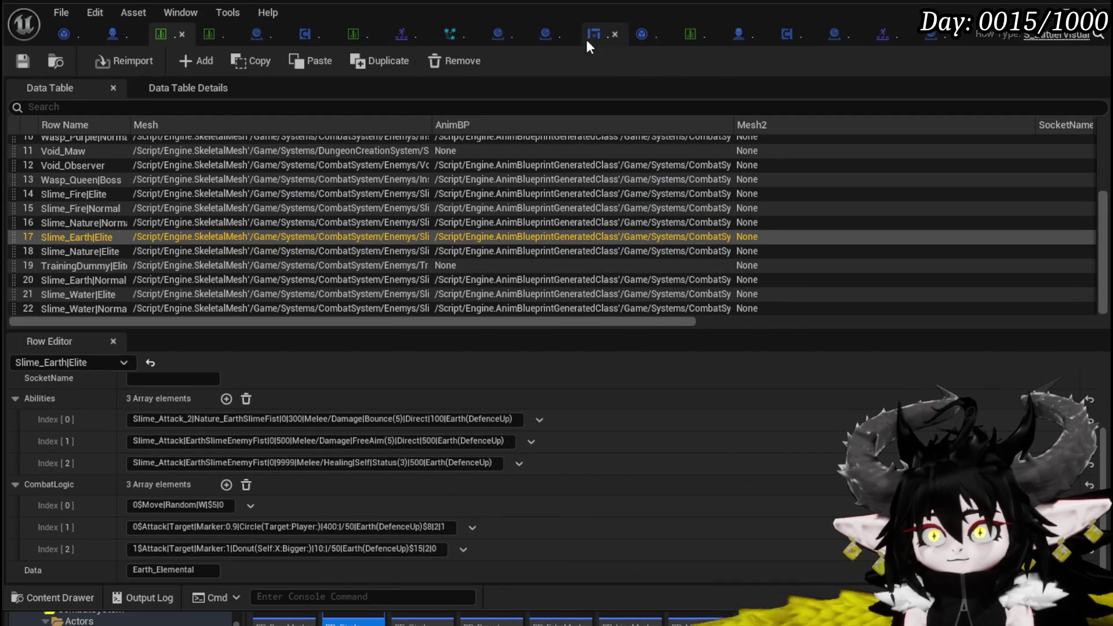
In BP_DonutMarker_Child, add a Repeat Check node and wire Event Repeat into it
left_click(833, 37)
mouse_move(534, 249)
left_mouse_down()
mouse_move(480, 272)
mouse_move(502, 277)
left_mouse_up()
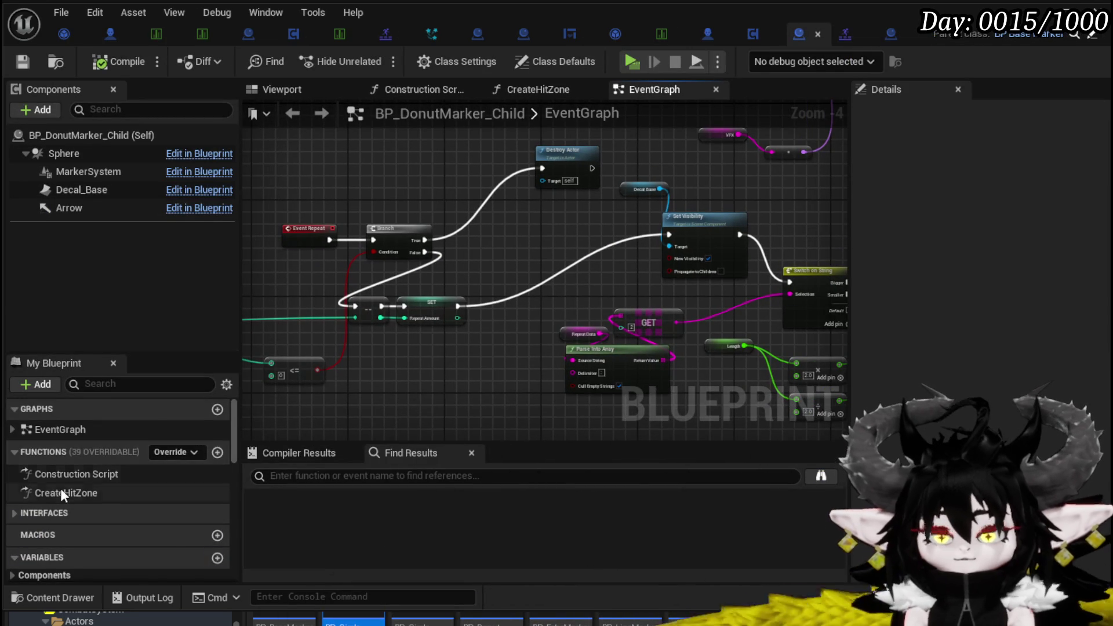
scroll(69, 485, "down", 4)
scroll(59, 443, "up", 4)
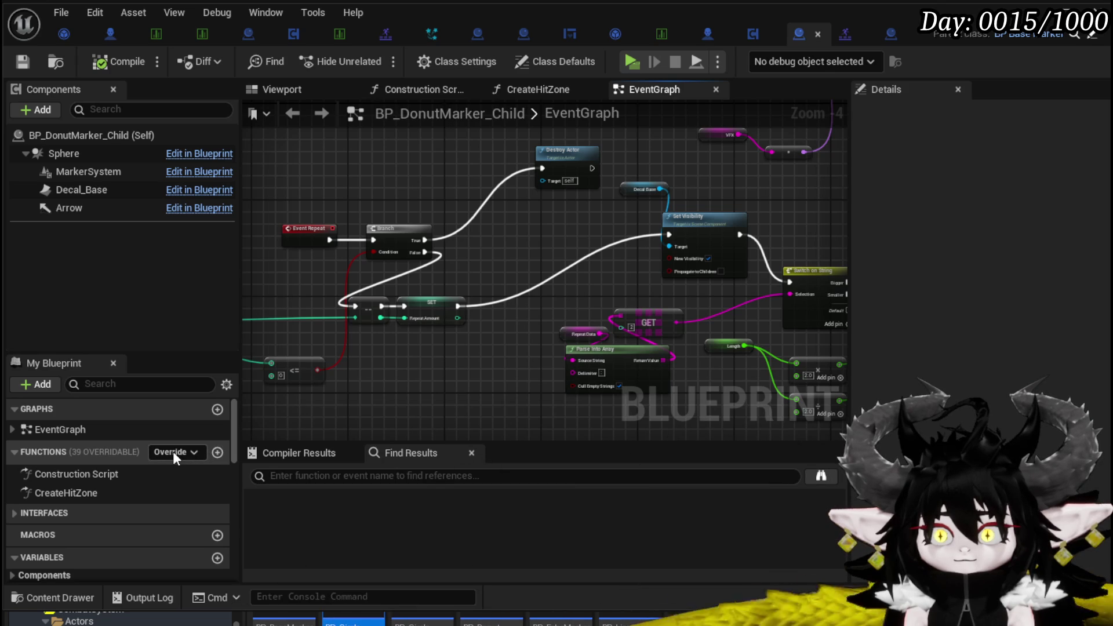
right_click(486, 242)
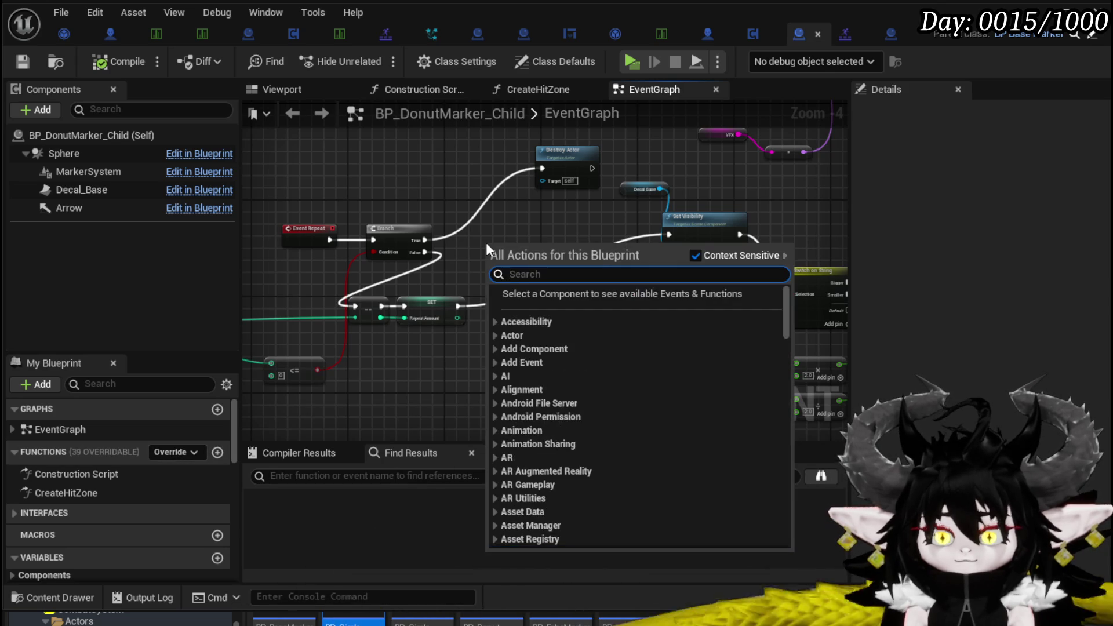
type("Repea")
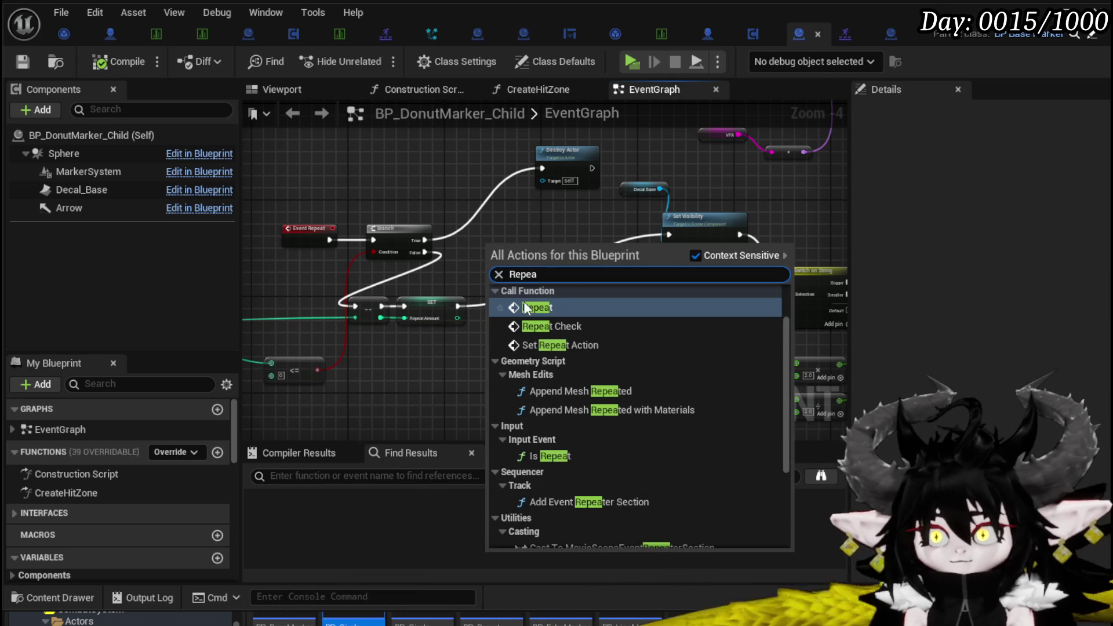
left_click(543, 324)
scroll(448, 283, "up", 1)
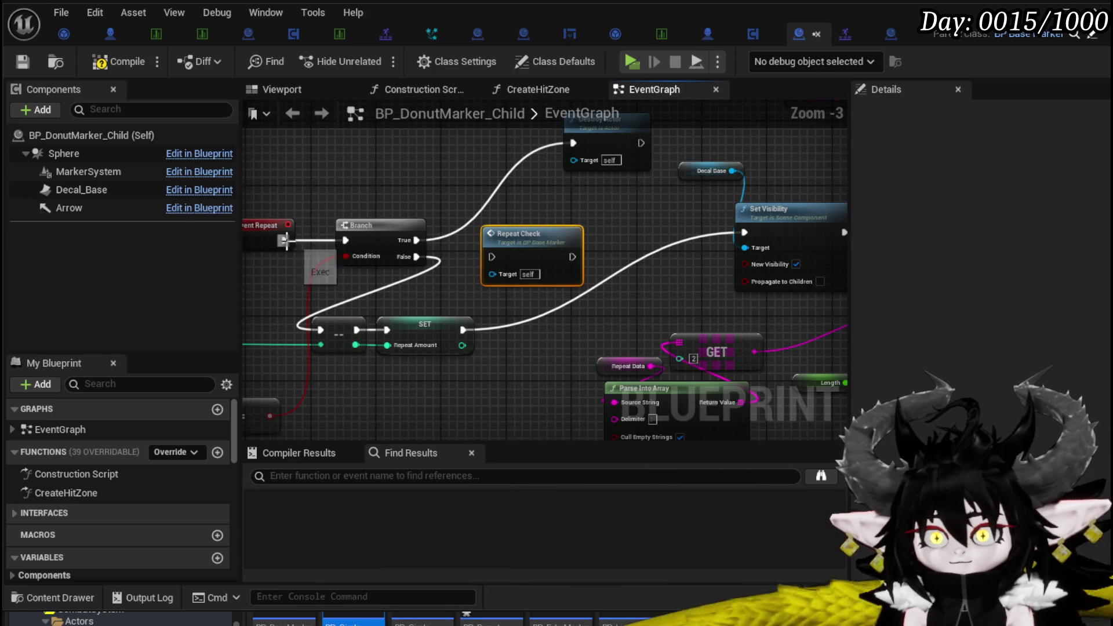
left_click_drag(285, 240, 290, 242)
left_click_drag(503, 255, 618, 265)
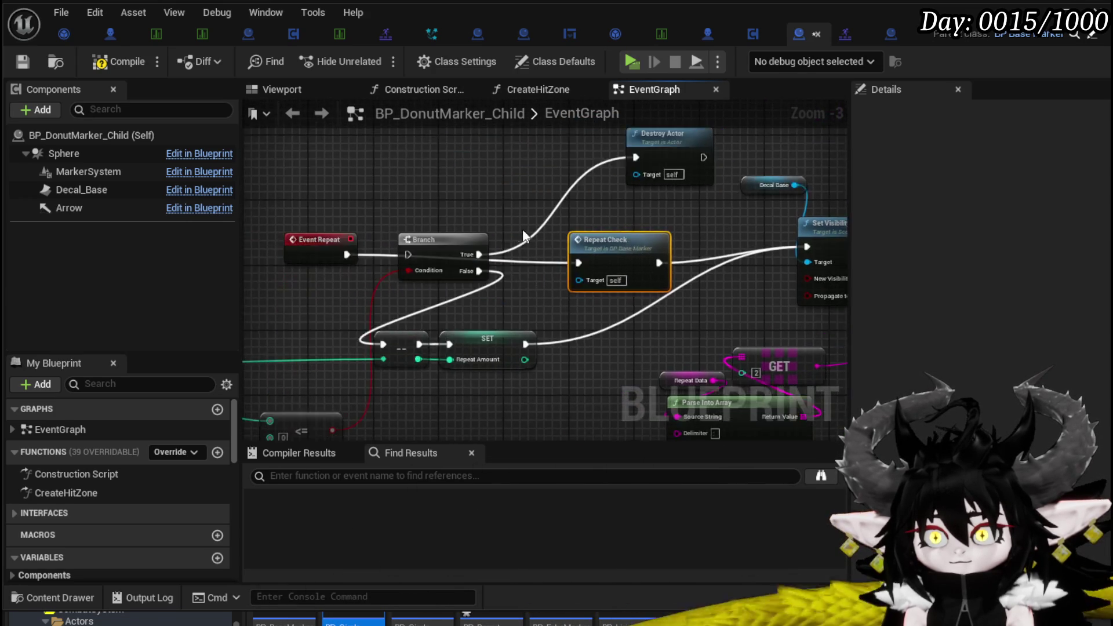
Delete the old Branch, decrement and SET repeat-count nodes, and tidy Event Repeat beside Repeat Check
scroll(550, 236, "down", 1)
left_click_drag(406, 221, 545, 333)
key("Delete")
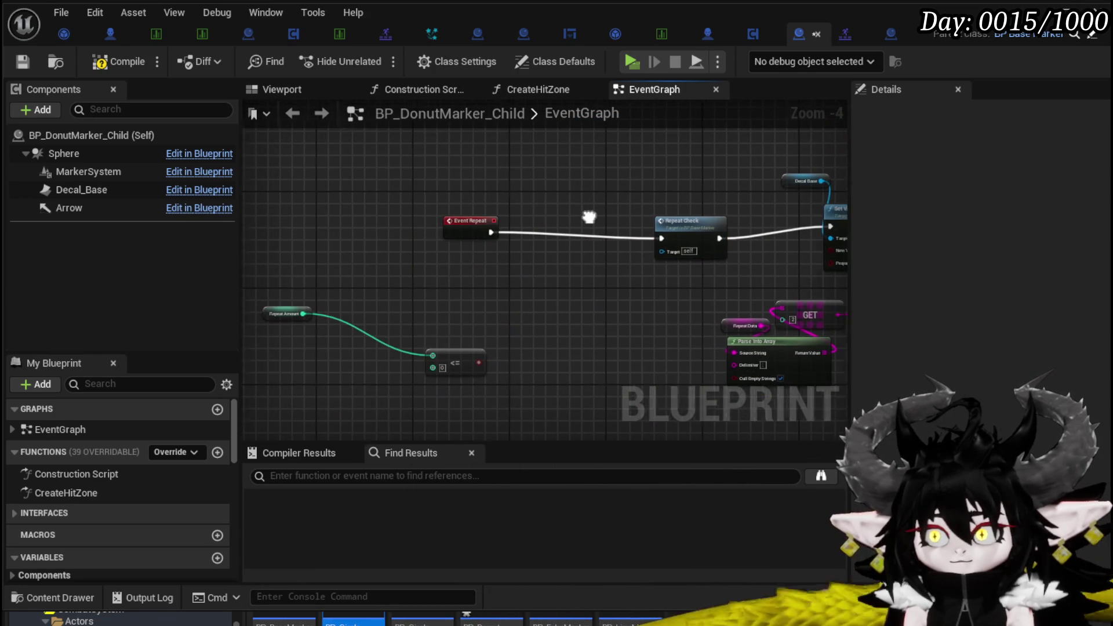
mouse_move(467, 229)
left_mouse_down()
mouse_move(589, 229)
mouse_move(582, 213)
left_mouse_up()
scroll(412, 273, "up", 3)
scroll(592, 245, "down", 1)
scroll(583, 213, "down", 1)
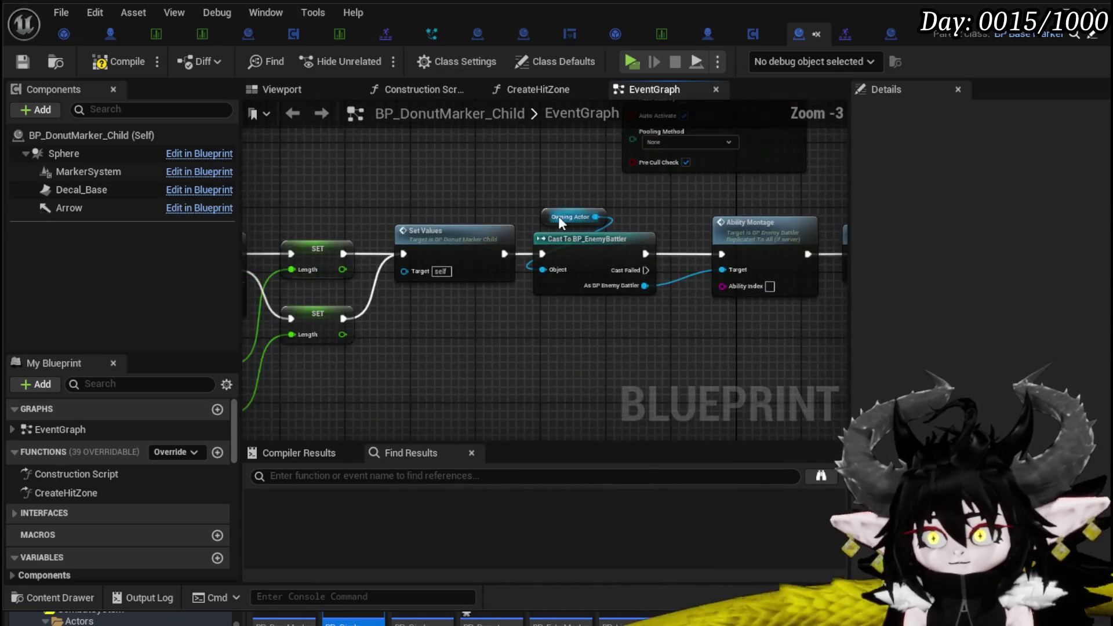
scroll(583, 214, "up", 2)
scroll(325, 173, "down", 2)
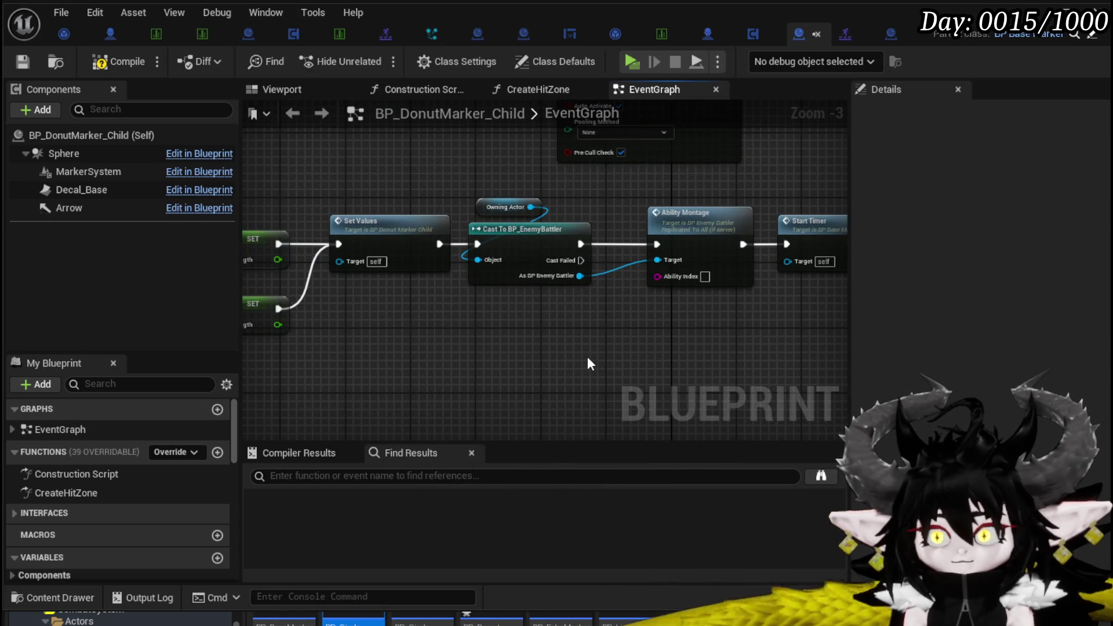
Add a Redo Animation node and wire Set Values into it
left_click_drag(589, 363, 542, 356)
right_click(496, 356)
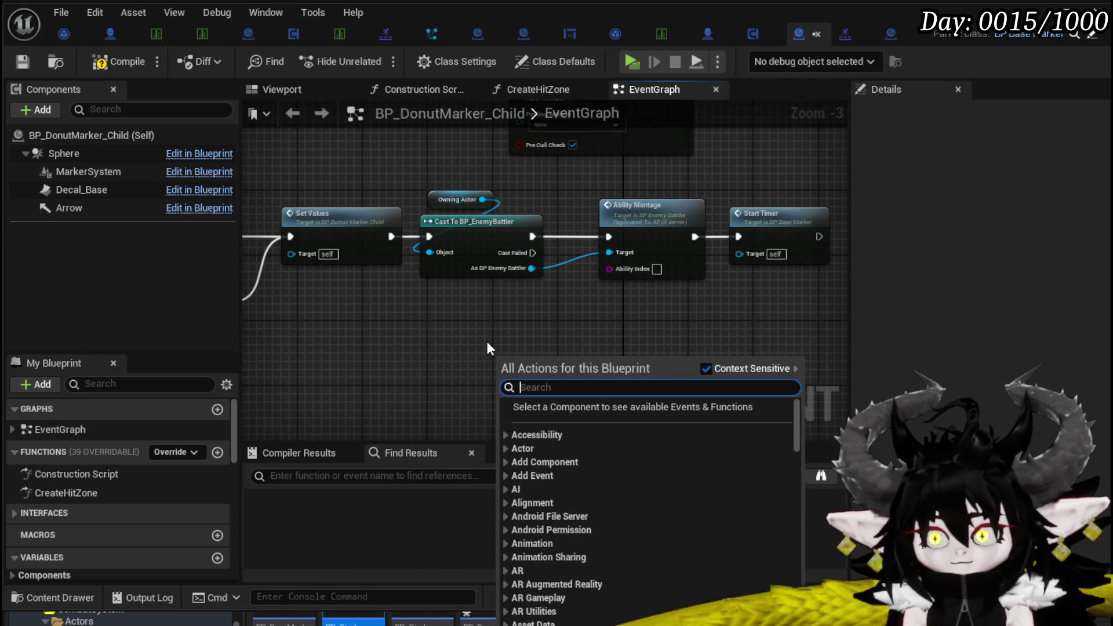
type("Redo")
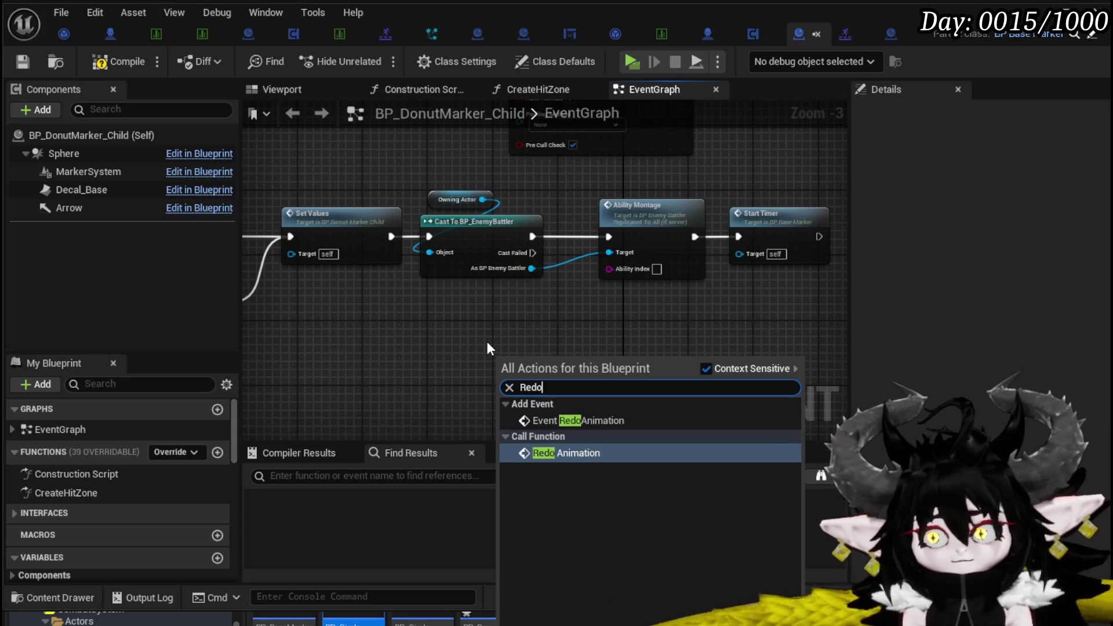
left_click(545, 449)
mouse_move(391, 236)
left_mouse_down()
mouse_move(466, 357)
mouse_move(502, 384)
left_mouse_up()
left_click_drag(559, 379, 591, 331)
Feed the owning actor's Get Actor Location into Redo Animation's Orient To pin
scroll(655, 325, "down", 1)
mouse_move(558, 297)
left_mouse_down()
mouse_move(338, 298)
mouse_move(733, 297)
mouse_move(406, 286)
mouse_move(428, 324)
left_mouse_up()
scroll(405, 286, "up", 1)
mouse_move(455, 179)
left_mouse_down()
mouse_move(377, 317)
mouse_move(419, 328)
mouse_move(429, 354)
left_mouse_up()
type("get actor loca")
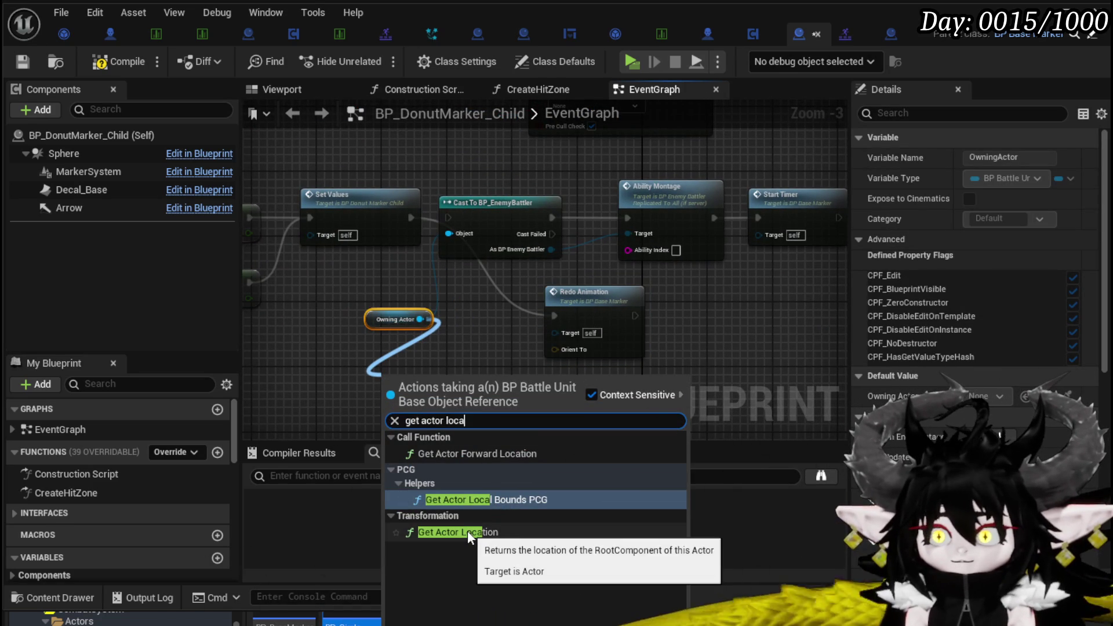
left_click(467, 531)
left_click_drag(475, 404, 555, 350)
left_click_drag(415, 386, 423, 354)
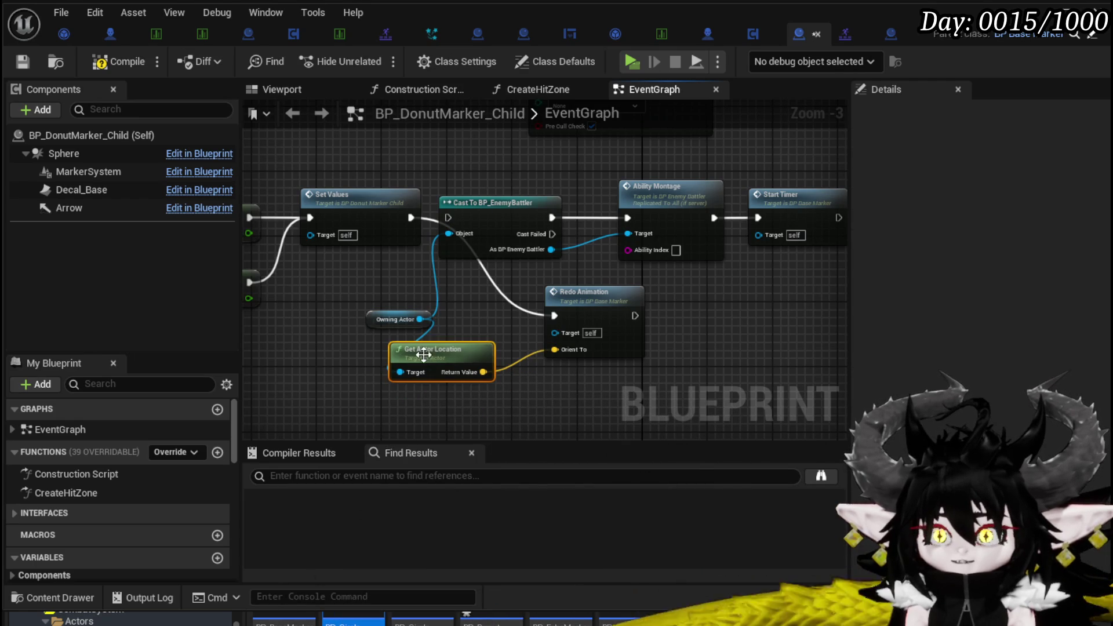
Delete the Cast, Ability Montage and Start Timer nodes and compile the blueprint
left_click_drag(513, 153, 738, 228)
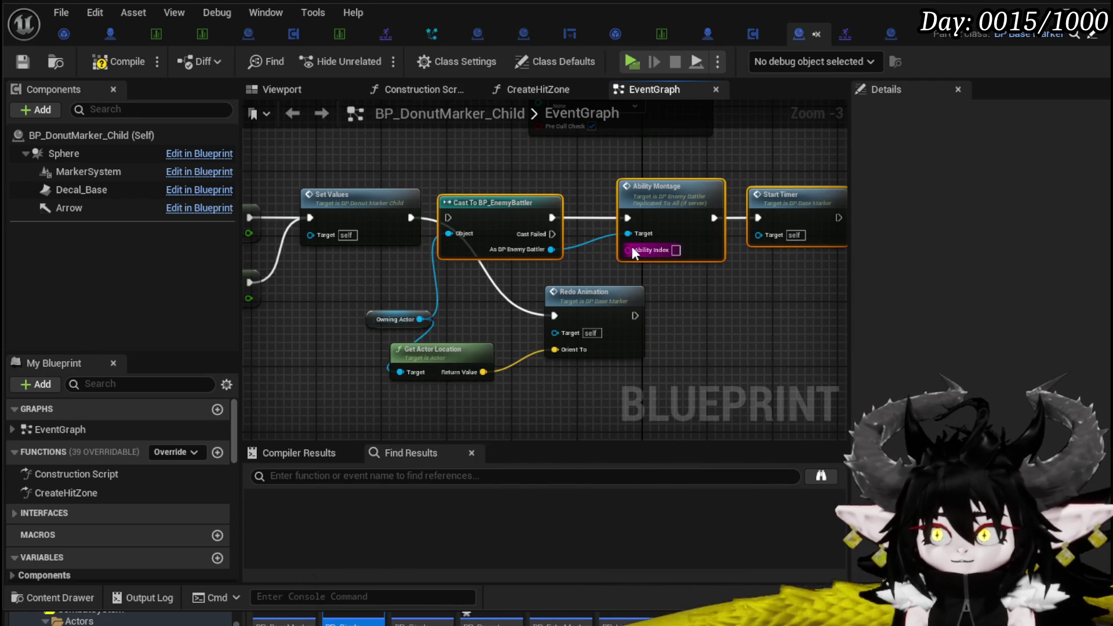
key("Delete")
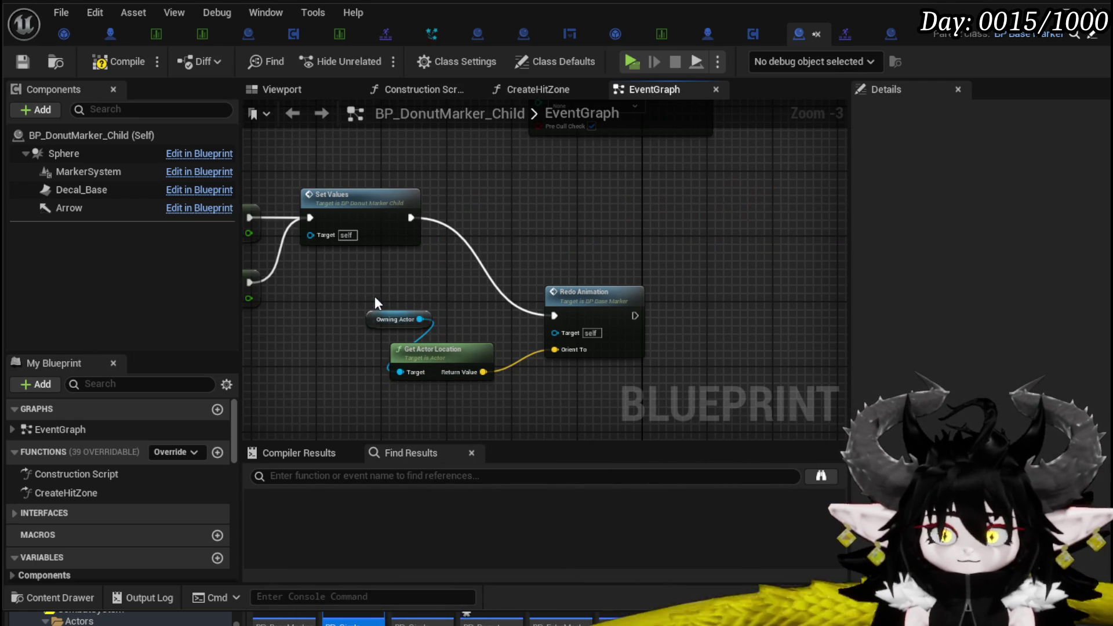
left_click(101, 63)
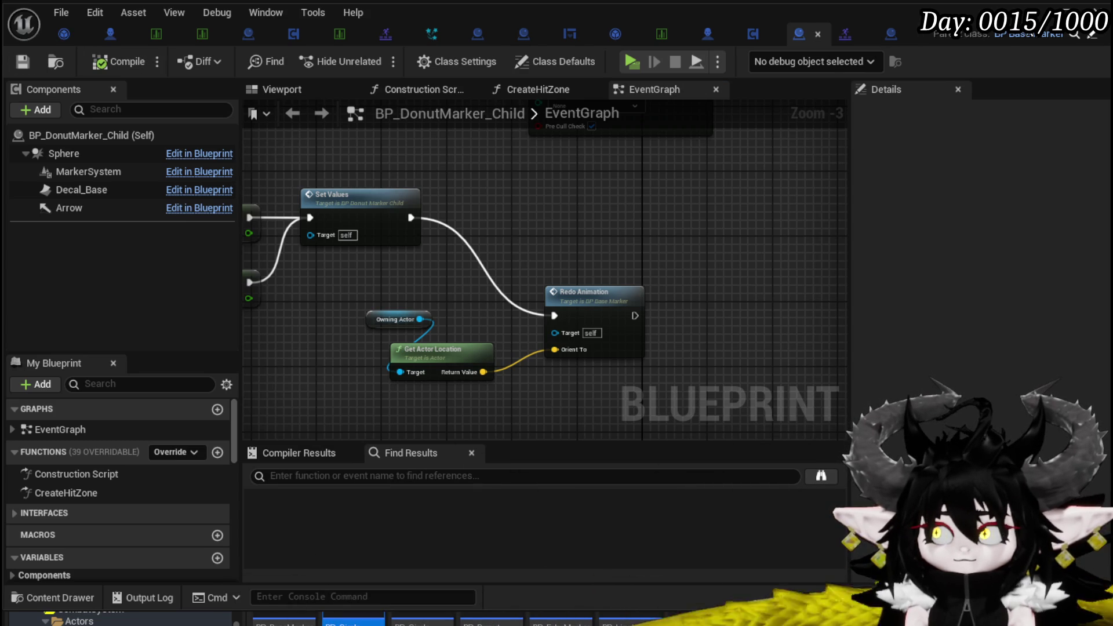
scroll(477, 258, "down", 2)
Run the character to the Slime_Earth enemy, start the encounter, then stop the playtest with Esc
mouse_move(452, 253)
left_mouse_down()
mouse_move(558, 261)
mouse_move(480, 256)
mouse_move(662, 332)
mouse_move(671, 271)
left_mouse_up()
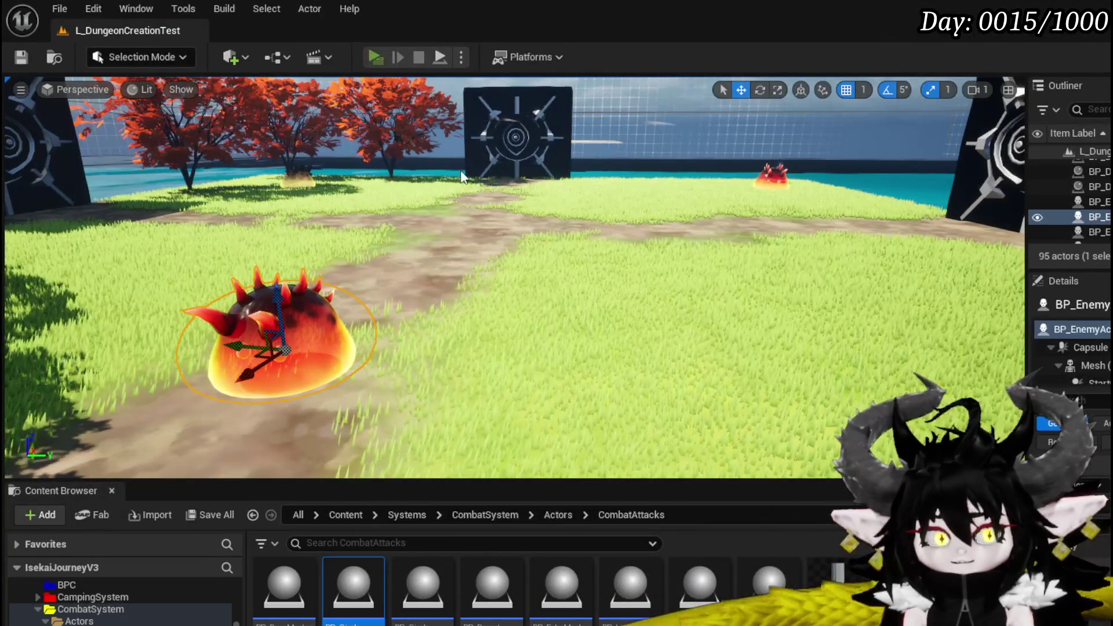
left_click(372, 54)
key("w")
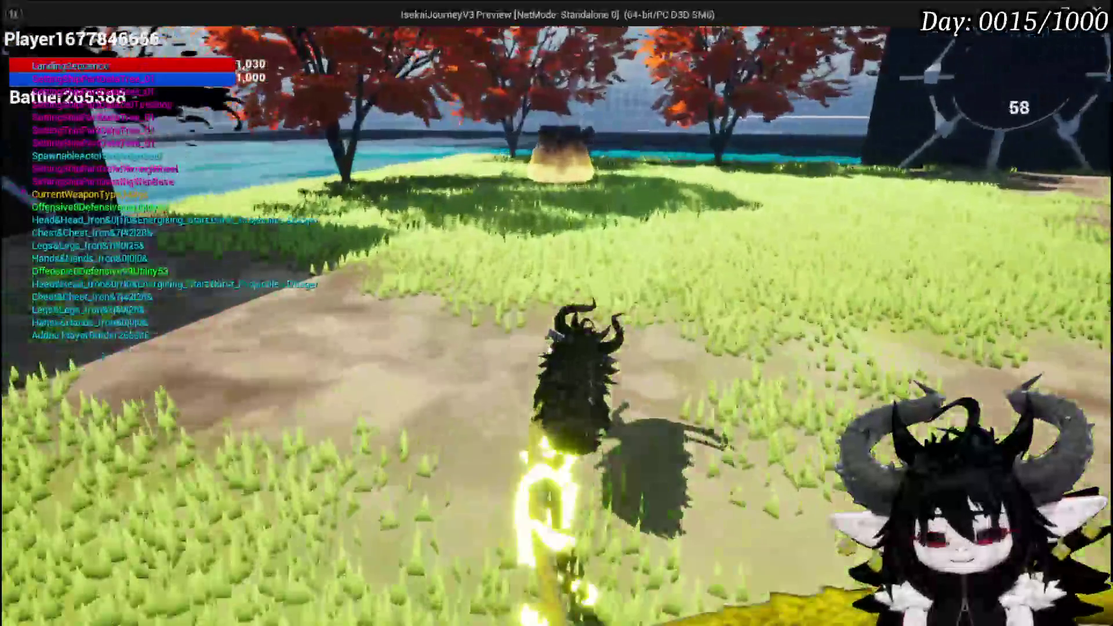
key("w")
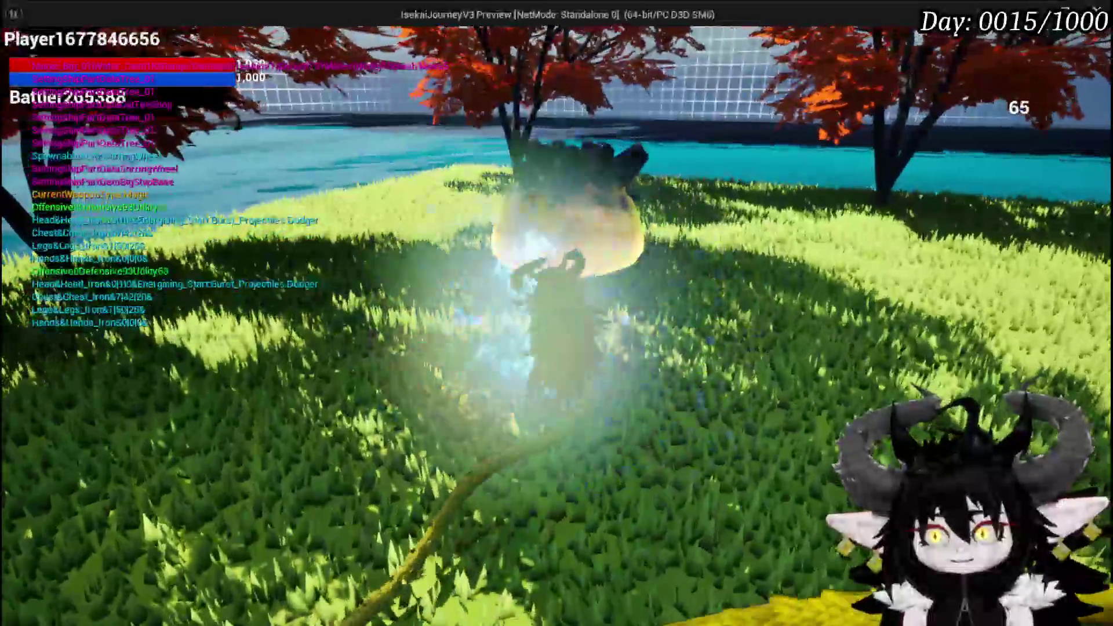
key("w")
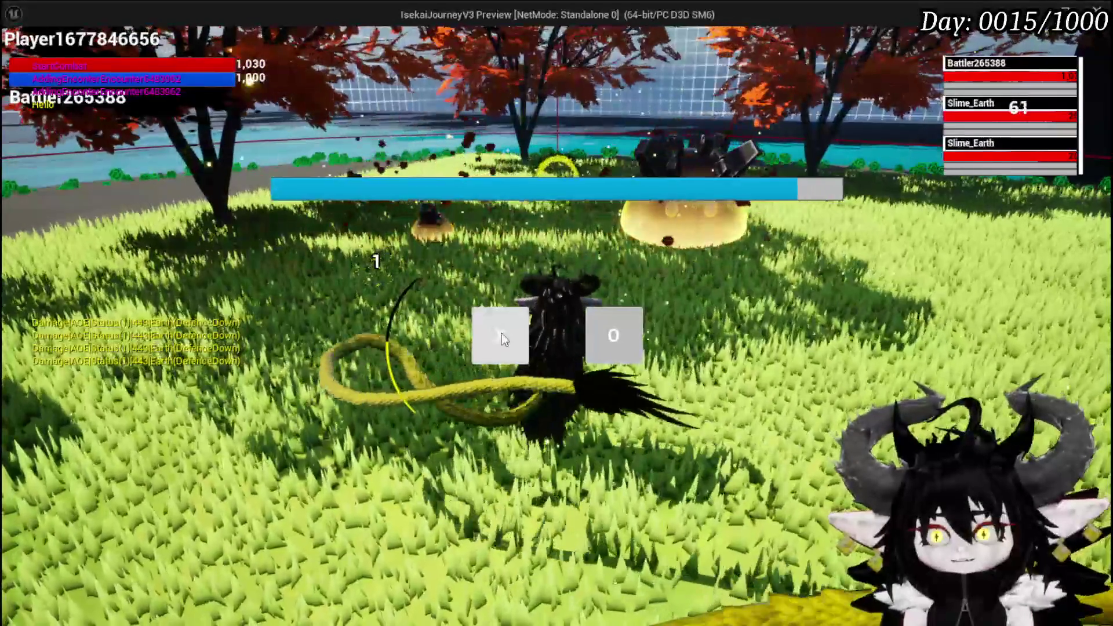
left_click(502, 332)
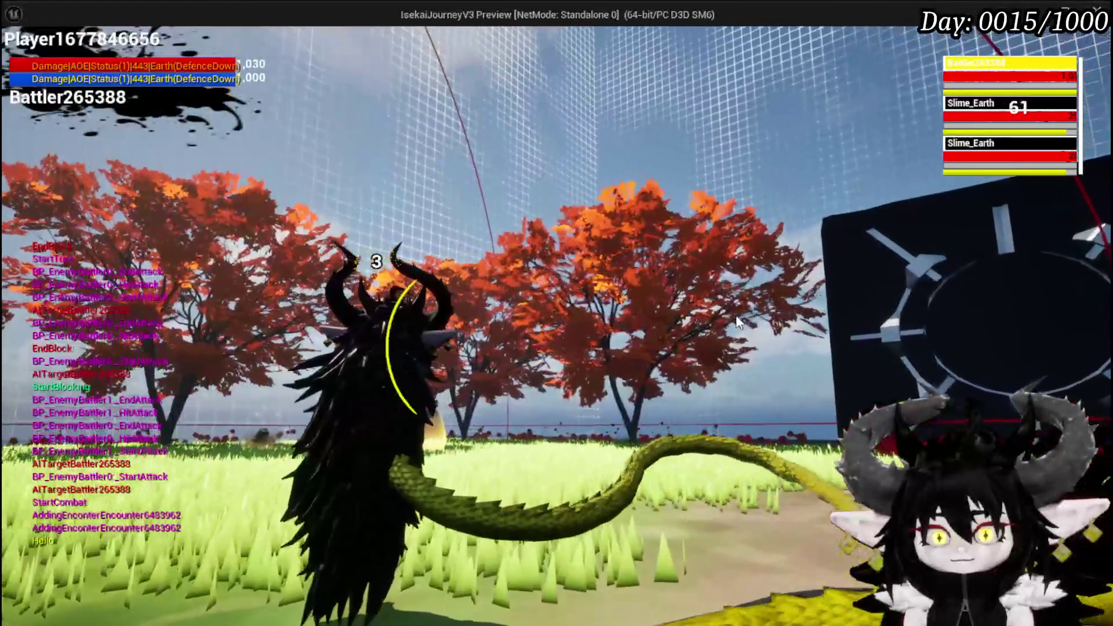
key("Escape")
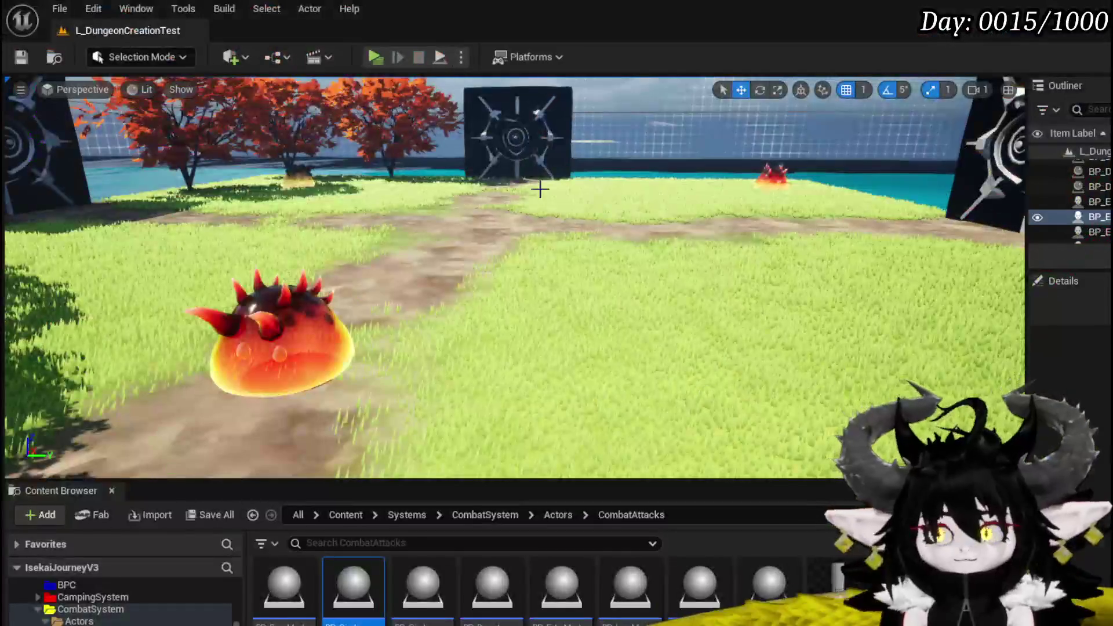
Save the level, return to BP_DonutMarker_Child and shift Event Repeat and Repeat Check right
key("ctrl+s")
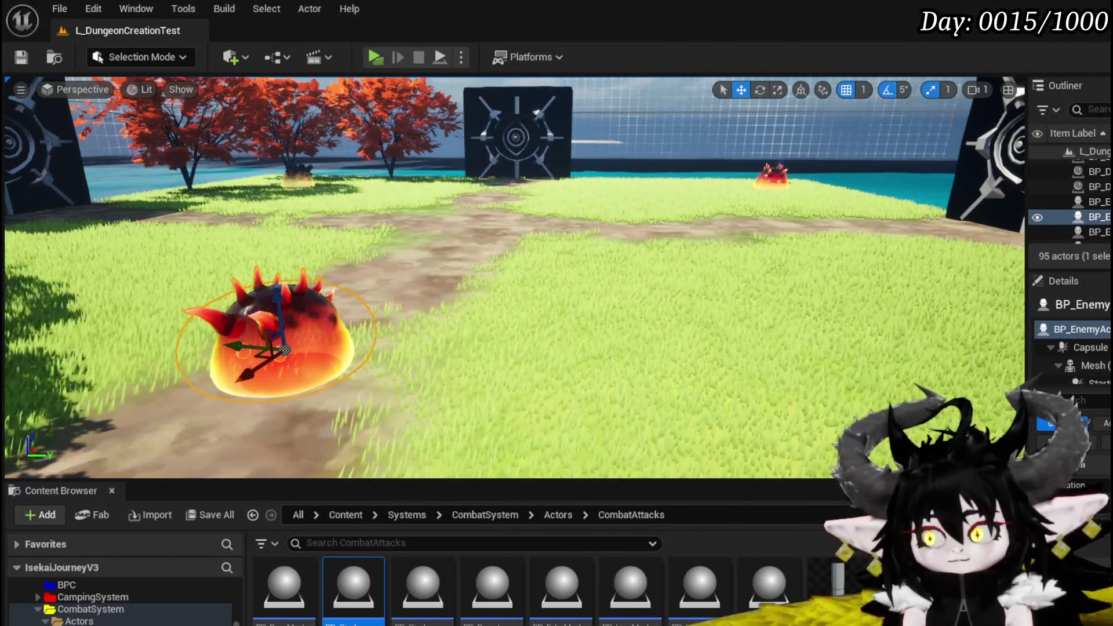
key("alt+Tab")
scroll(493, 301, "up", 3)
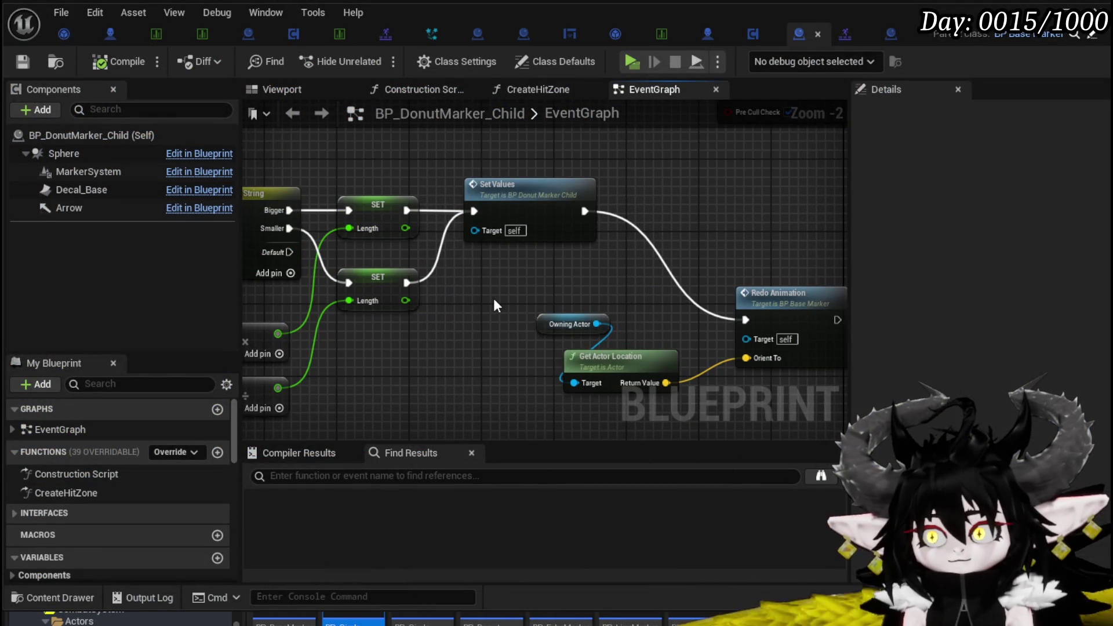
mouse_move(493, 298)
left_mouse_down()
mouse_move(613, 273)
mouse_move(637, 286)
left_mouse_up()
scroll(613, 273, "down", 2)
left_click_drag(467, 217, 517, 222)
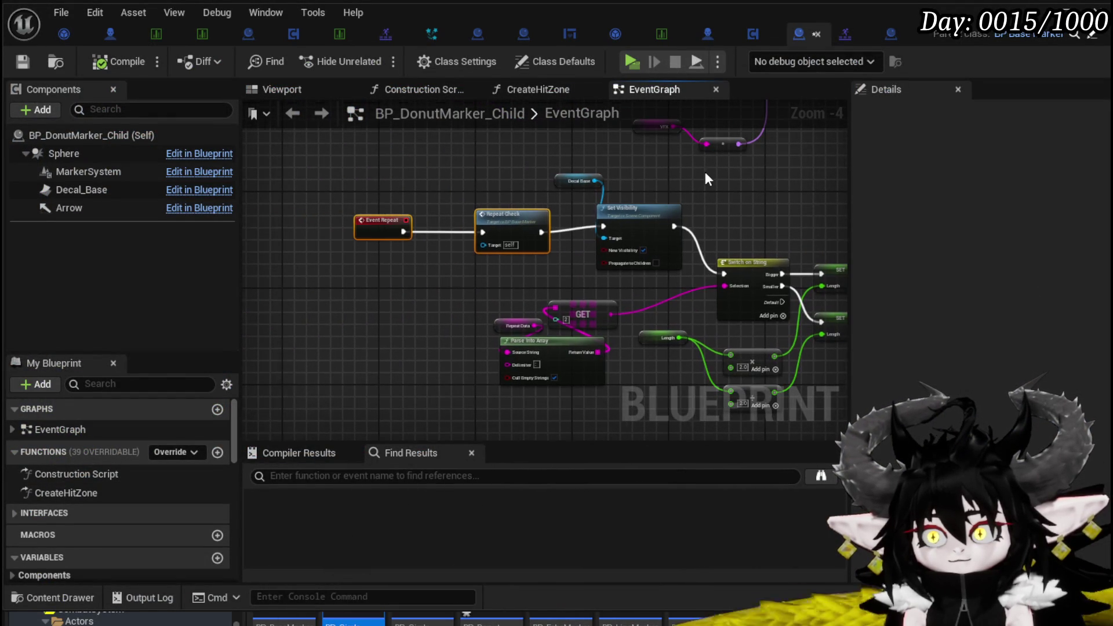
scroll(443, 287, "down", 4)
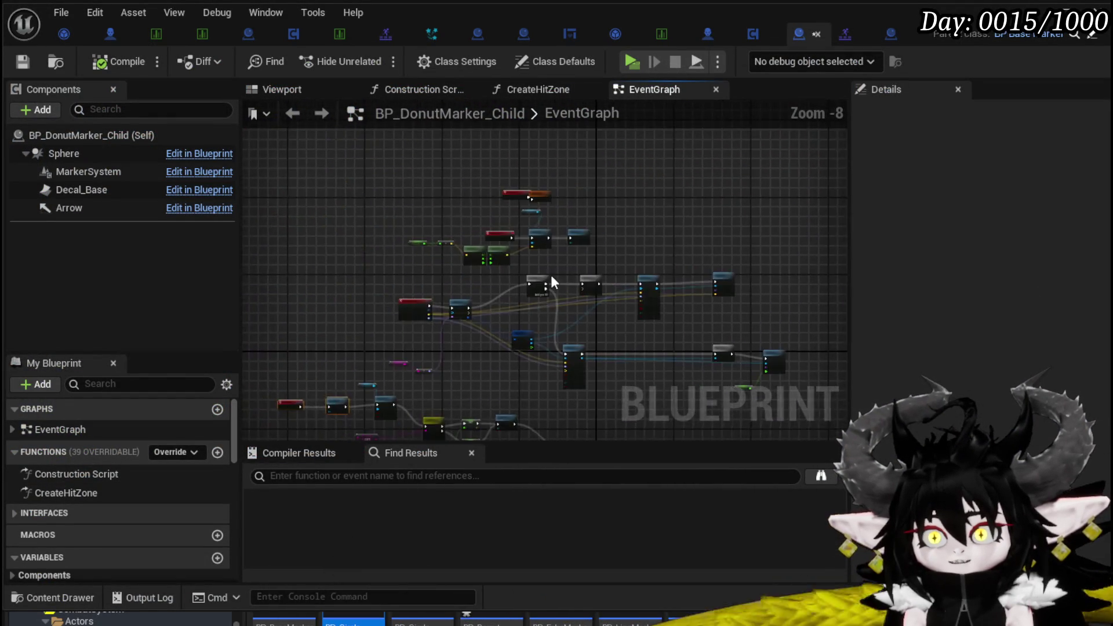
scroll(551, 284, "up", 5)
mouse_move(546, 325)
left_mouse_down()
mouse_move(524, 356)
mouse_move(455, 139)
left_mouse_up()
left_click_drag(548, 125, 534, 269)
scroll(533, 225, "down", 1)
scroll(446, 266, "down", 1)
mouse_move(446, 266)
left_mouse_down()
mouse_move(569, 298)
mouse_move(395, 295)
mouse_move(679, 362)
mouse_move(826, 285)
left_mouse_up()
scroll(616, 288, "up", 3)
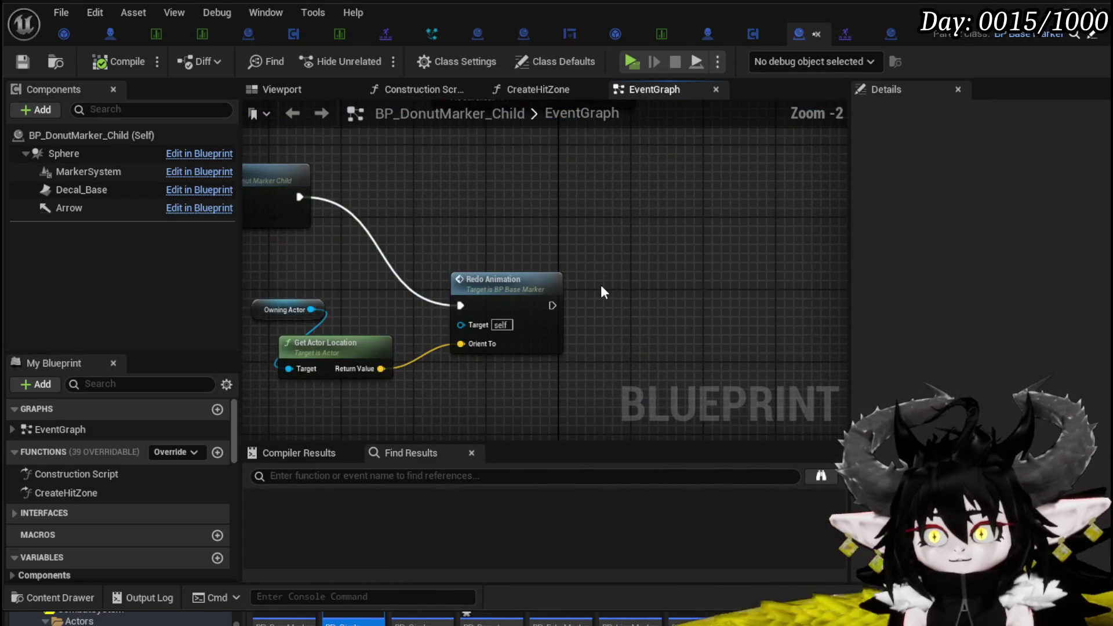
Paste a Start Timer node and connect Redo Animation's exec output to it
key("ctrl+v")
left_click_drag(607, 328, 609, 329)
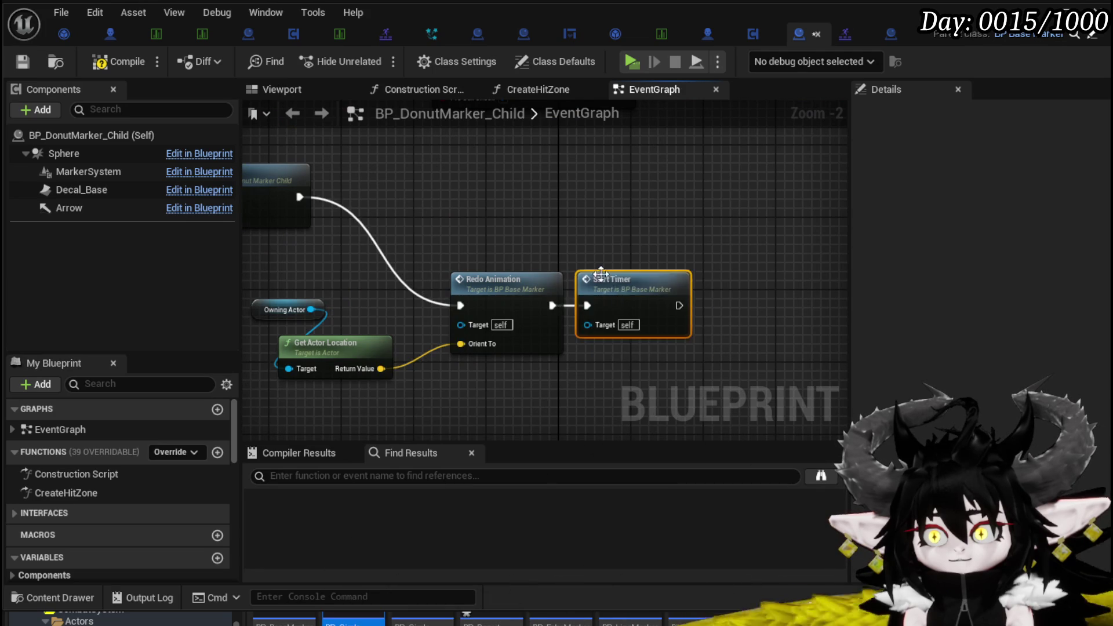
scroll(597, 273, "down", 2)
left_click_drag(596, 272, 683, 280)
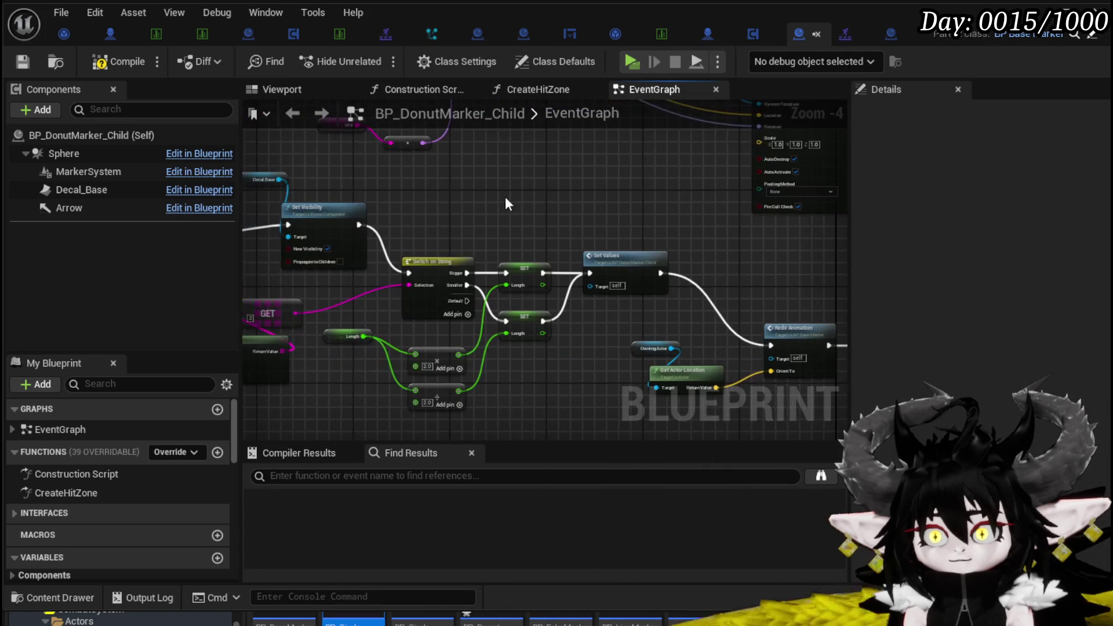
scroll(380, 290, "down", 1)
left_click_drag(397, 248, 697, 294)
scroll(415, 294, "down", 3)
mouse_move(415, 295)
left_mouse_down()
mouse_move(417, 278)
mouse_move(307, 203)
left_mouse_up()
Compile the donut marker blueprint and launch a standalone playtest
left_click(120, 61)
mouse_move(596, 353)
left_mouse_down()
mouse_move(590, 255)
mouse_move(565, 252)
left_mouse_up()
scroll(590, 255, "up", 2)
scroll(567, 259, "up", 3)
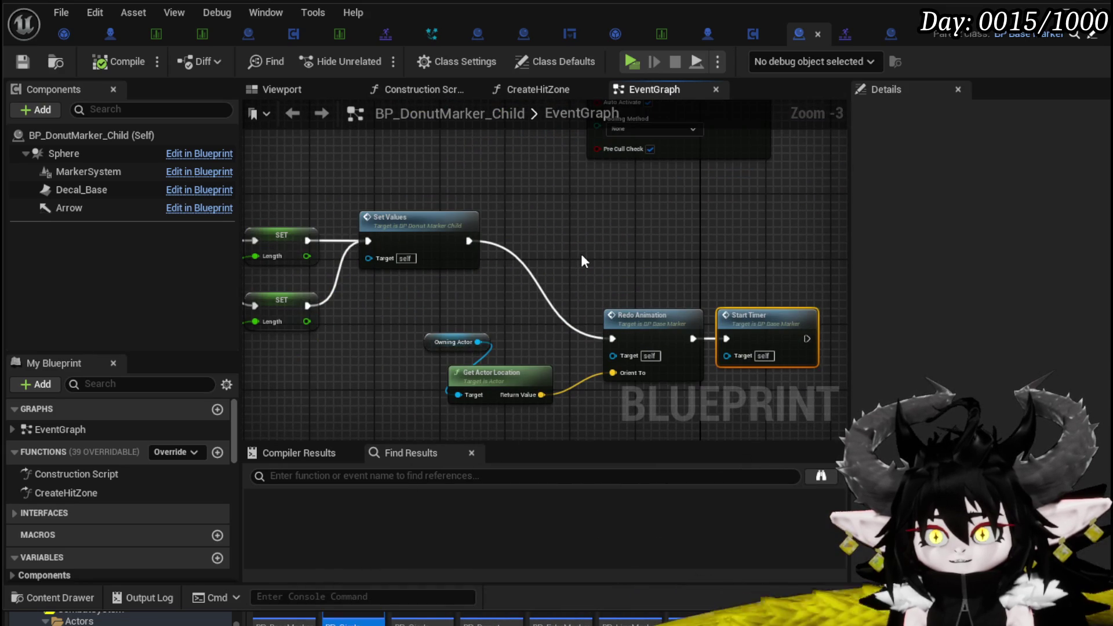
left_click_drag(580, 254, 444, 218)
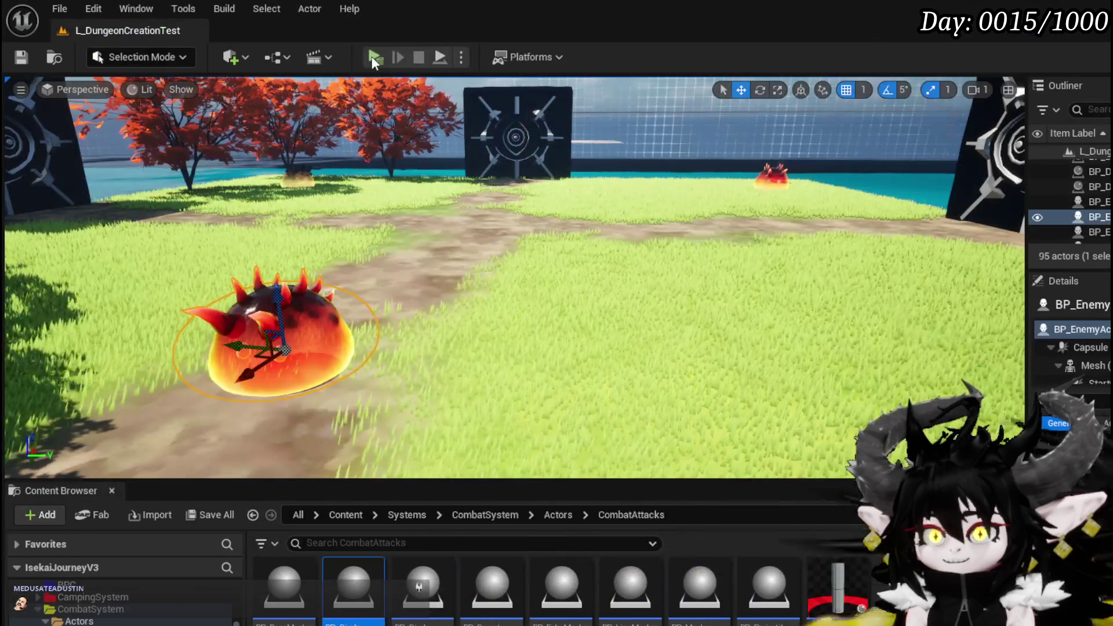
left_click(373, 56)
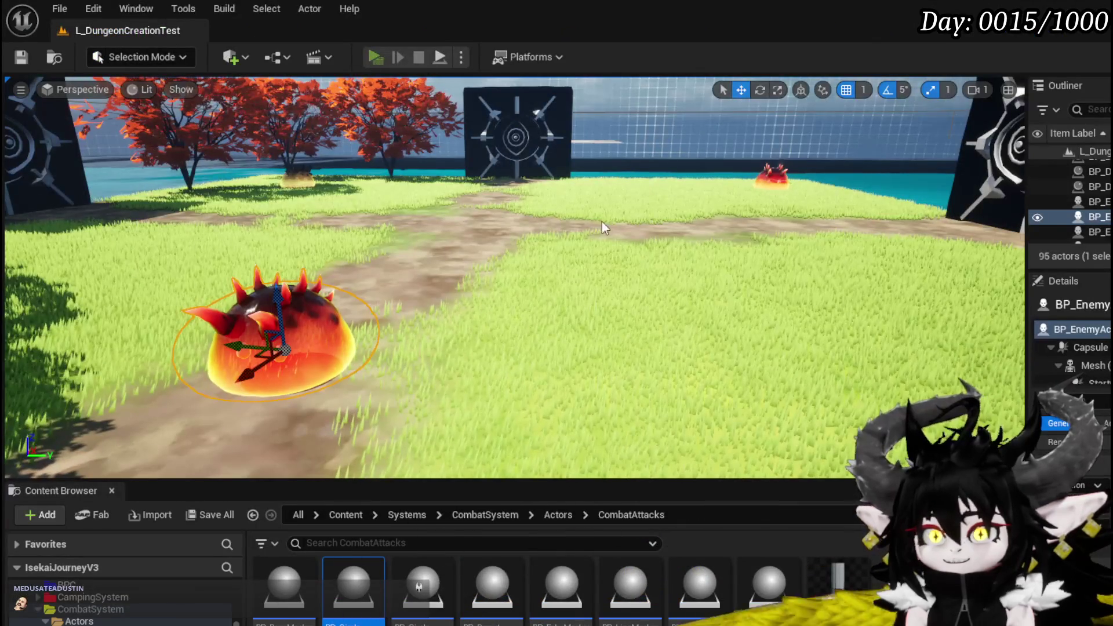
Walk to the slime, attack with G, stop with Esc, and Save All
key("w")
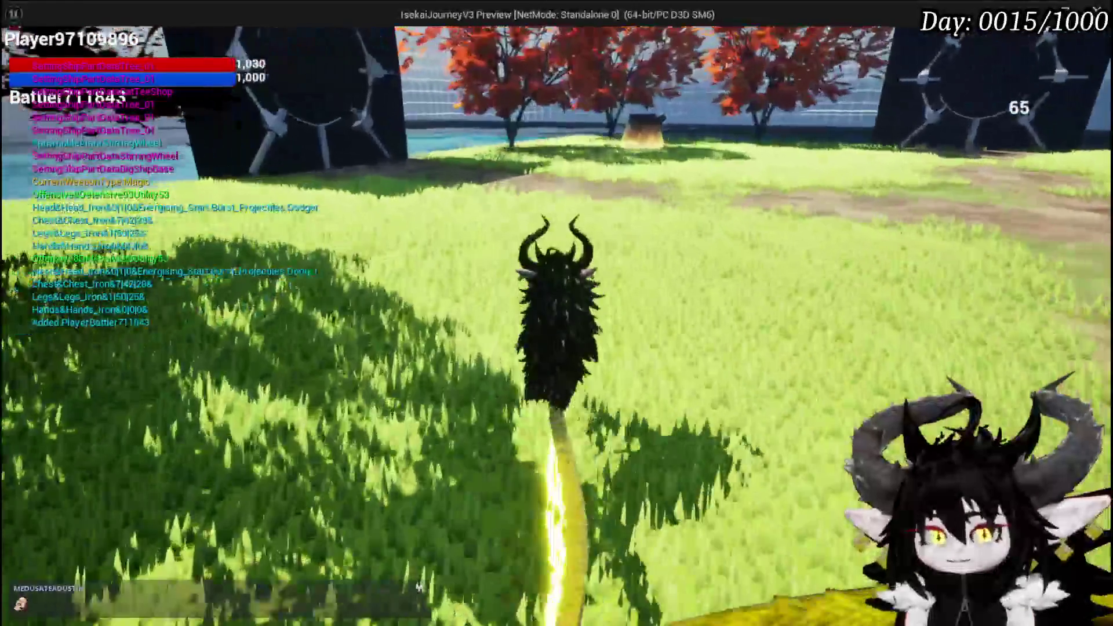
key("w")
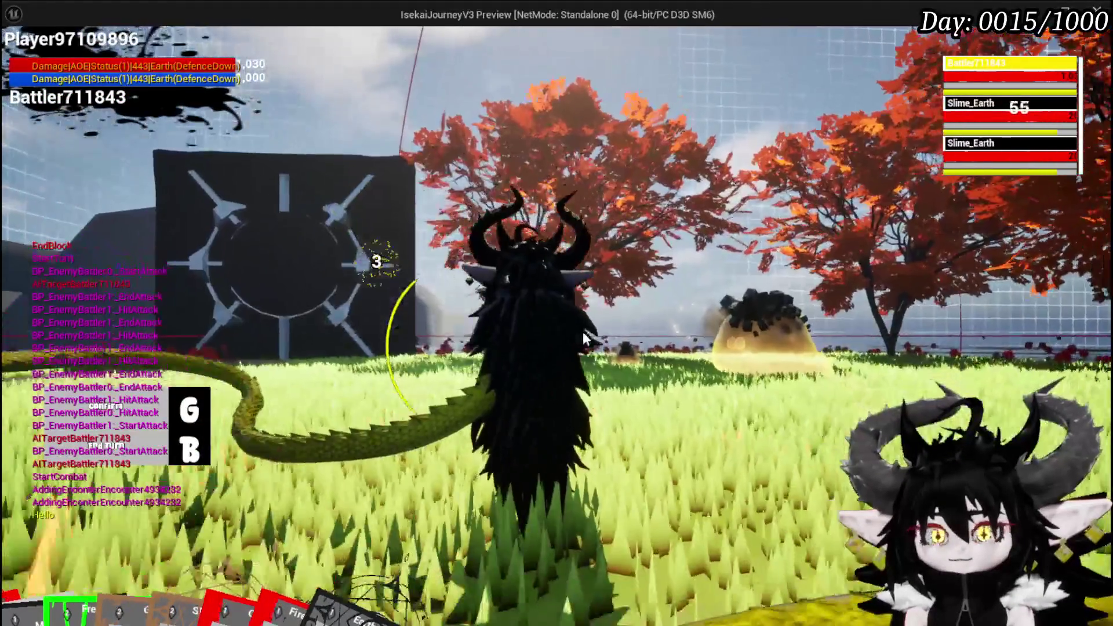
key("g")
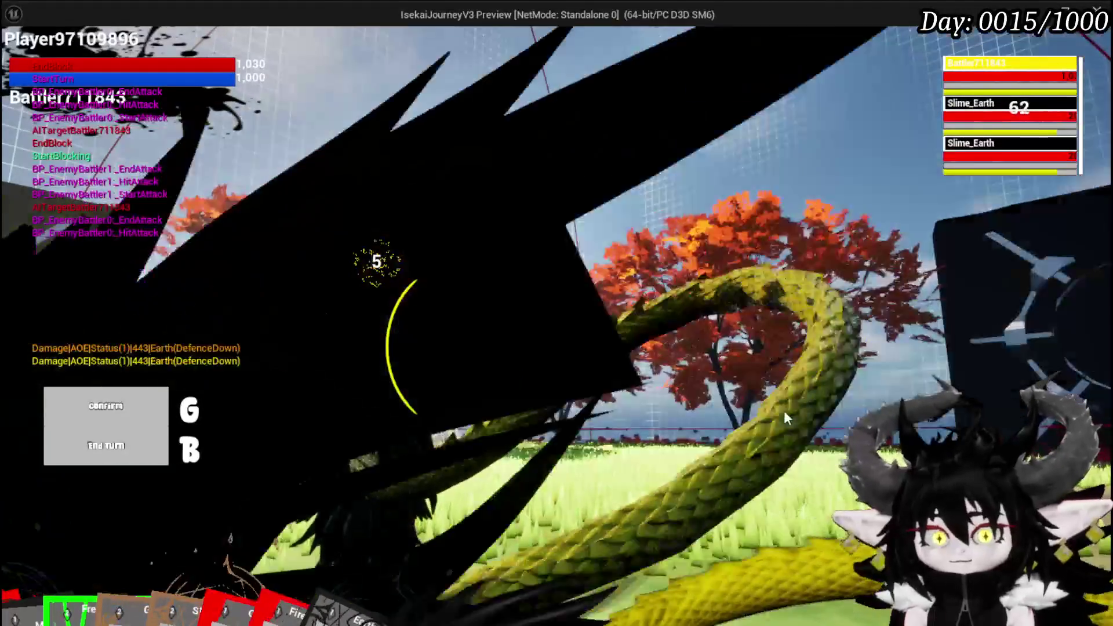
key("Escape")
left_click(22, 57)
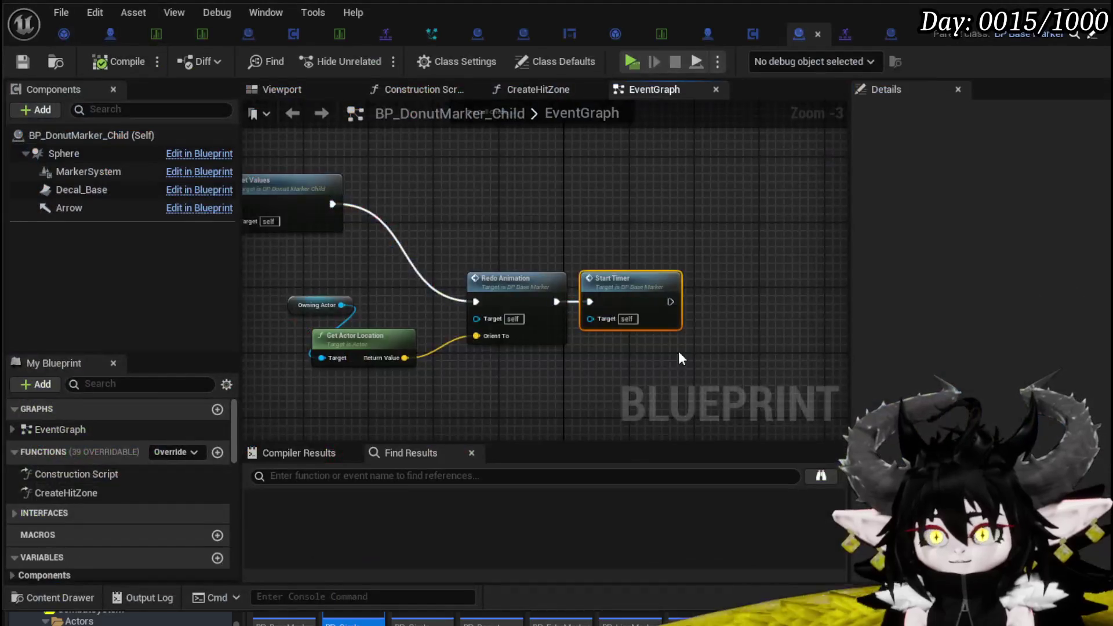
Open the RedoAnimation function and inspect its Rotate Actor, Ability Montage and Branch nodes
mouse_move(678, 350)
left_mouse_down()
mouse_move(857, 350)
mouse_move(747, 347)
left_mouse_up()
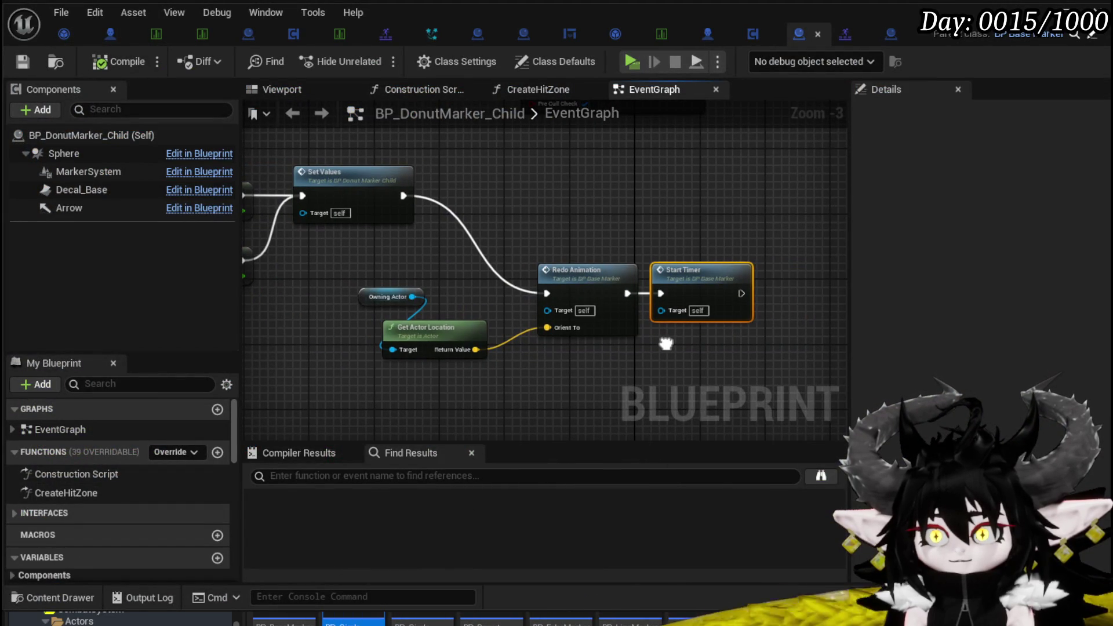
mouse_move(425, 335)
left_mouse_down()
mouse_move(458, 286)
mouse_move(567, 299)
mouse_move(369, 283)
left_mouse_up()
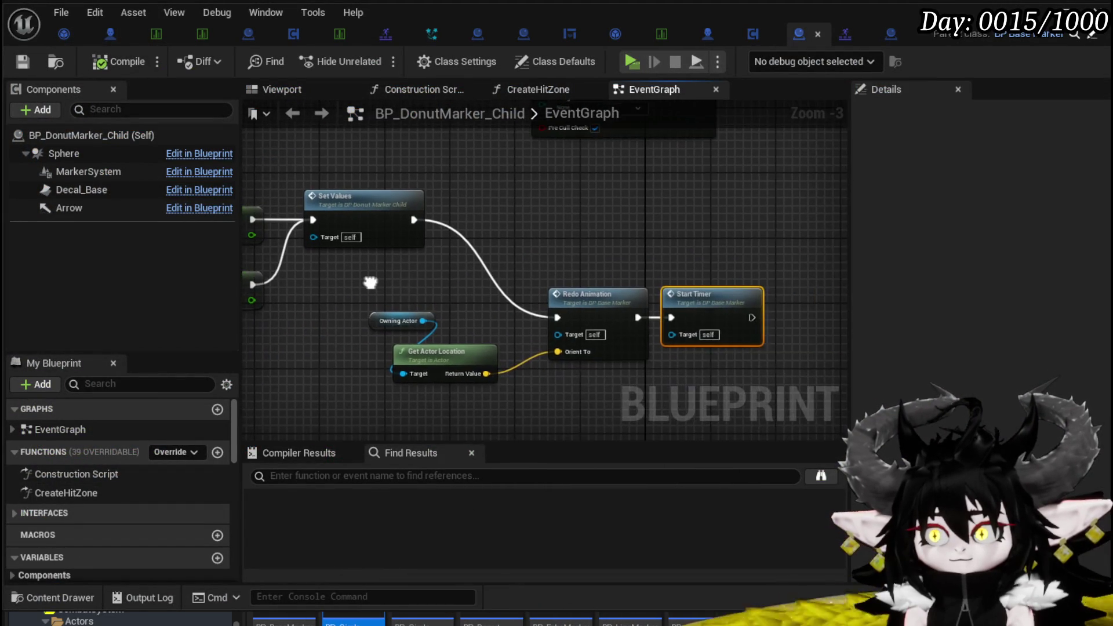
double_click(601, 299)
mouse_move(442, 305)
left_mouse_down()
mouse_move(690, 313)
mouse_move(332, 336)
mouse_move(560, 343)
left_mouse_up()
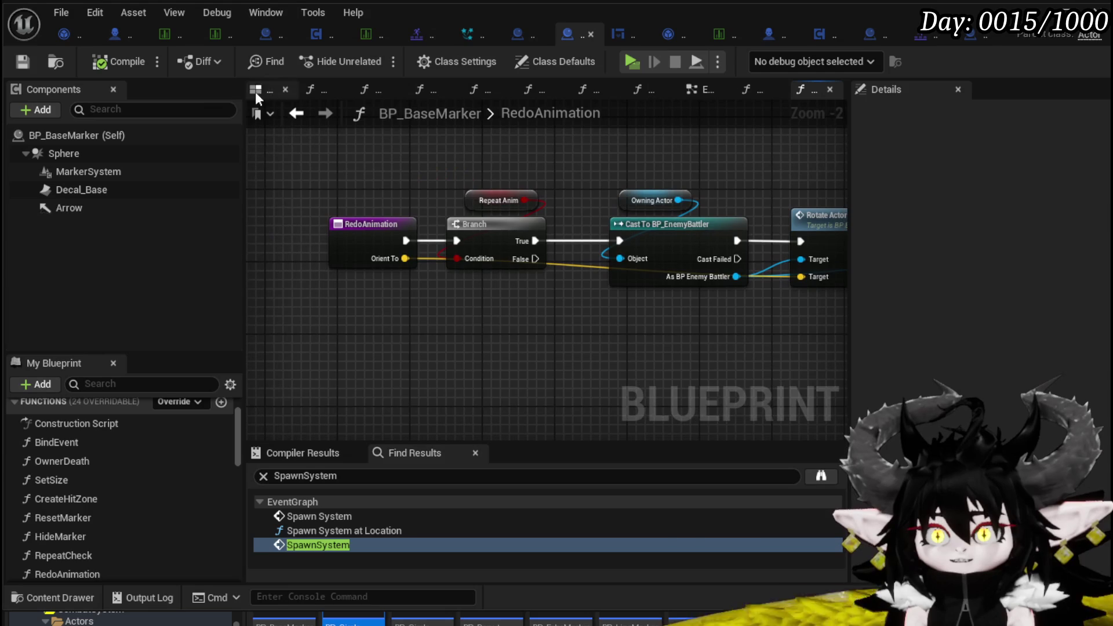
mouse_move(457, 200)
left_mouse_down()
mouse_move(174, 204)
mouse_move(469, 219)
left_mouse_up()
left_click_drag(655, 203, 569, 210)
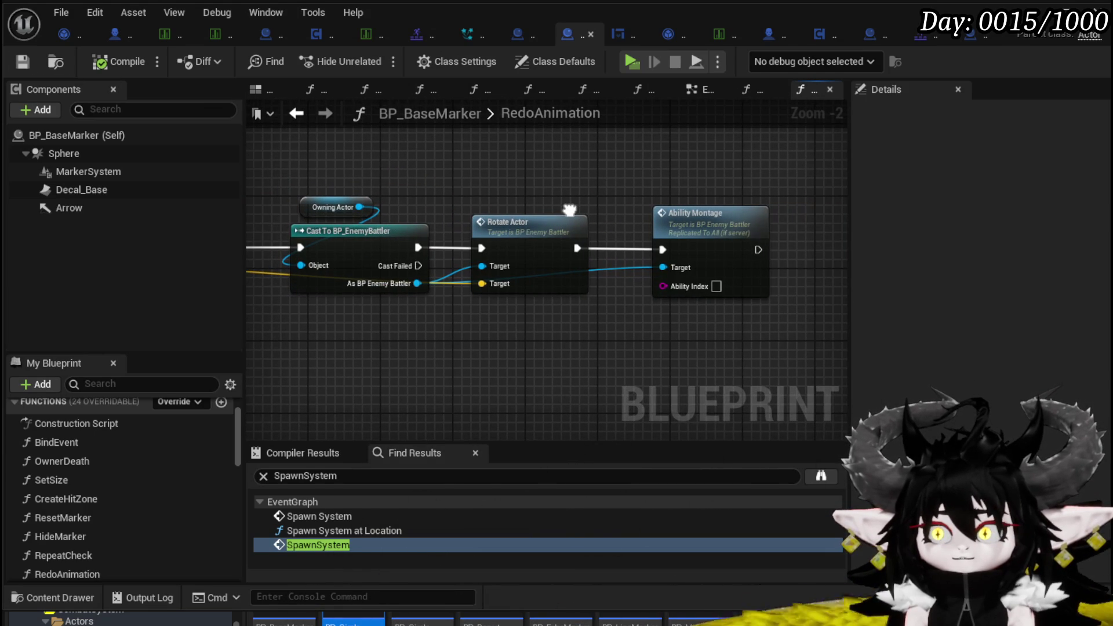
left_click_drag(569, 209, 689, 223)
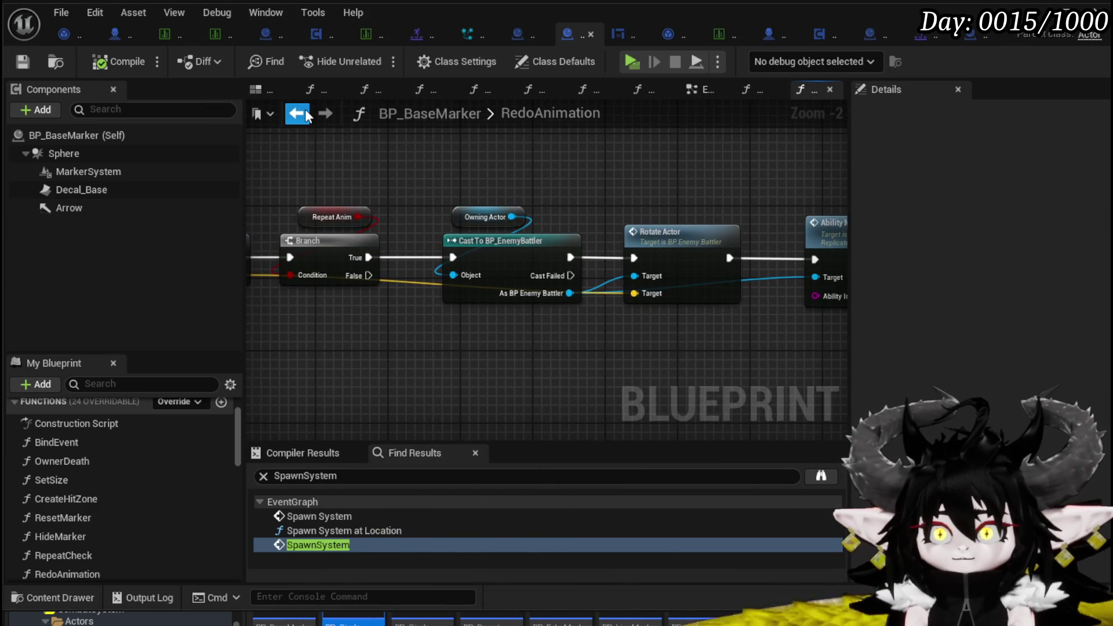
Step back through the RepeatCheck function graph to the base marker event graph
left_click(308, 116)
left_click(298, 114)
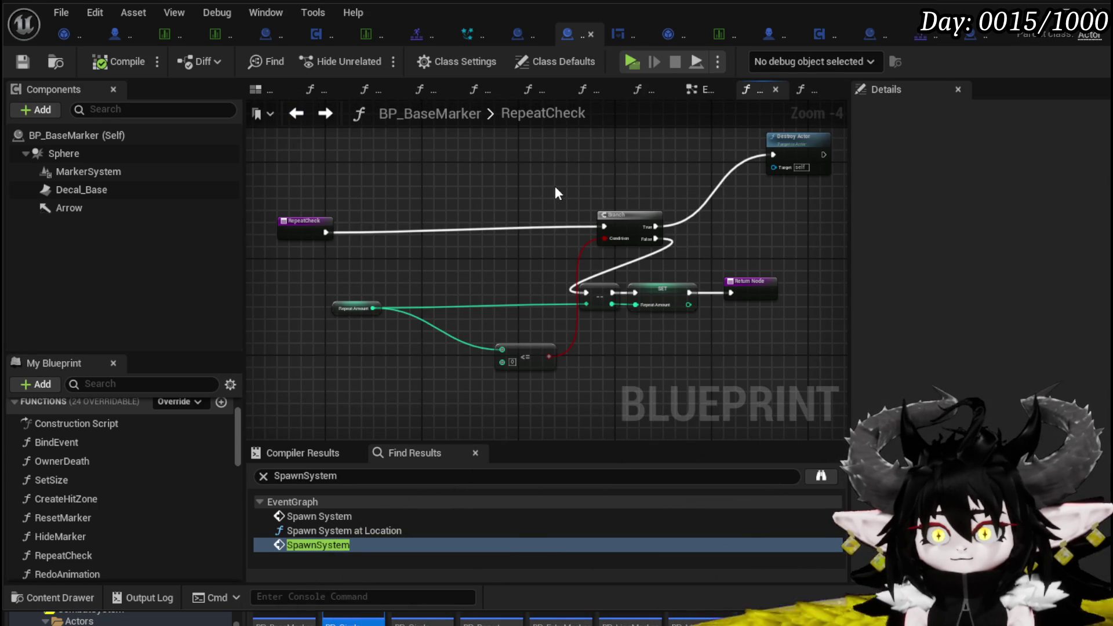
left_click_drag(304, 220, 304, 215)
left_click(400, 176)
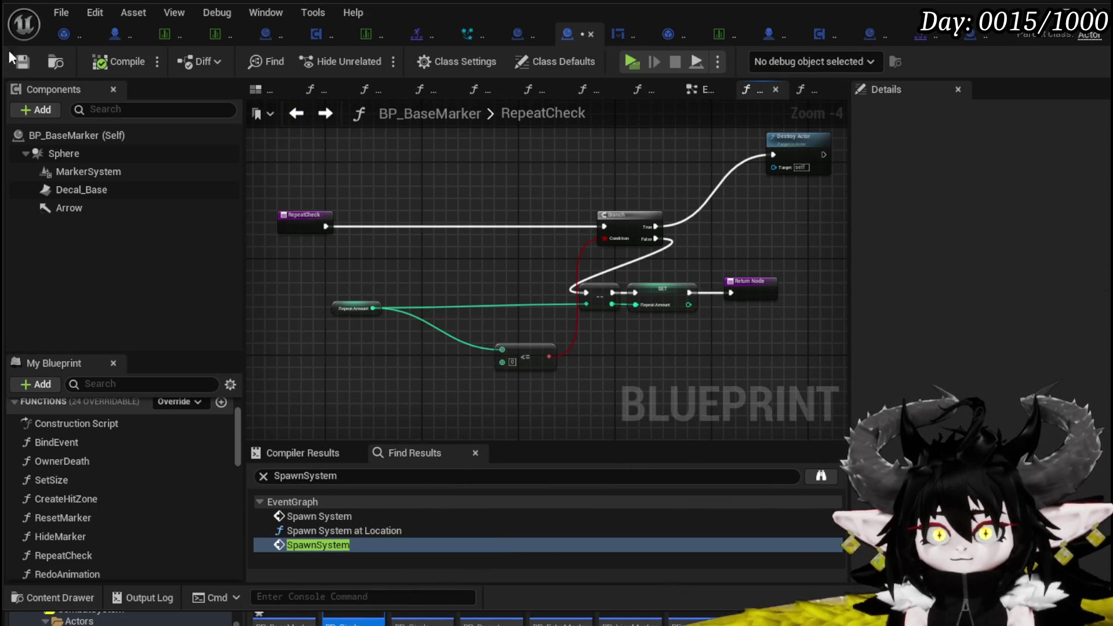
left_click(295, 116)
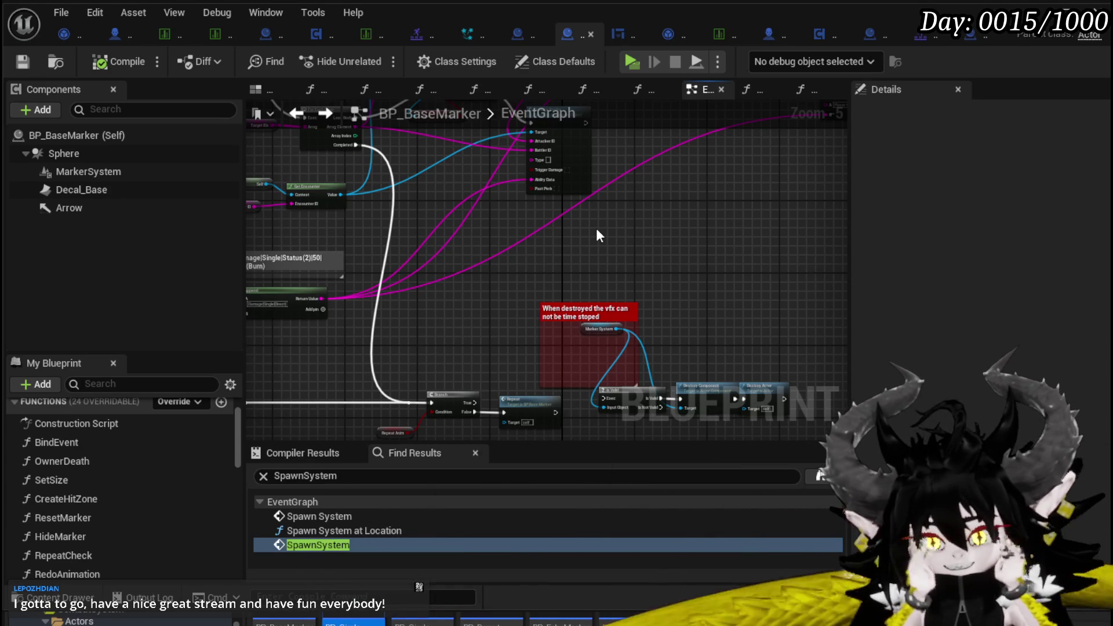
Pan through BP_BaseMarker's event graph across StartTimer, DamageEvent and Set Actor Location nodes
scroll(674, 207, "down", 1)
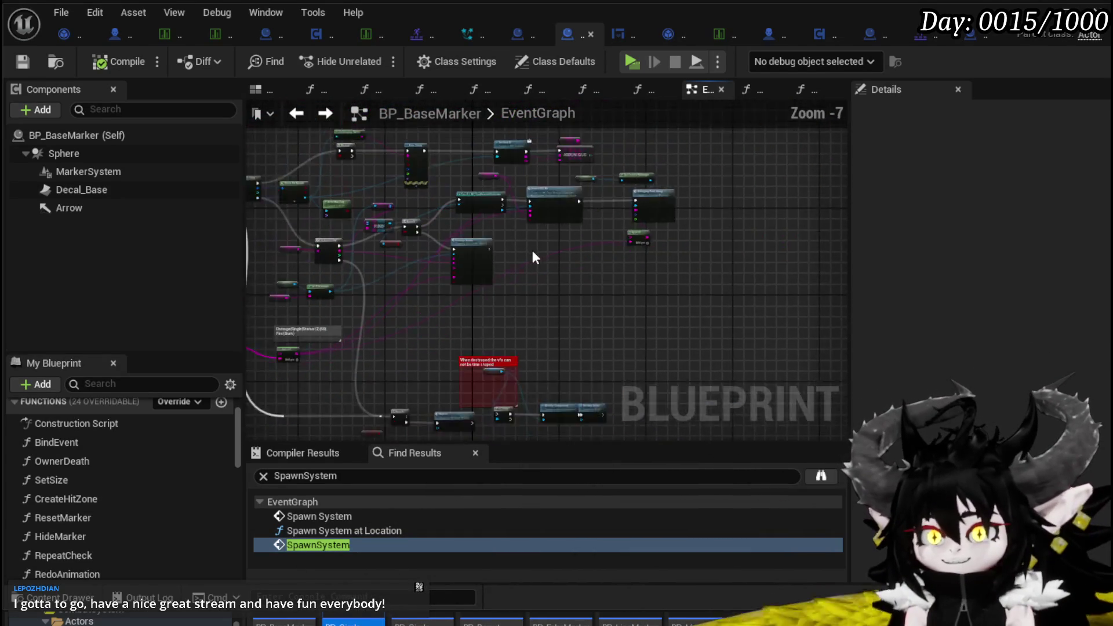
scroll(532, 248, "down", 1)
scroll(520, 255, "up", 4)
mouse_move(407, 239)
left_mouse_down()
mouse_move(309, 259)
mouse_move(503, 214)
mouse_move(477, 307)
left_mouse_up()
scroll(478, 307, "down", 2)
mouse_move(511, 230)
left_mouse_down()
mouse_move(731, 268)
mouse_move(667, 284)
left_mouse_up()
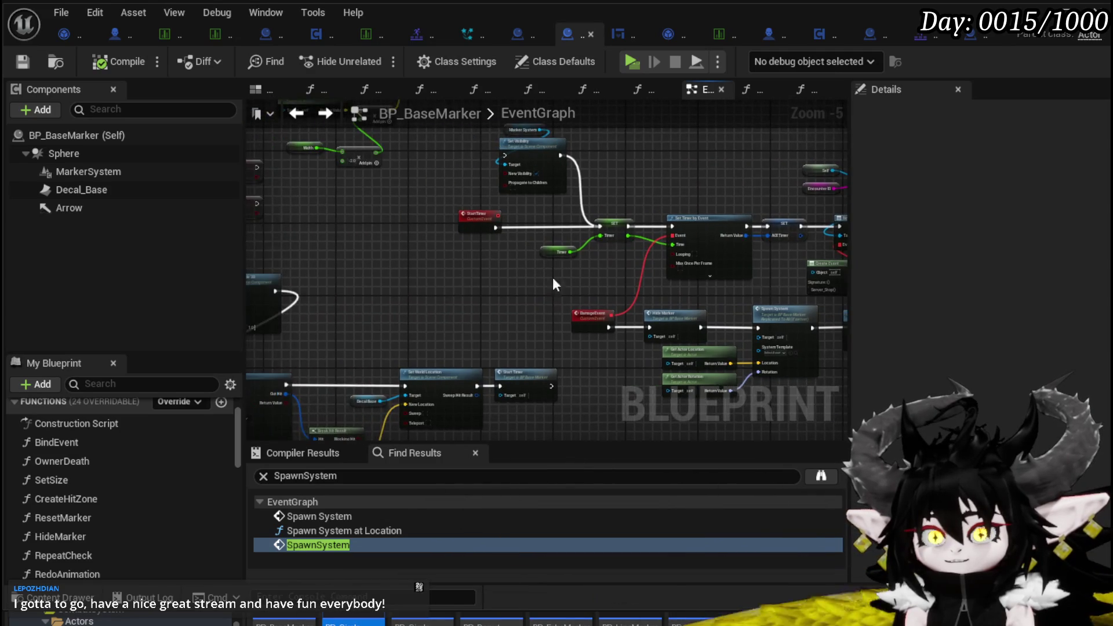
scroll(420, 242, "up", 4)
scroll(420, 242, "down", 3)
left_click_drag(419, 243, 690, 372)
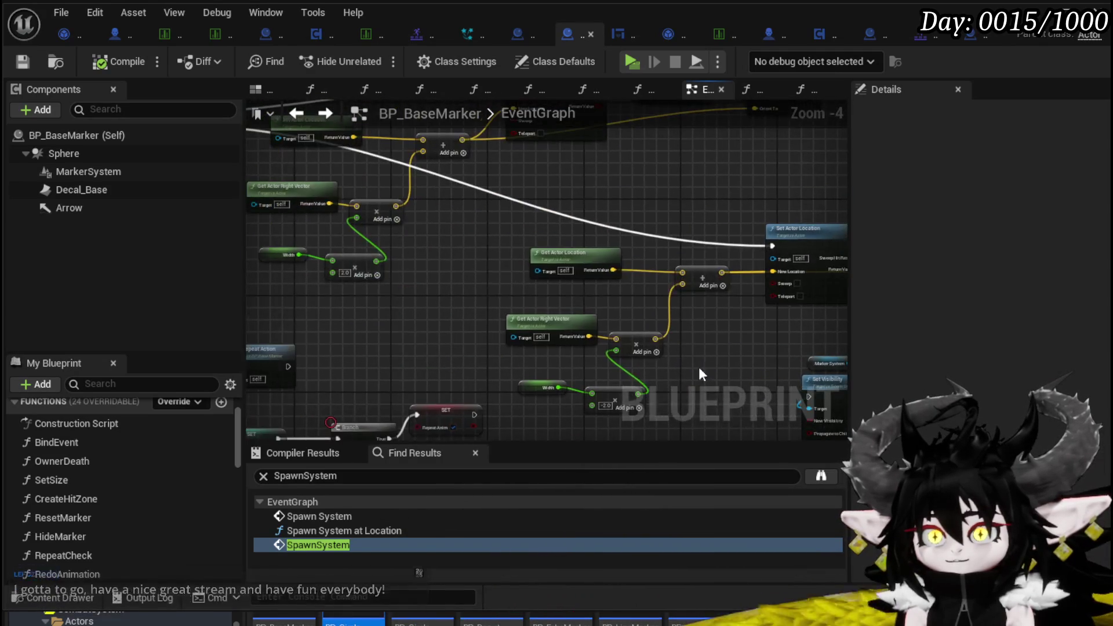
scroll(395, 283, "down", 4)
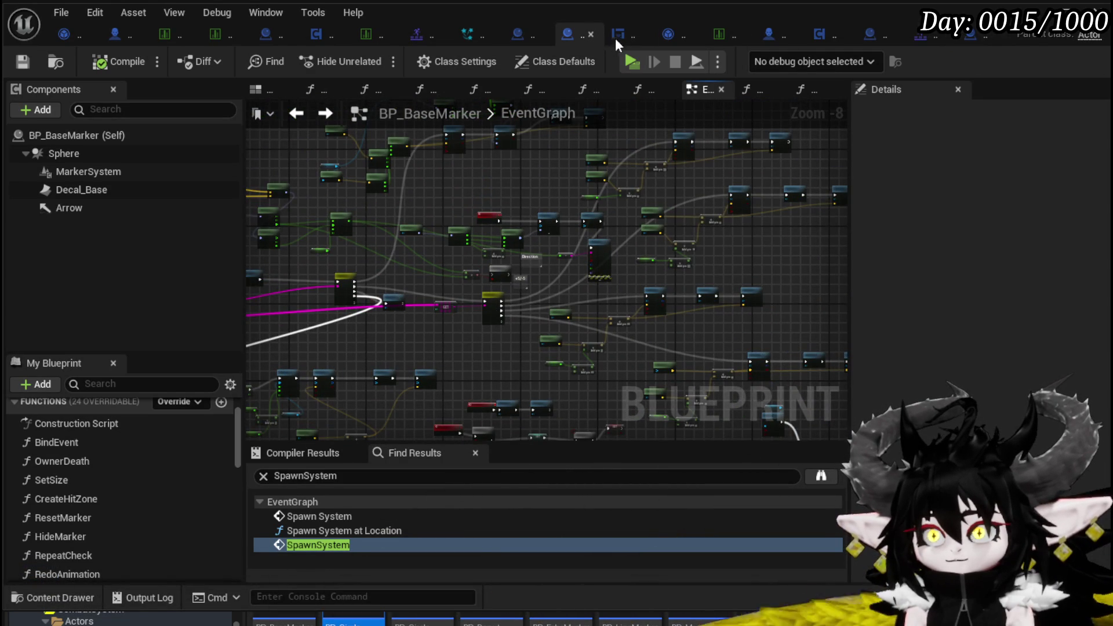
Glance at BP_LineMarker_Child, return, and move the BP_BaseMarker tab to second position
left_click(514, 37)
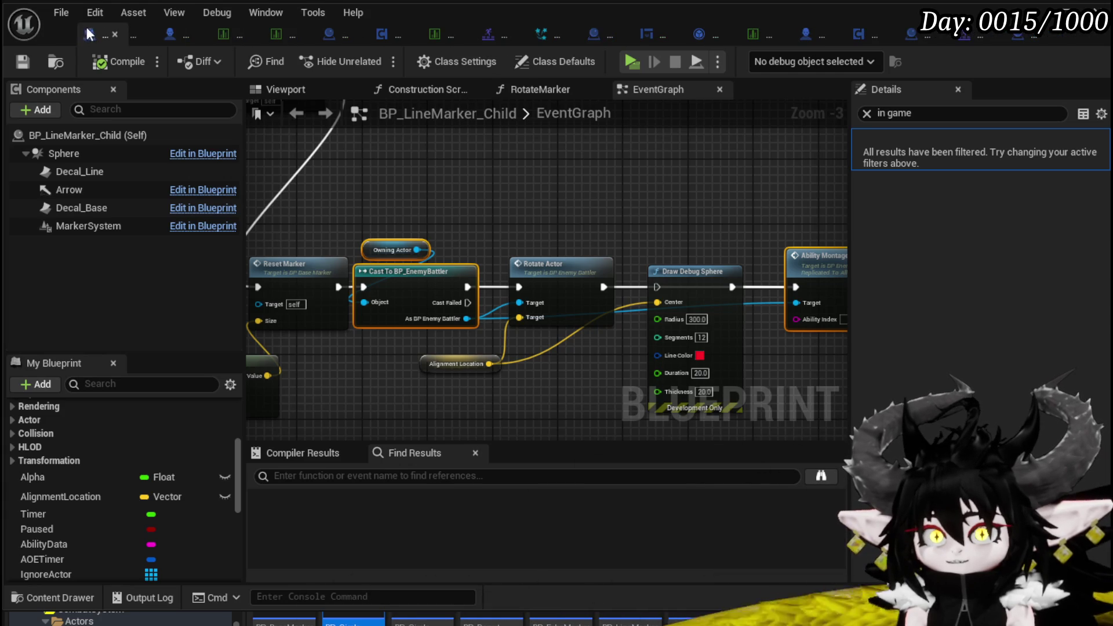
left_click(534, 39)
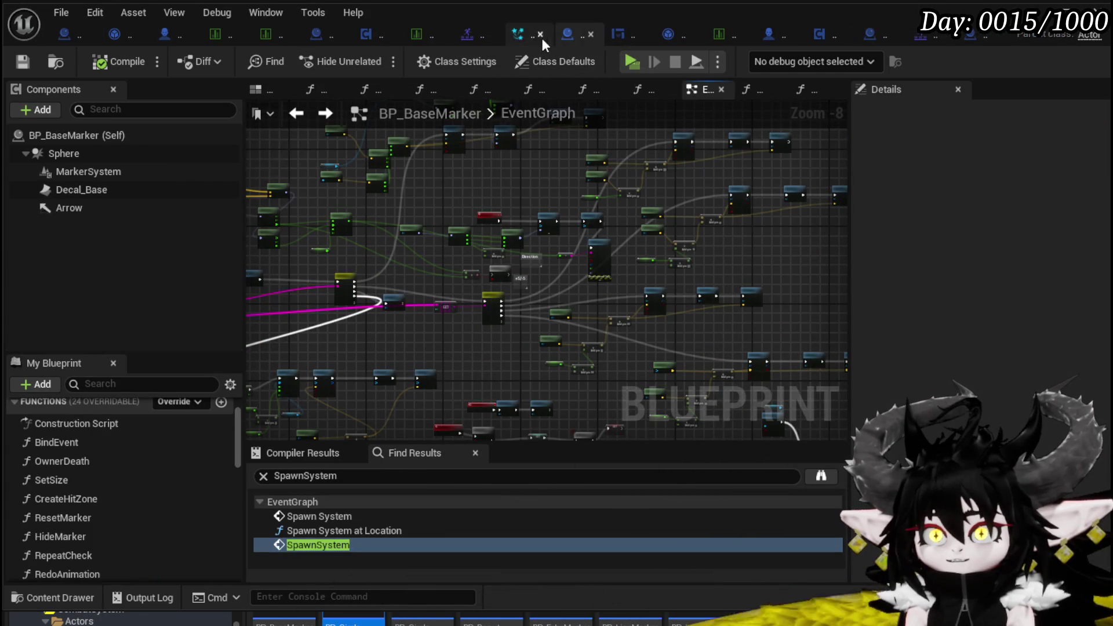
left_click_drag(563, 35, 79, 29)
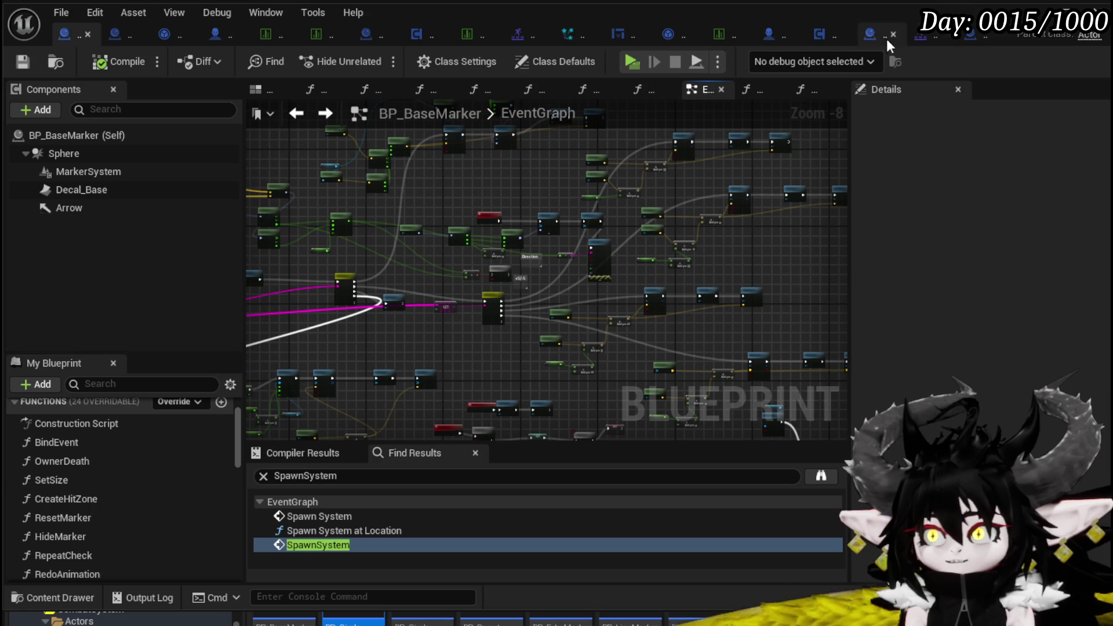
left_click(861, 37)
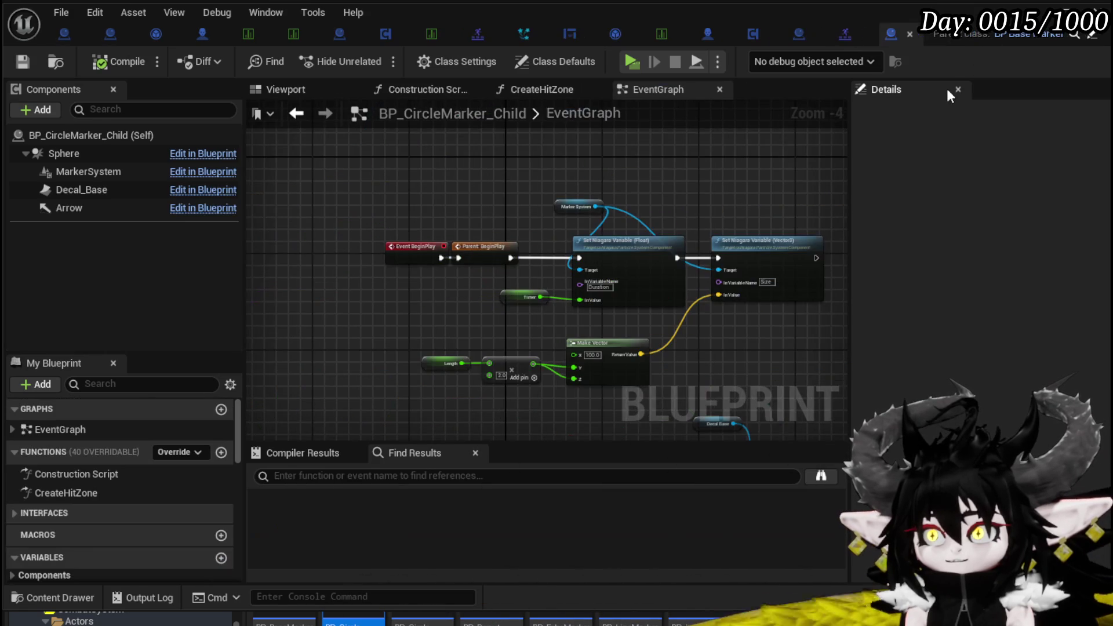
left_click_drag(899, 39, 176, 37)
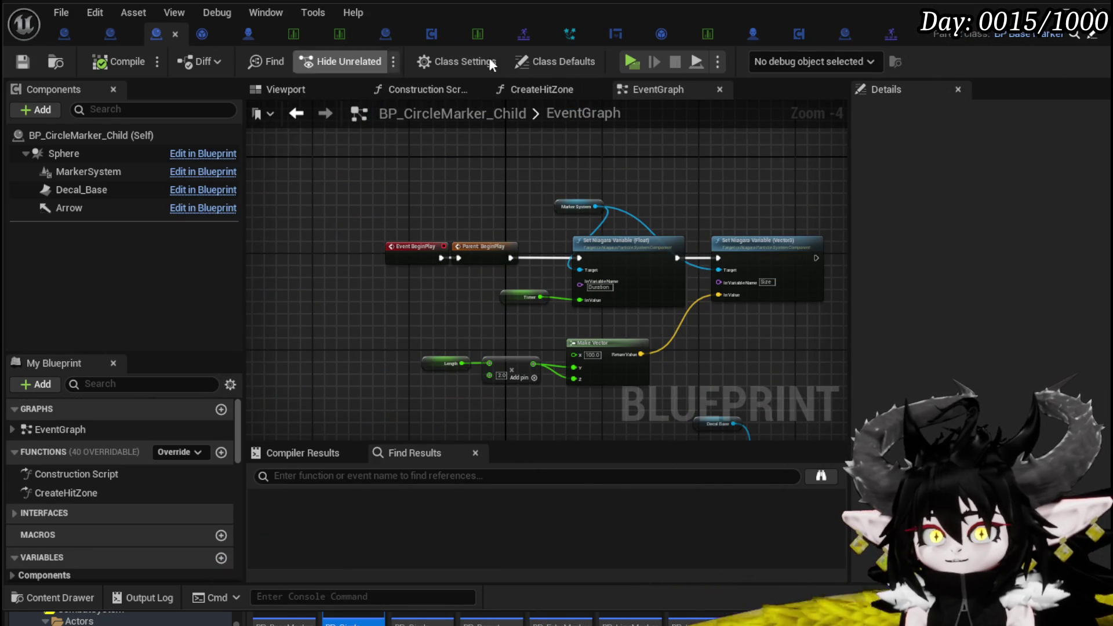
left_click(838, 37)
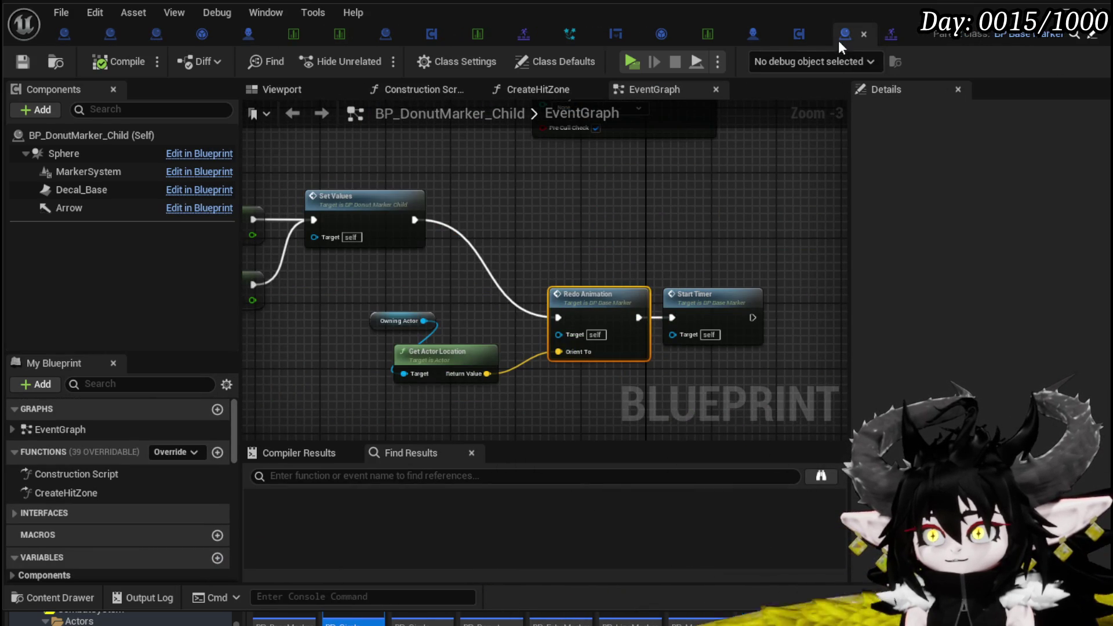
left_click_drag(839, 43, 686, 35)
left_click_drag(277, 29, 147, 26)
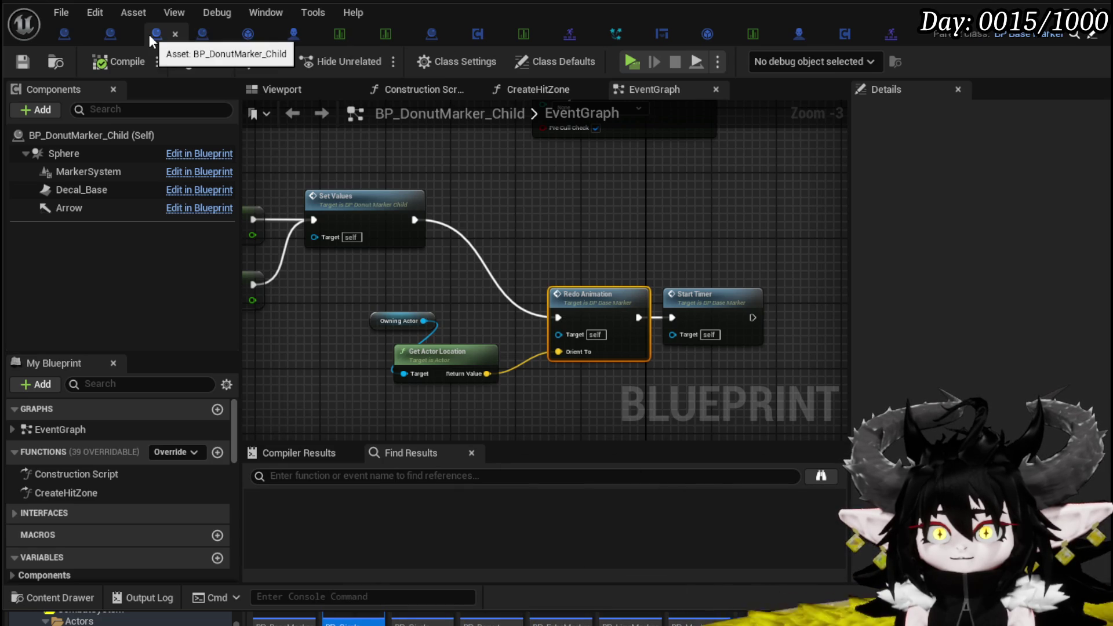
scroll(518, 171, "down", 2)
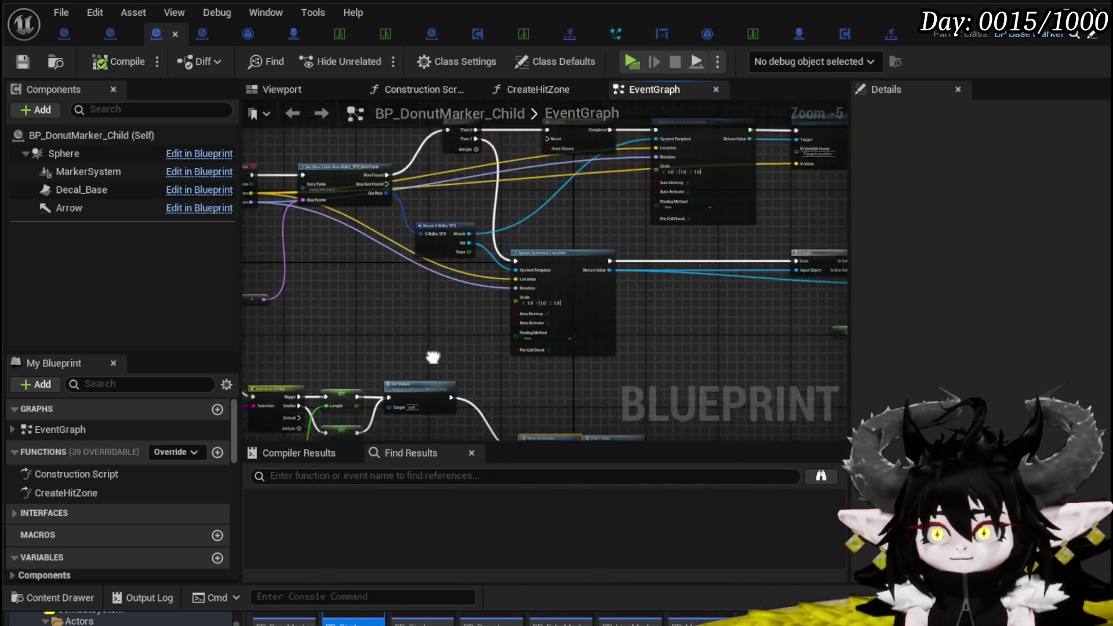
double_click(119, 491)
scroll(674, 228, "up", 3)
scroll(388, 355, "up", 2)
left_click_drag(388, 353, 672, 353)
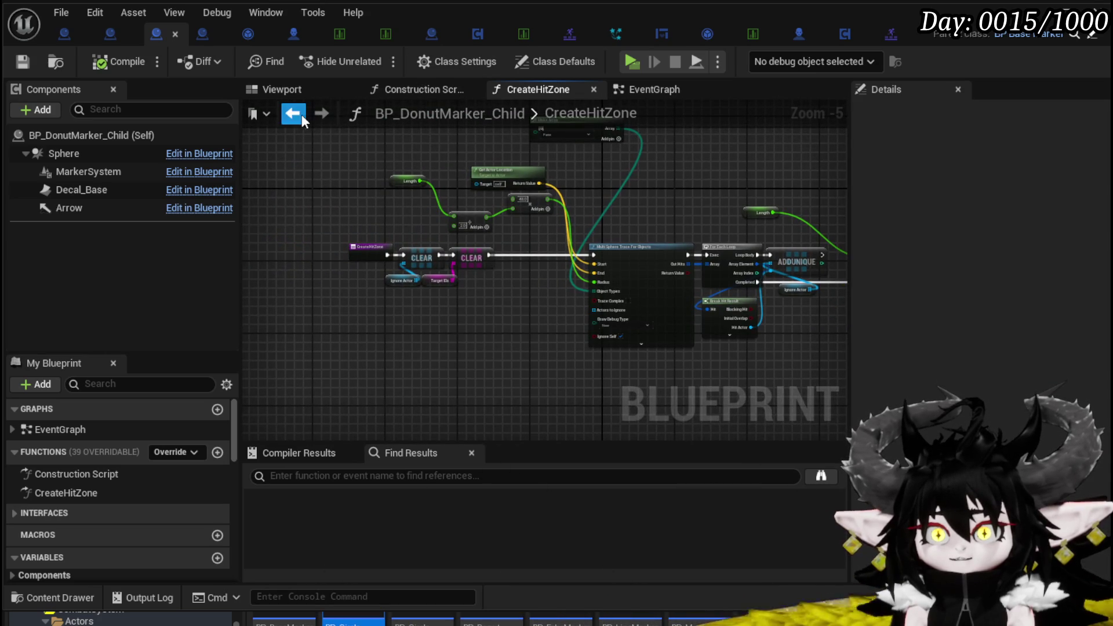
left_click(303, 114)
scroll(517, 234, "up", 2)
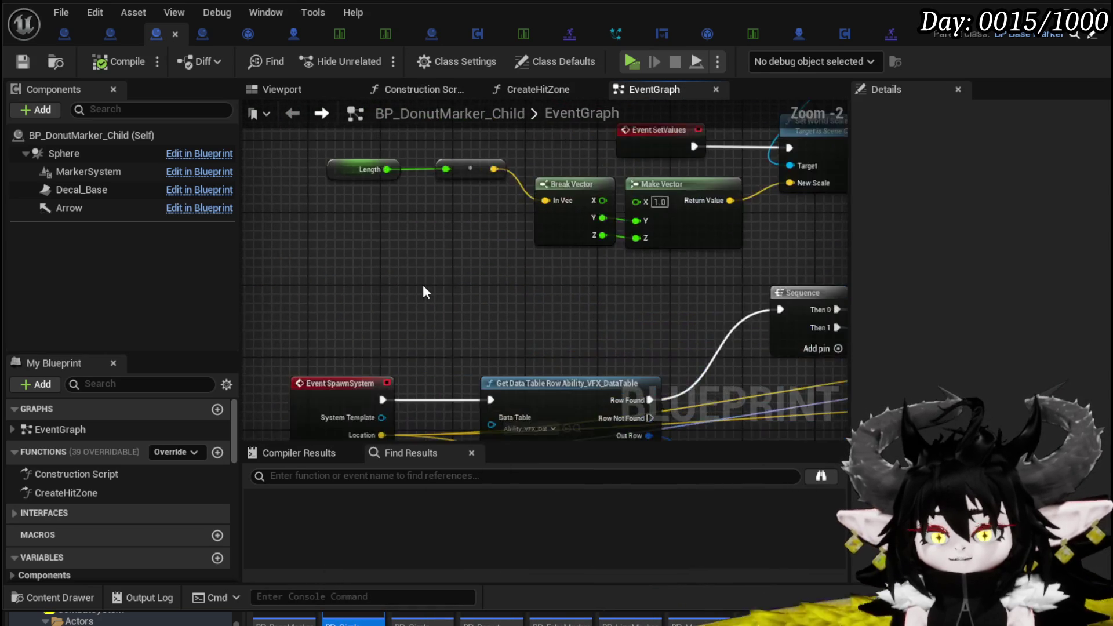
mouse_move(426, 275)
left_mouse_down()
mouse_move(383, 154)
mouse_move(331, 358)
left_mouse_up()
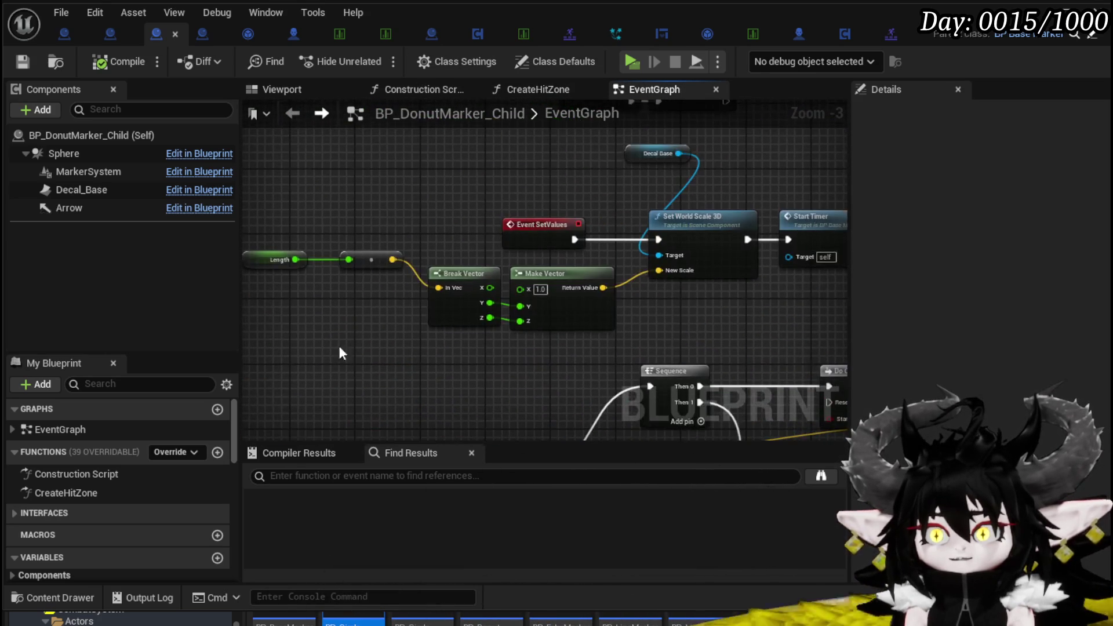
mouse_move(470, 211)
left_mouse_down()
mouse_move(290, 224)
mouse_move(323, 249)
mouse_move(385, 340)
mouse_move(410, 248)
mouse_move(433, 244)
left_mouse_up()
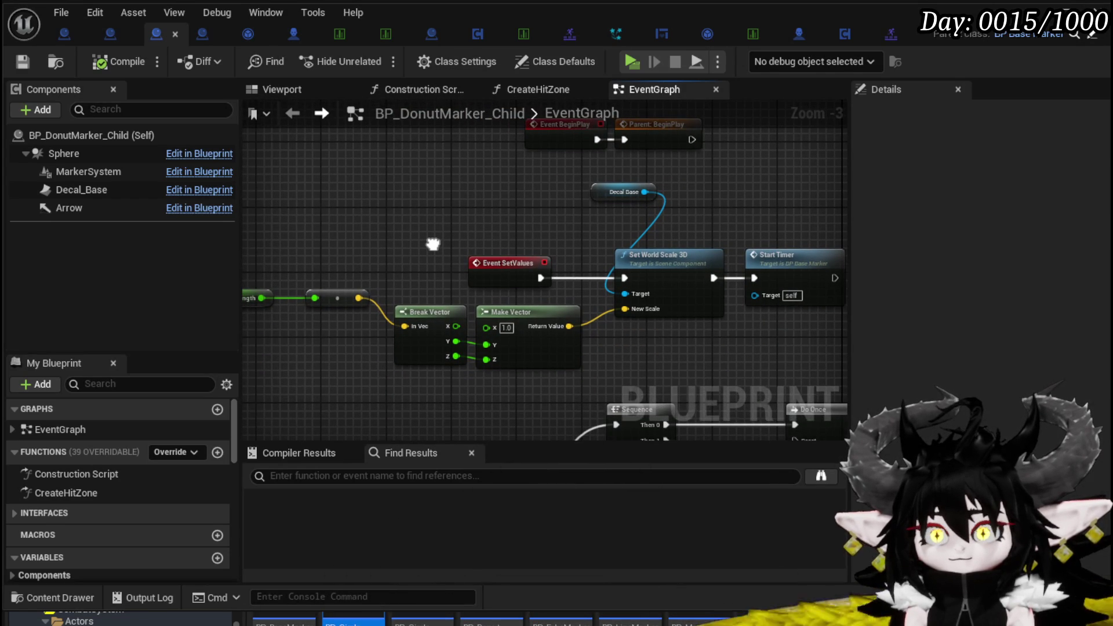
scroll(433, 244, "down", 1)
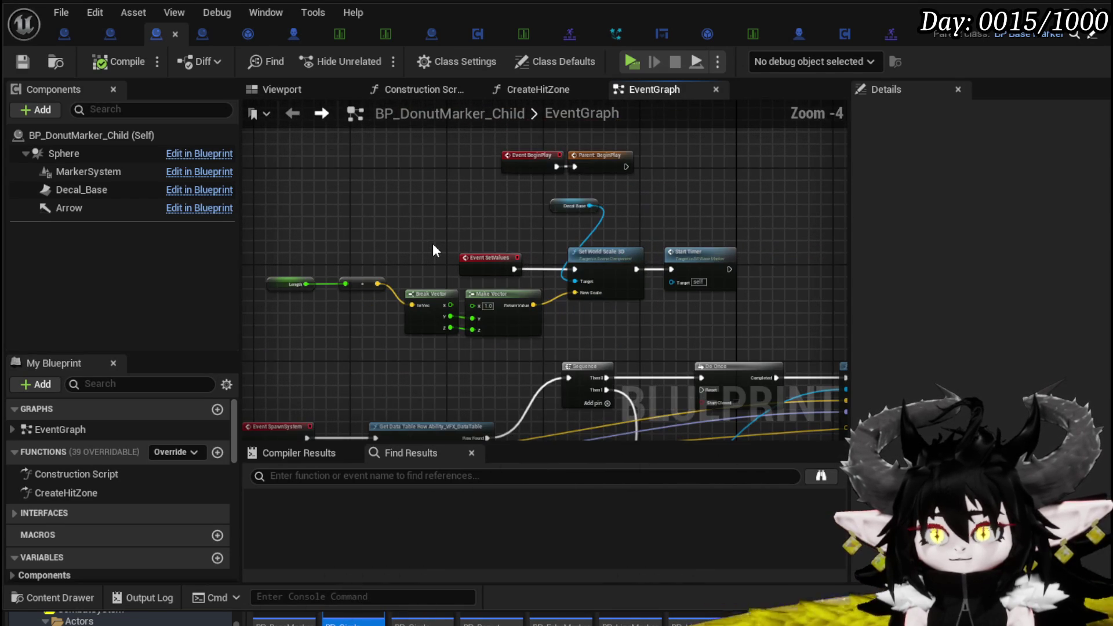
scroll(432, 242, "up", 2)
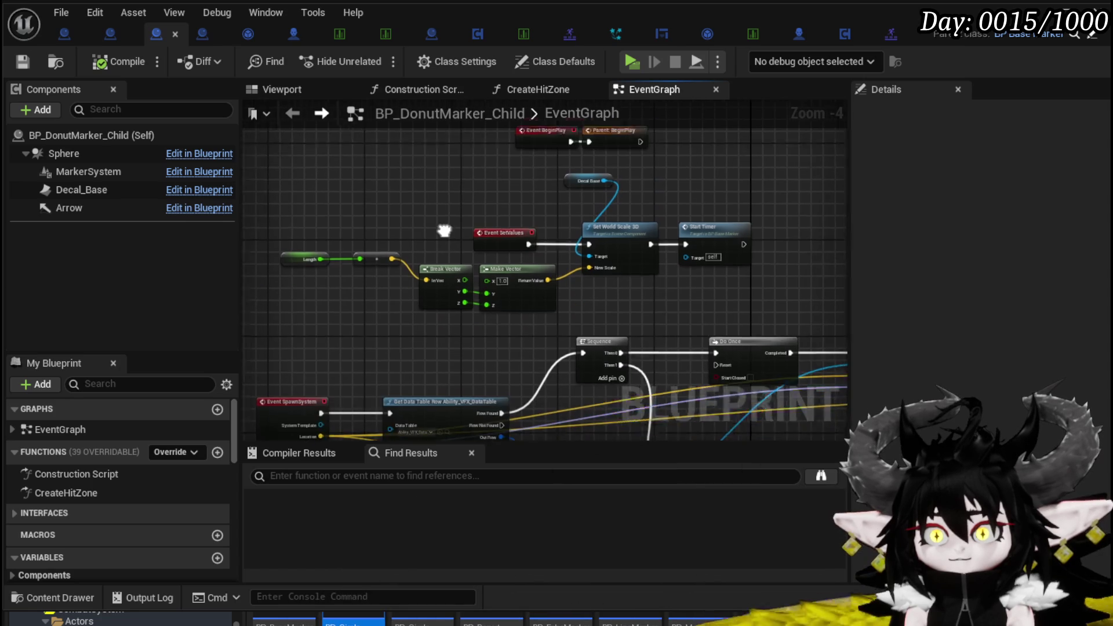
mouse_move(595, 150)
left_mouse_down()
mouse_move(536, 179)
mouse_move(431, 176)
mouse_move(482, 235)
left_mouse_up()
mouse_move(380, 181)
left_mouse_down()
mouse_move(412, 241)
mouse_move(538, 249)
mouse_move(439, 241)
left_mouse_up()
scroll(683, 256, "down", 2)
mouse_move(684, 256)
left_mouse_down()
mouse_move(529, 169)
mouse_move(499, 137)
mouse_move(634, 181)
mouse_move(593, 265)
mouse_move(535, 295)
left_mouse_up()
left_click_drag(327, 184, 437, 214)
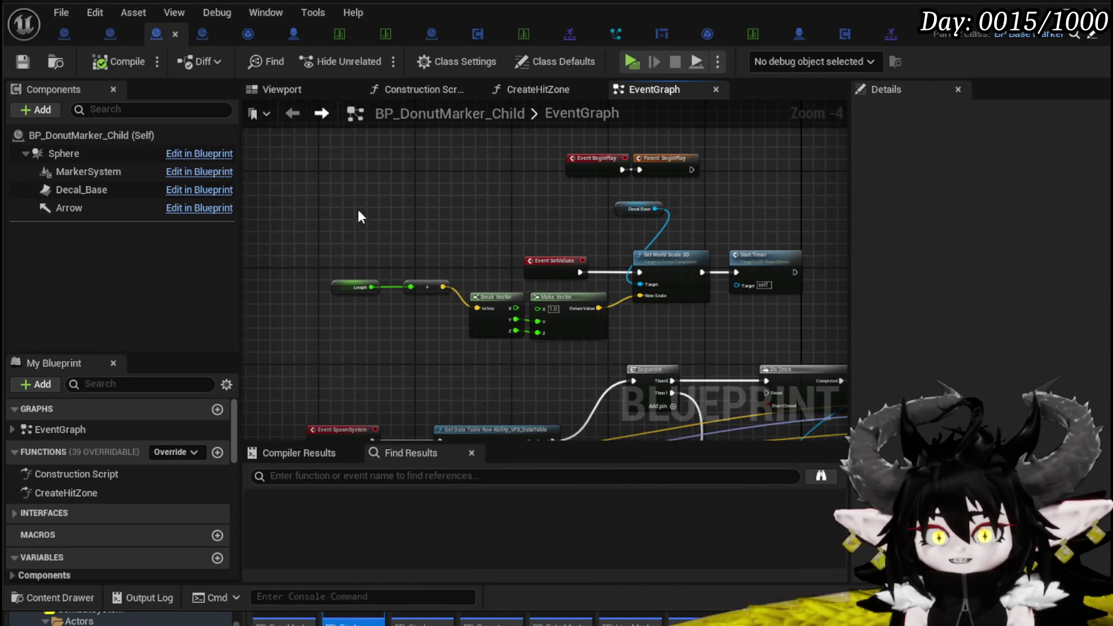
left_click_drag(321, 196, 430, 172)
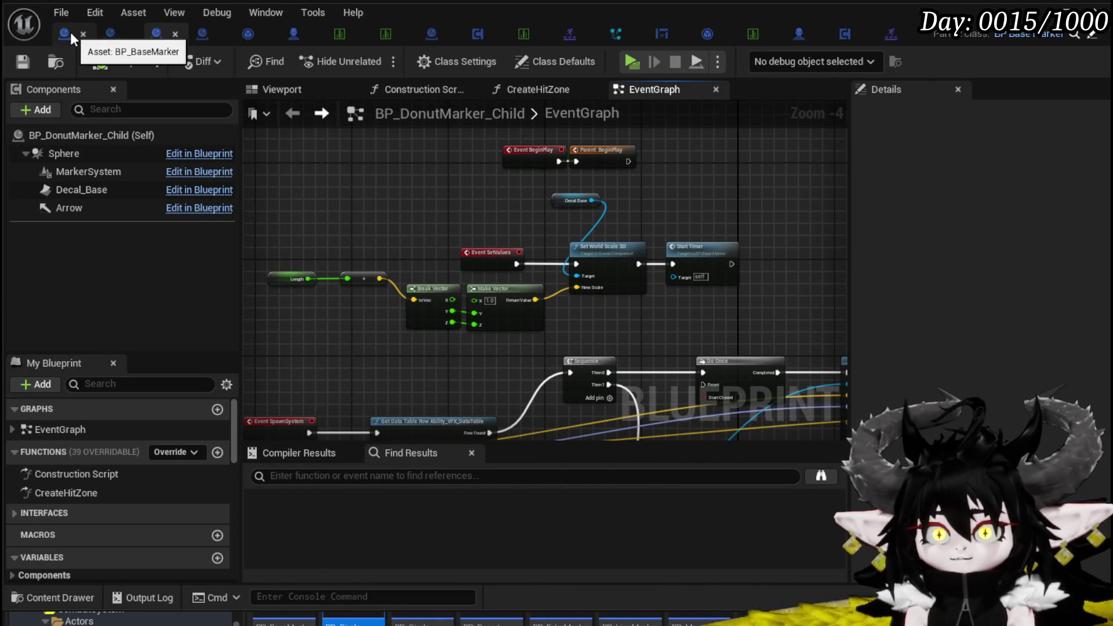
In BP_BaseMarker, pan to Event BeginPlay and select the Set Repeat Action node
left_click(71, 32)
mouse_move(506, 285)
left_mouse_down()
mouse_move(523, 217)
mouse_move(467, 199)
mouse_move(541, 343)
left_mouse_up()
mouse_move(558, 251)
left_mouse_down()
mouse_move(535, 301)
mouse_move(551, 273)
mouse_move(579, 293)
mouse_move(698, 319)
mouse_move(484, 293)
mouse_move(481, 307)
mouse_move(628, 367)
left_mouse_up()
scroll(551, 273, "up", 5)
scroll(697, 318, "down", 4)
scroll(484, 293, "up", 8)
left_click_drag(517, 322, 580, 322)
left_click_drag(618, 224, 568, 284)
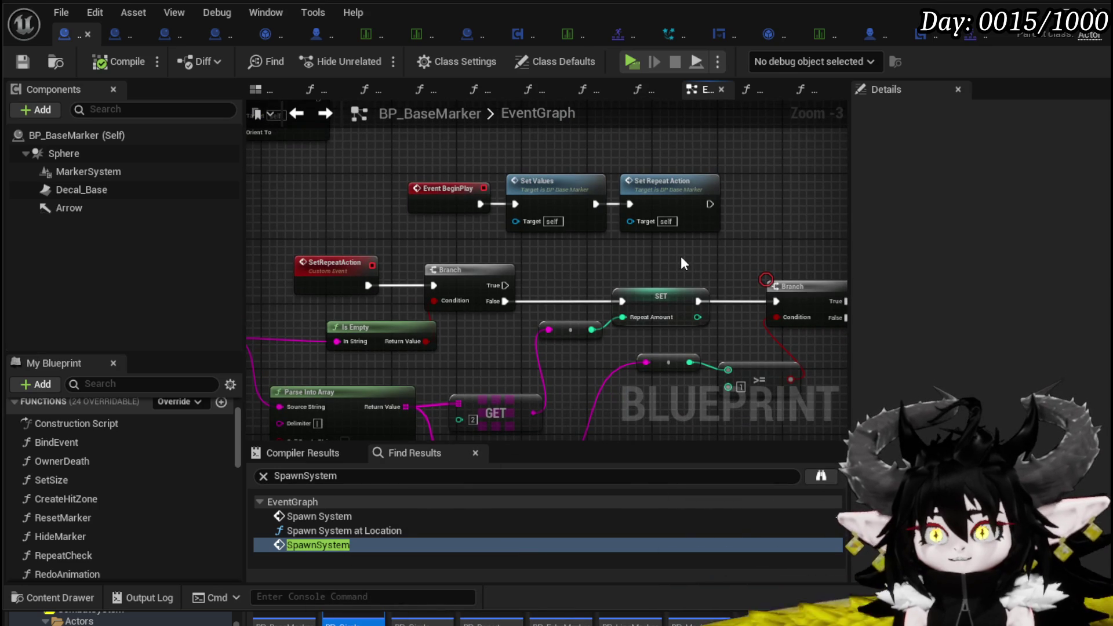
mouse_move(471, 179)
left_mouse_down()
mouse_move(480, 169)
mouse_move(687, 147)
left_mouse_up()
left_click(670, 196)
mouse_move(671, 195)
left_mouse_down()
mouse_move(495, 174)
mouse_move(684, 197)
mouse_move(487, 167)
mouse_move(664, 204)
mouse_move(442, 176)
left_mouse_up()
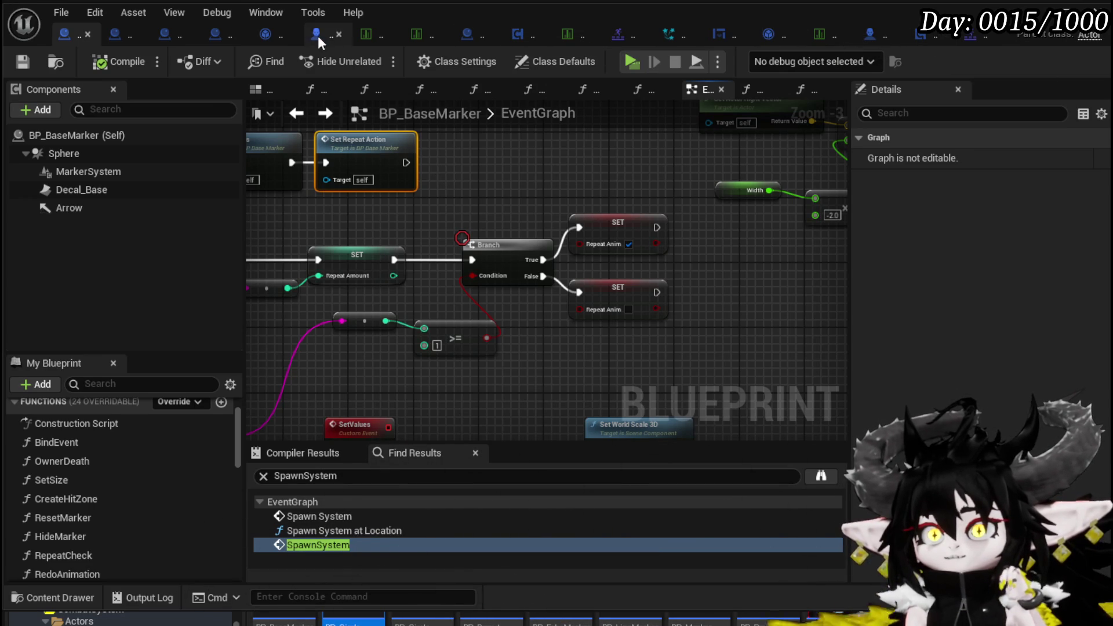
In BattlerAI_Object, open the HitAttack, EndAttack and then StartAttack function graphs
left_click(265, 35)
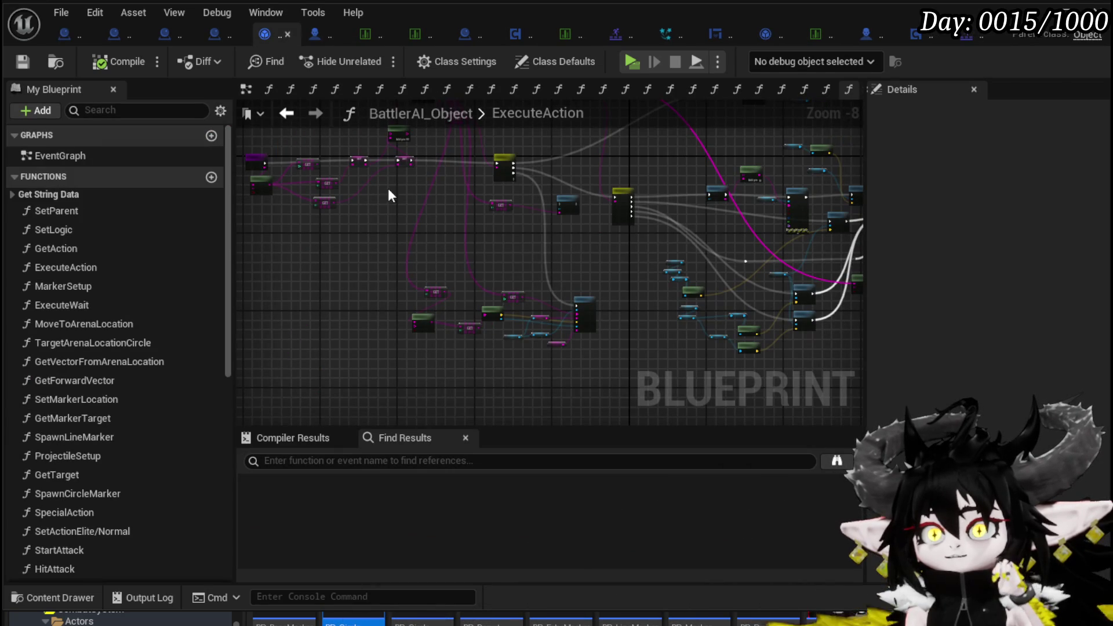
scroll(161, 360, "down", 3)
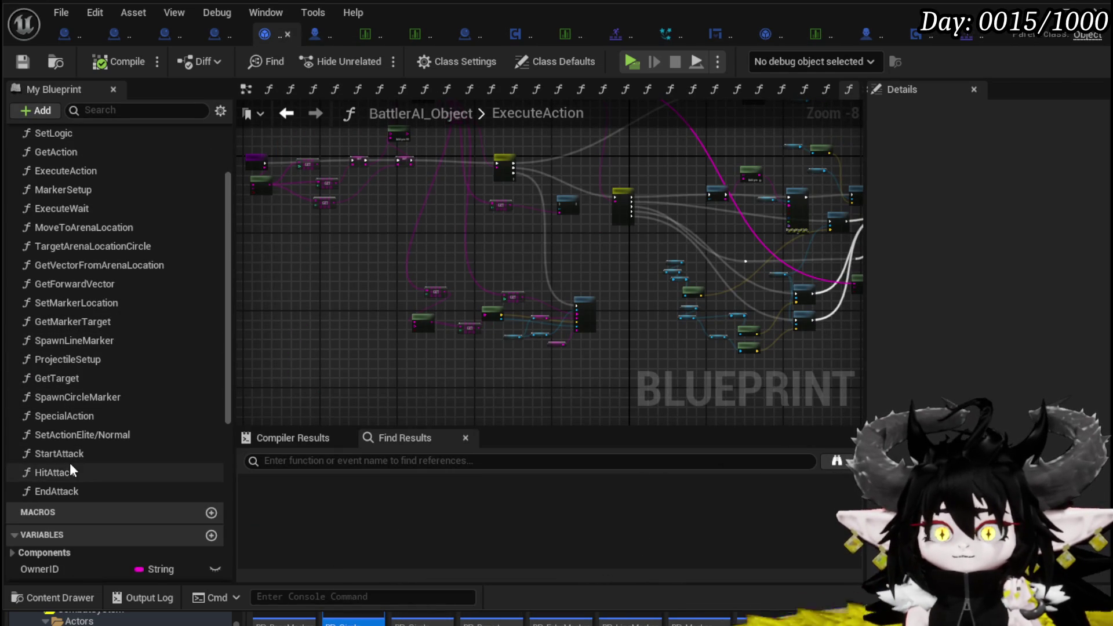
double_click(69, 470)
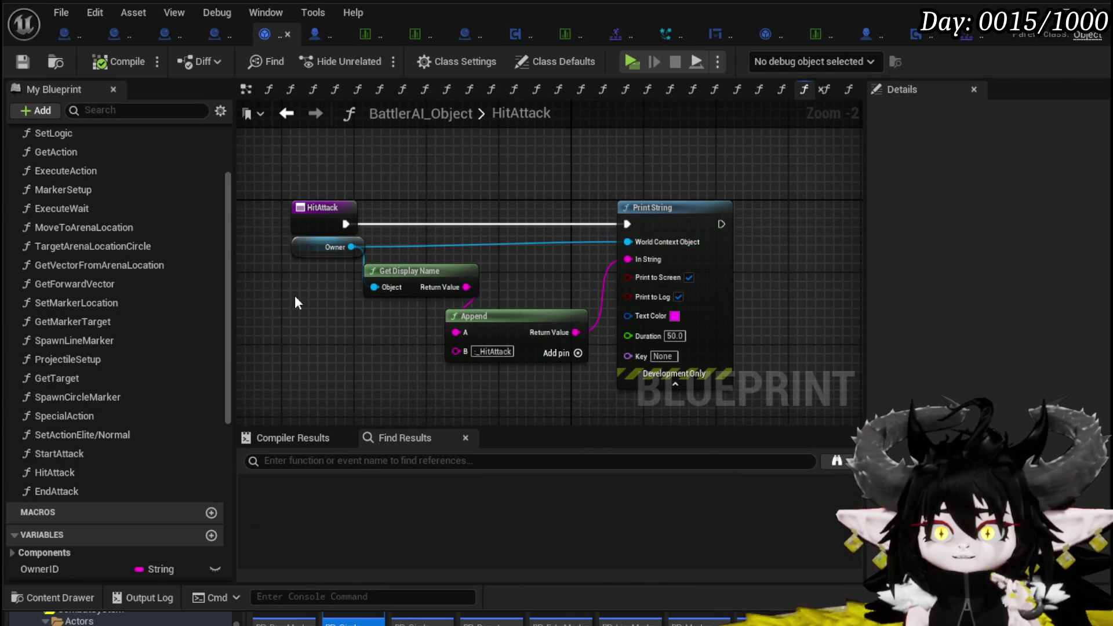
double_click(70, 491)
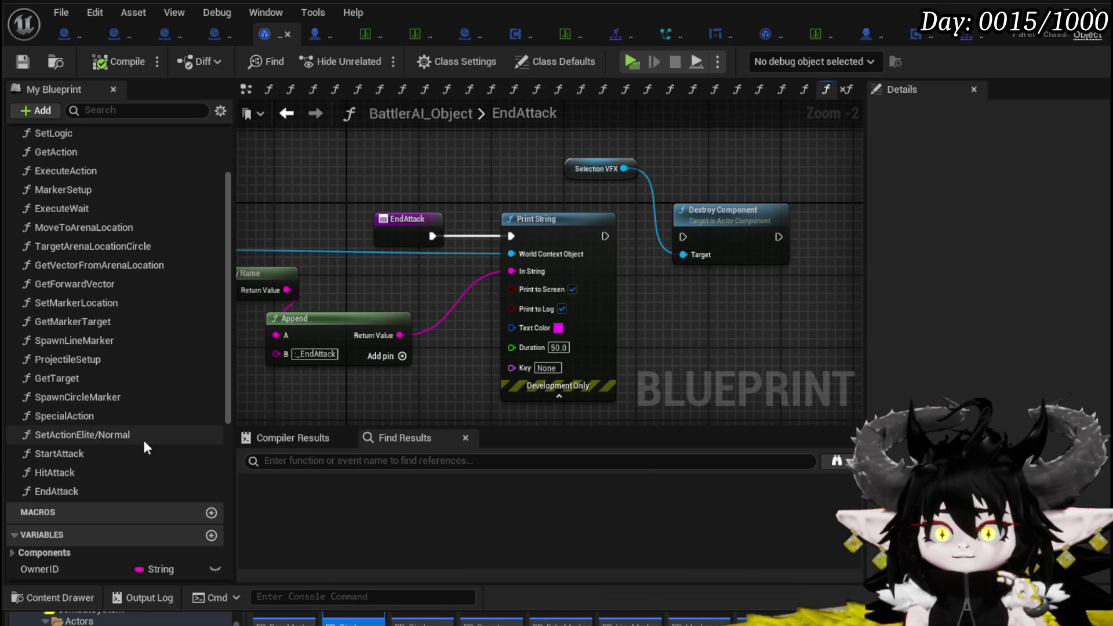
double_click(61, 455)
Move Current Action and Marker Setup next to Print String and close BP_ThirdPersonCharacter
scroll(660, 221, "up", 3)
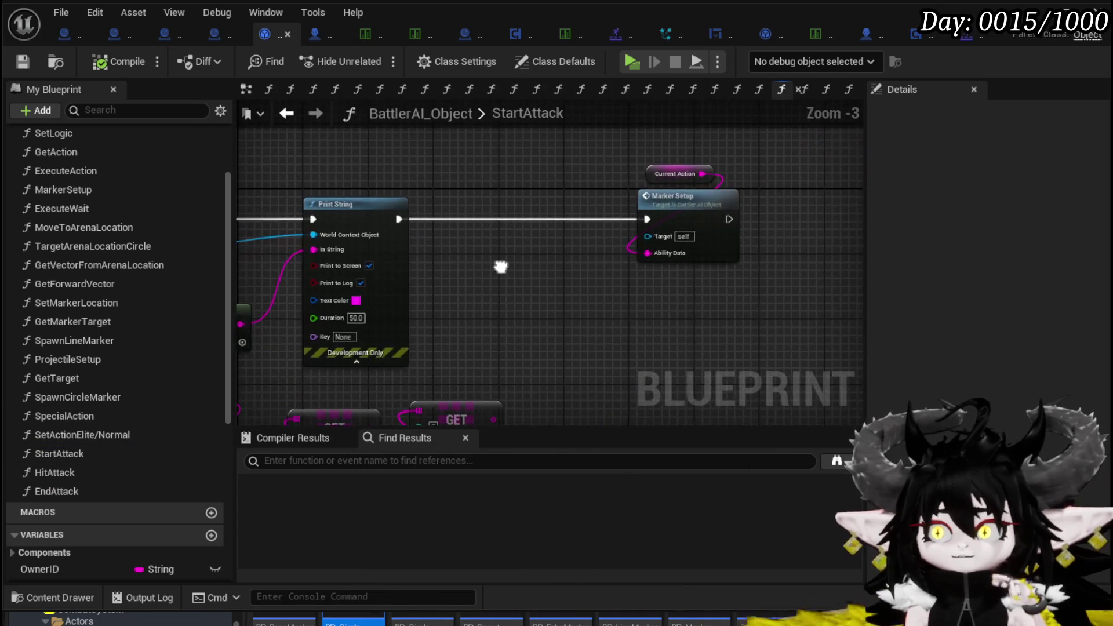
left_click_drag(501, 266, 720, 276)
left_click(368, 209)
mouse_move(798, 174)
left_mouse_down()
mouse_move(585, 169)
mouse_move(698, 277)
left_mouse_up()
mouse_move(556, 274)
left_mouse_down()
mouse_move(684, 274)
mouse_move(637, 255)
left_mouse_up()
left_click(661, 254)
scroll(640, 261, "down", 2)
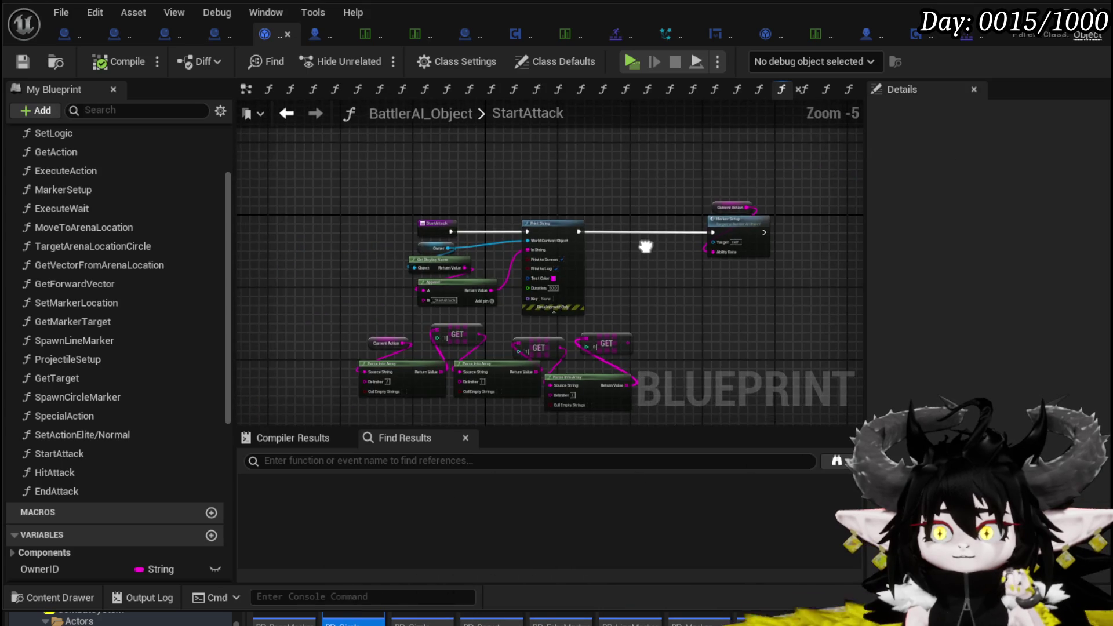
scroll(639, 260, "up", 2)
left_click_drag(694, 160, 862, 269)
left_click_drag(792, 199, 597, 198)
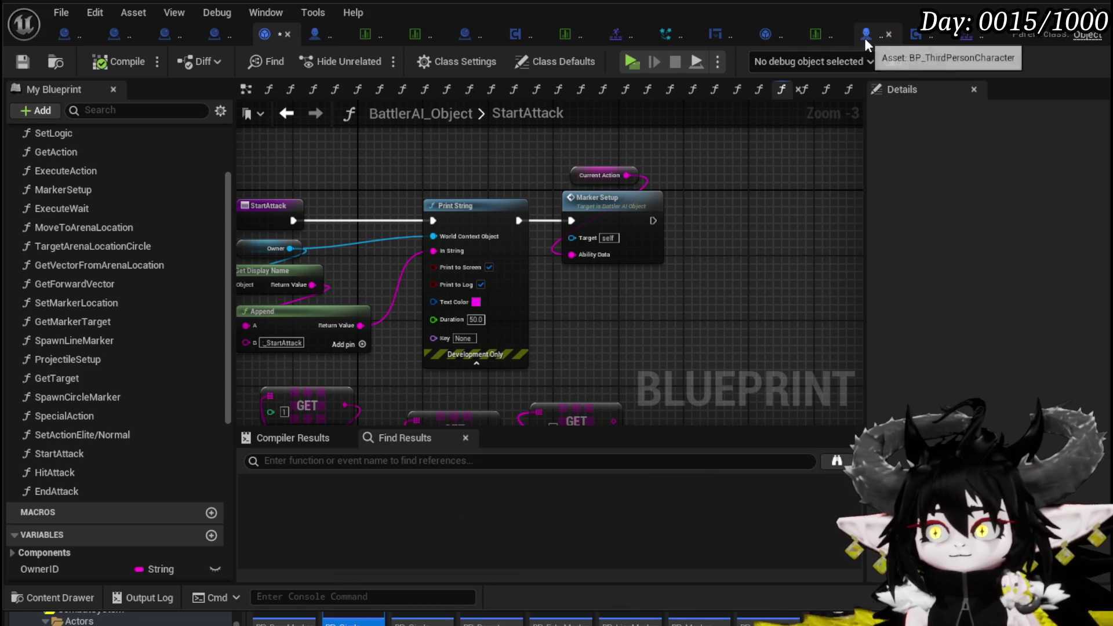
left_click(889, 34)
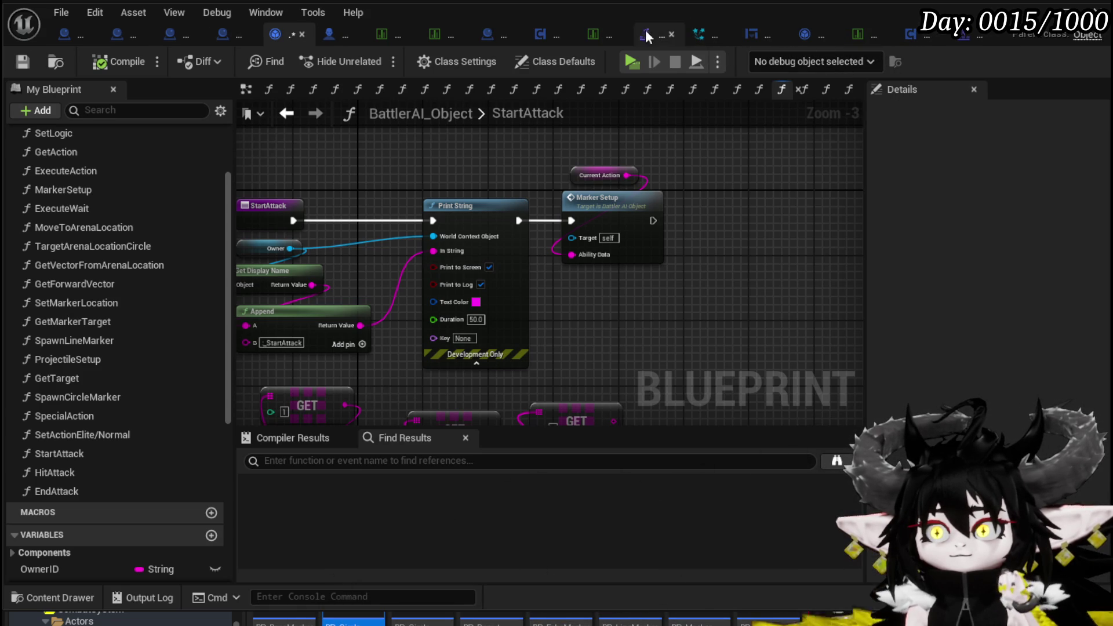
left_click(329, 34)
Save BattlerAI_Object and open BP_EnemyBattler's EventGraph
left_click(278, 34)
left_click(24, 57)
left_click(332, 36)
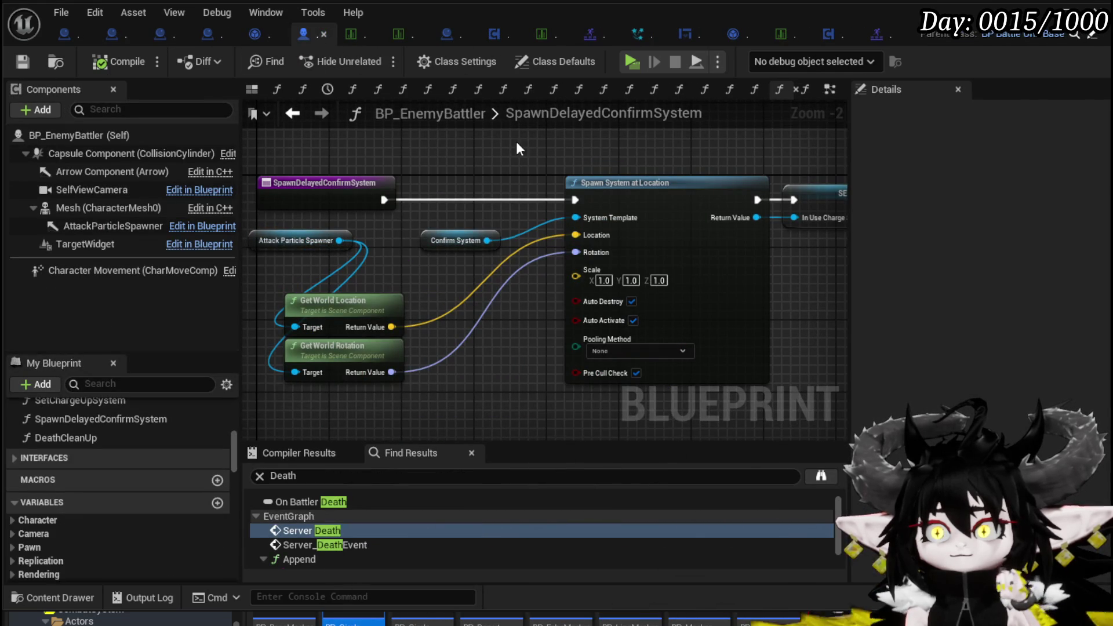
left_click(830, 90)
Inspect the Set Charge Up System, Branch and Call On Start Attack nodes
left_click_drag(501, 183, 401, 166)
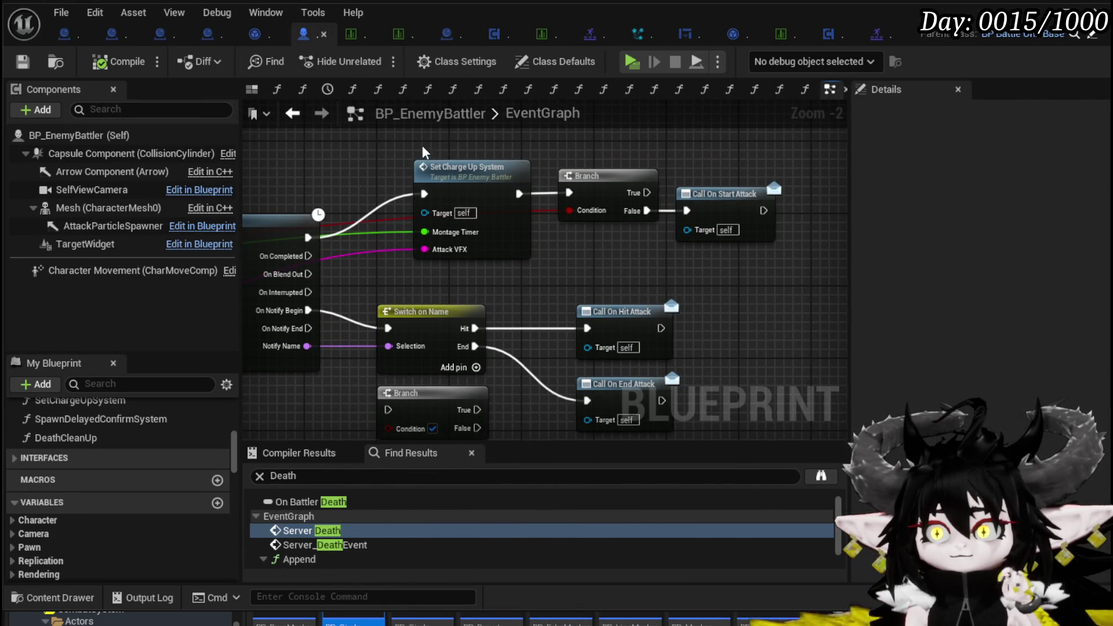
mouse_move(446, 152)
left_mouse_down()
mouse_move(776, 255)
mouse_move(734, 206)
left_mouse_up()
scroll(525, 204, "down", 1)
left_click_drag(526, 212, 573, 242)
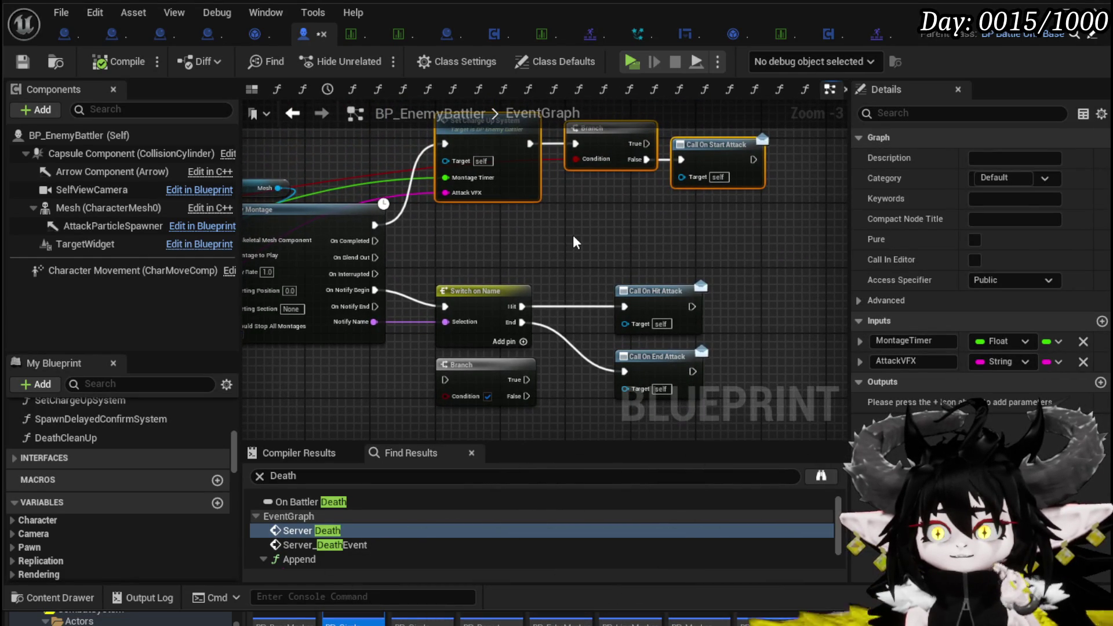
mouse_move(590, 262)
left_mouse_down()
mouse_move(634, 259)
mouse_move(599, 324)
mouse_move(538, 275)
mouse_move(591, 301)
mouse_move(636, 303)
left_mouse_up()
left_click(533, 308)
Pan through Animation Choser, Play Montage and Switch on Name to the attack call nodes
mouse_move(381, 241)
left_mouse_down()
mouse_move(568, 241)
mouse_move(614, 183)
mouse_move(366, 146)
left_mouse_up()
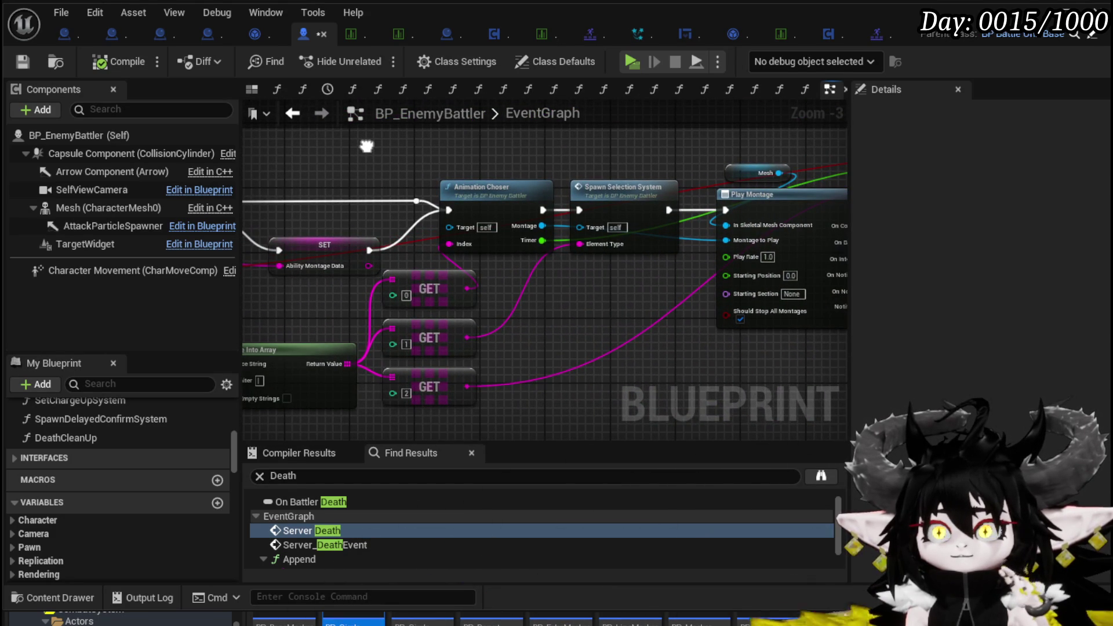
left_click_drag(563, 168, 321, 185)
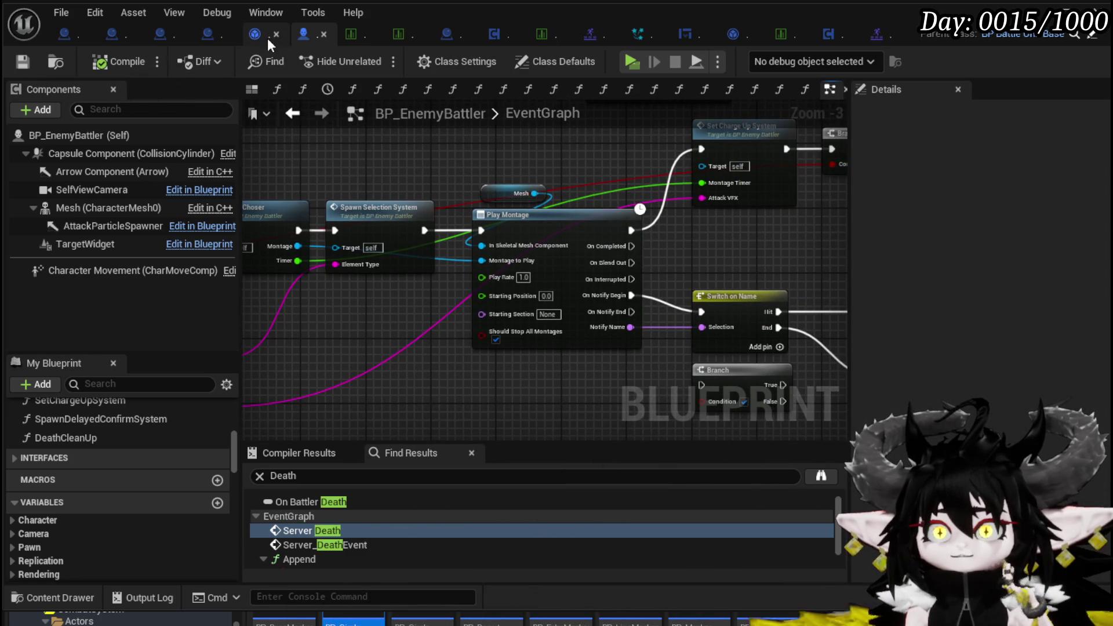
left_click_drag(739, 249, 438, 192)
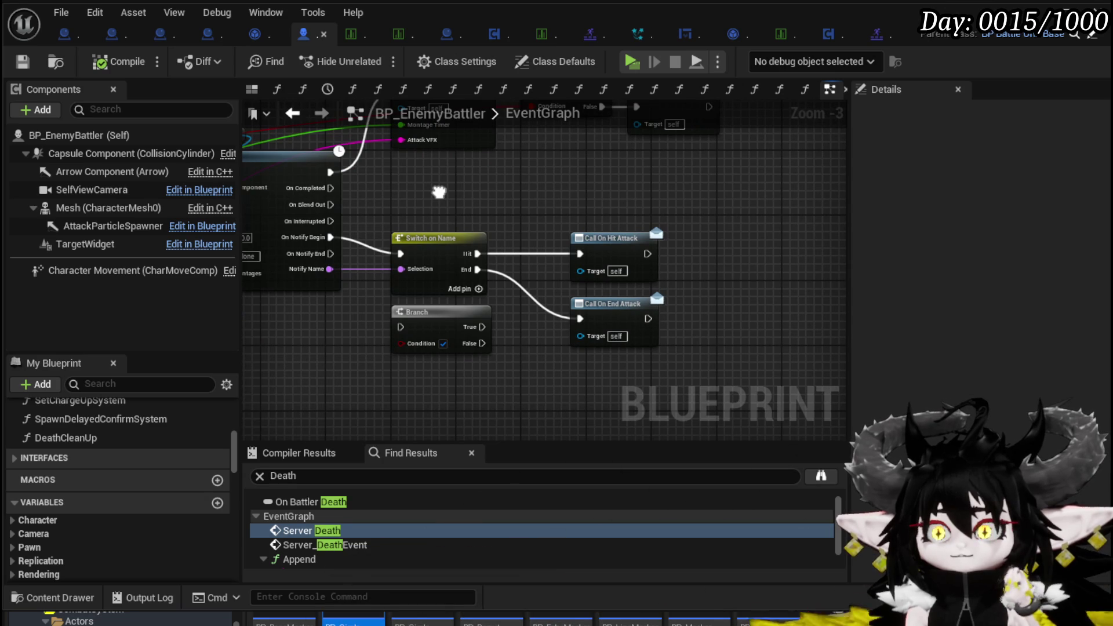
scroll(153, 423, "down", 10)
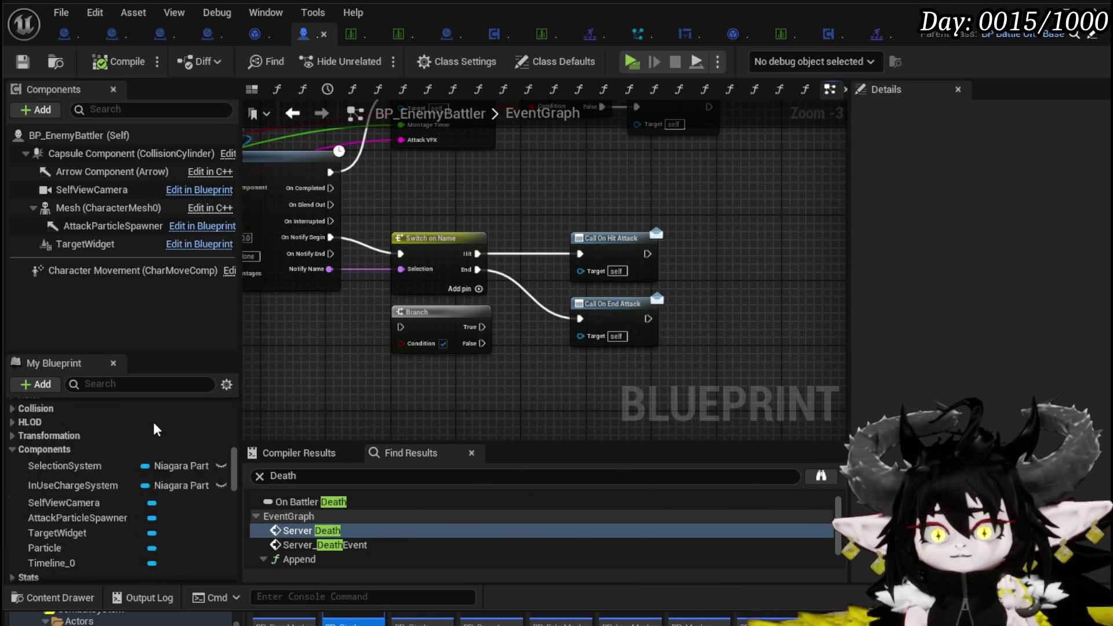
scroll(155, 418, "down", 10)
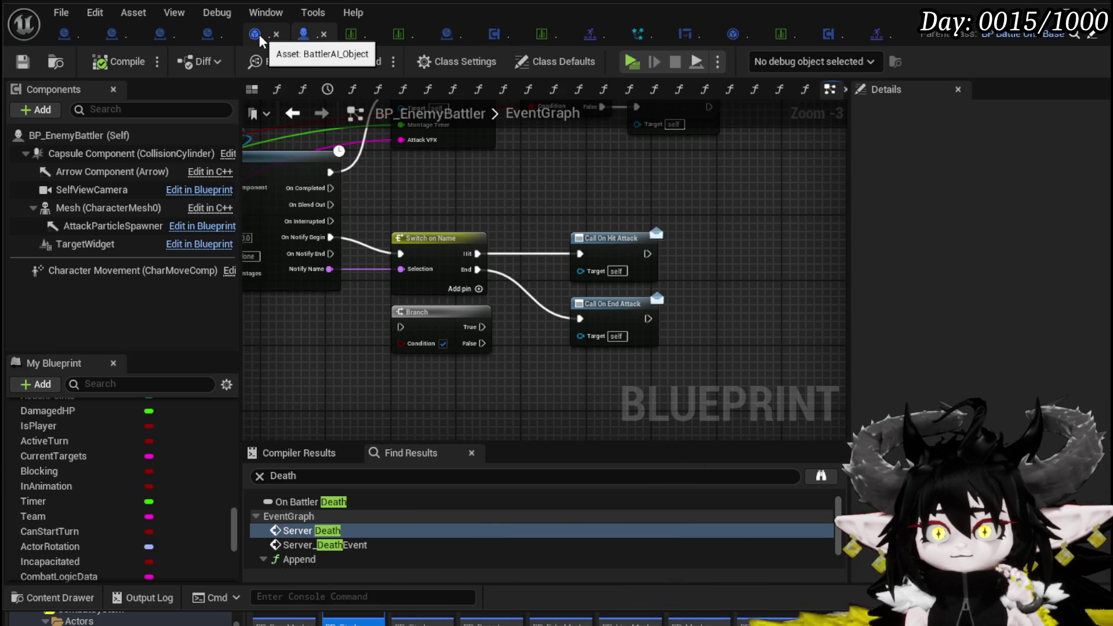
left_click(162, 33)
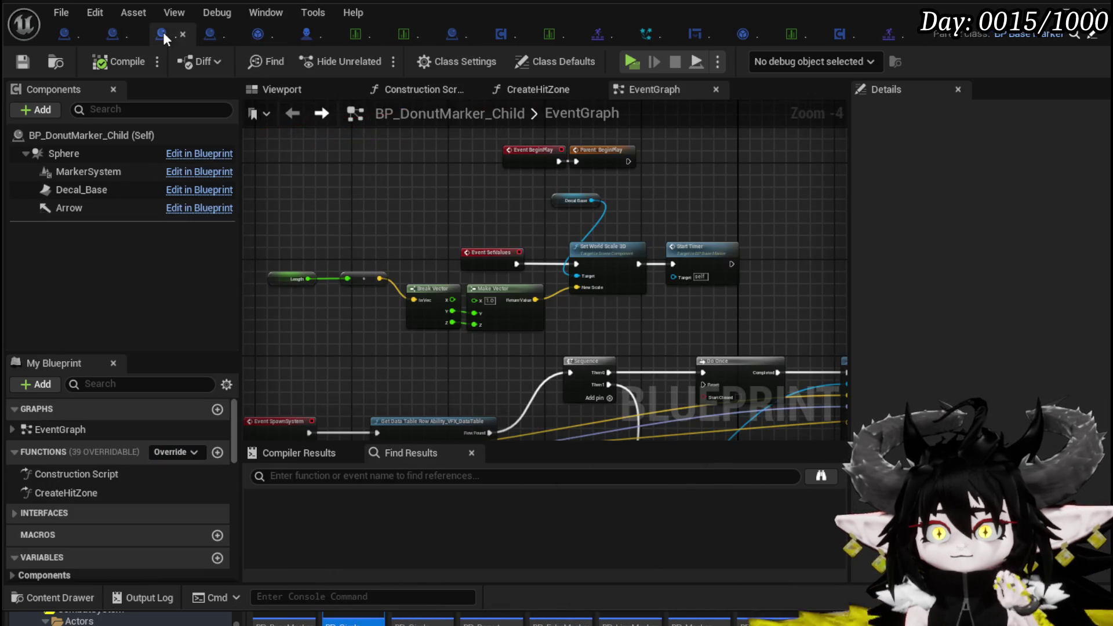
Check in Class Settings that the parent class is BP Base Marker, then return to BP_BaseMarker
left_click(457, 64)
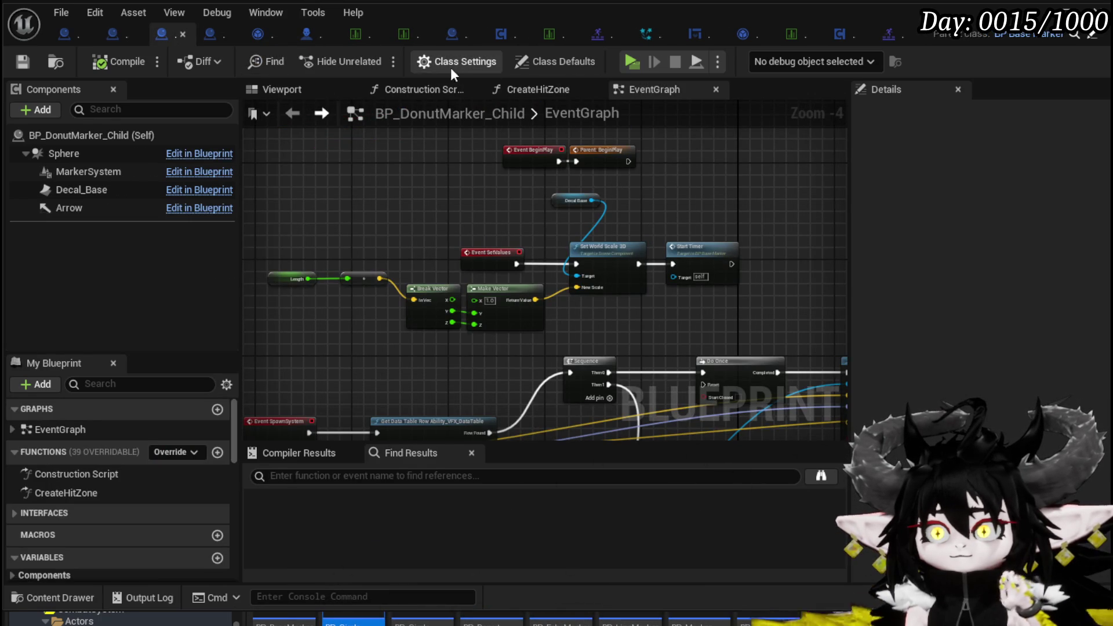
left_click_drag(660, 170, 561, 182)
scroll(576, 186, "up", 1)
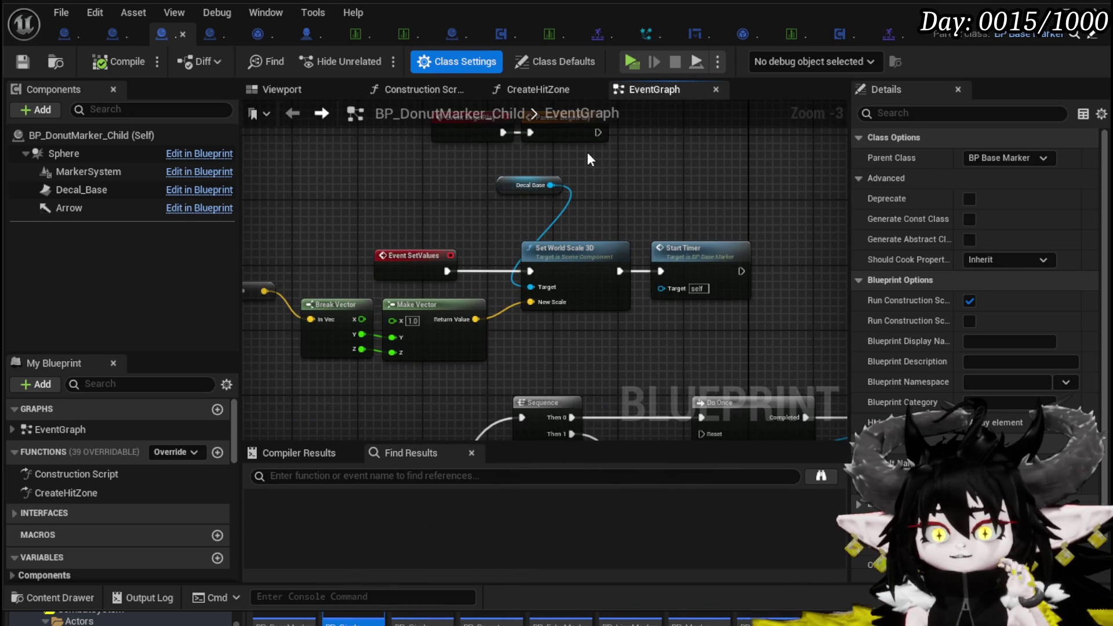
left_click(70, 38)
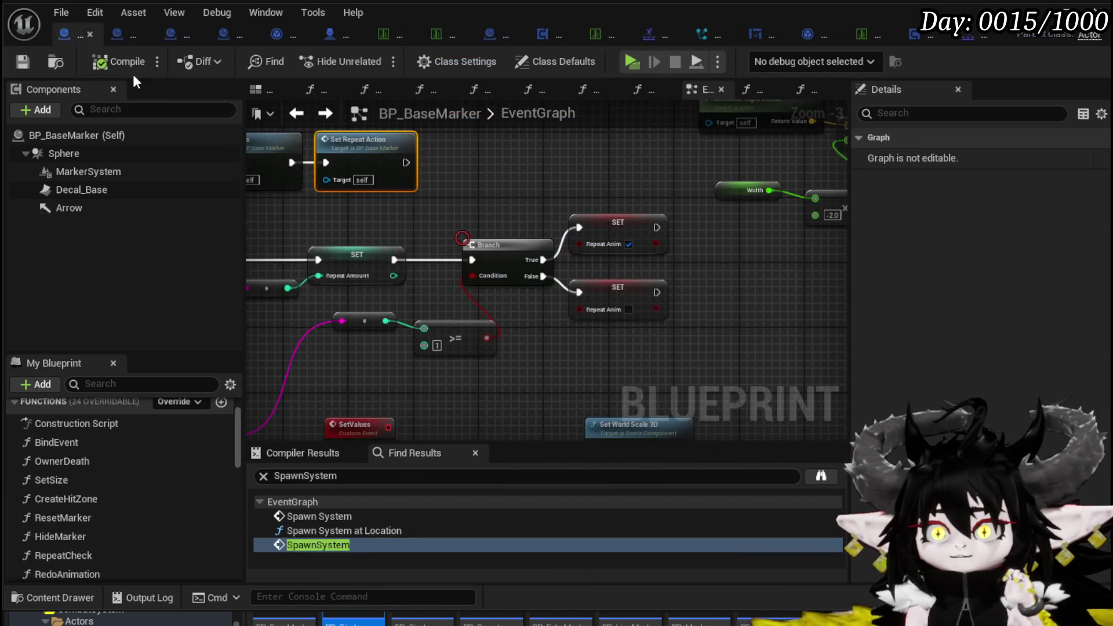
Enable a breakpoint on the Branch node that follows SET Repeat Amount
left_click_drag(453, 218, 590, 197)
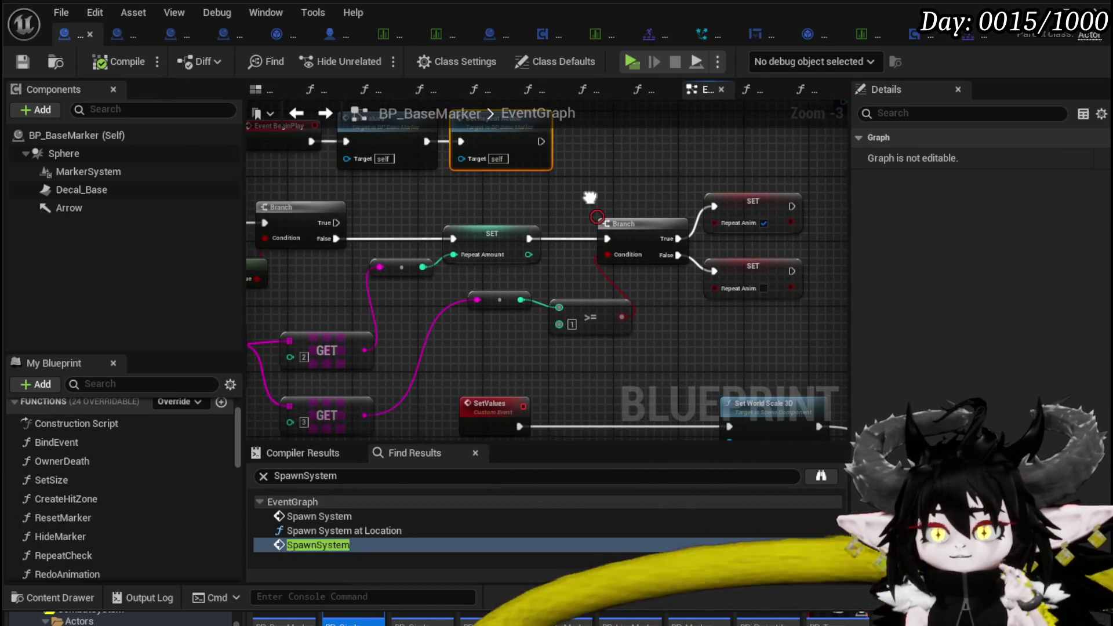
right_click(609, 237)
right_click(620, 231)
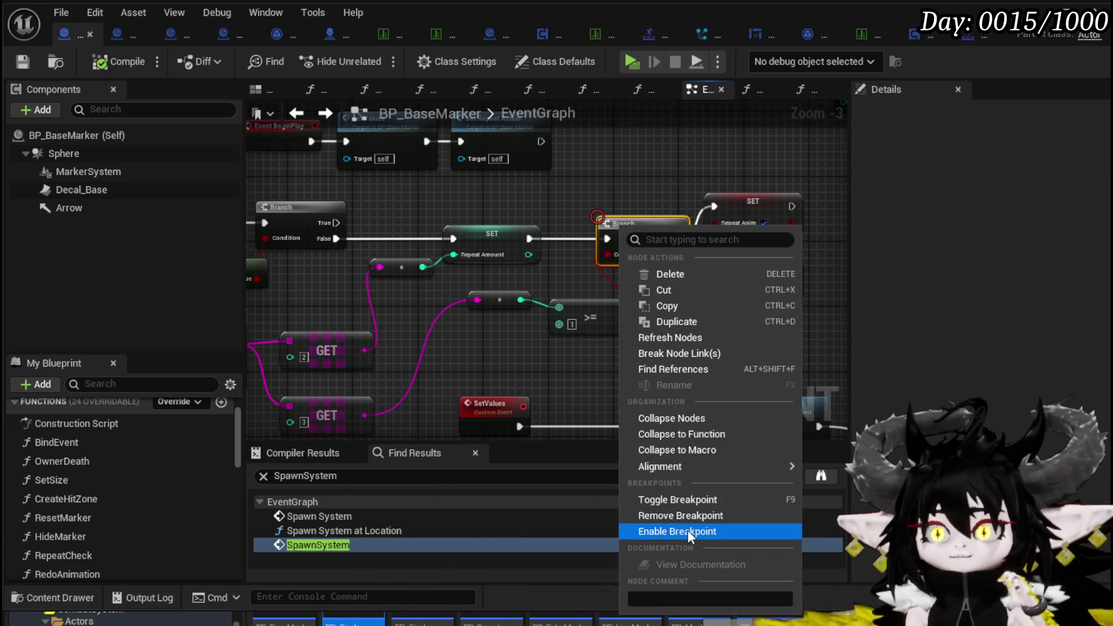
left_click(677, 530)
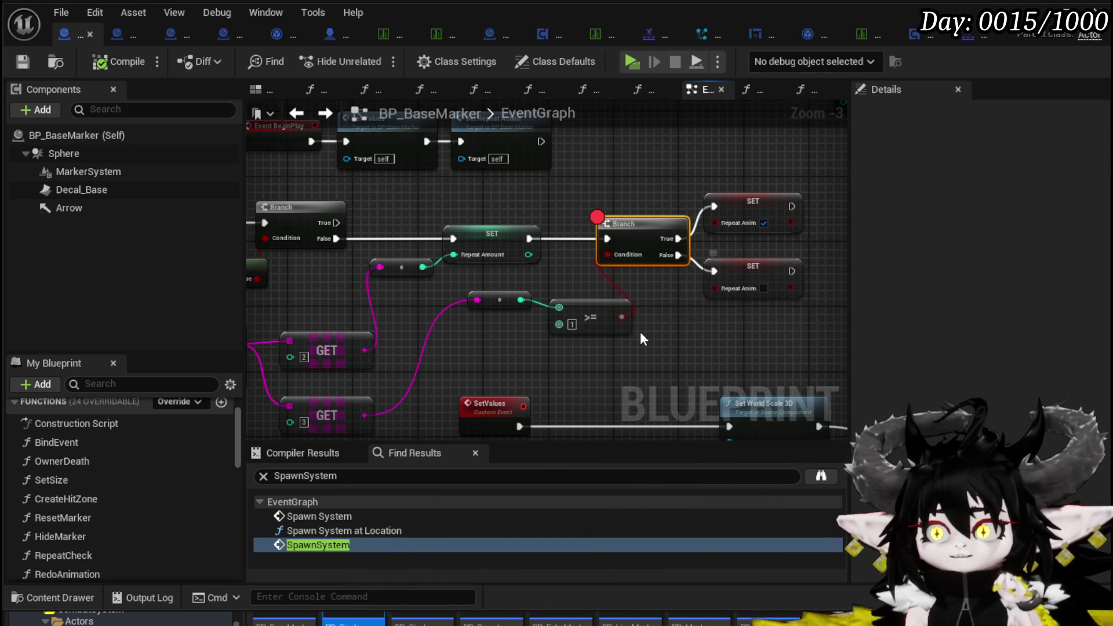
Review the Repeat Anim SET nodes and the >= 1 Branch logic around them
mouse_move(629, 316)
left_mouse_down()
mouse_move(764, 249)
mouse_move(755, 243)
left_mouse_up()
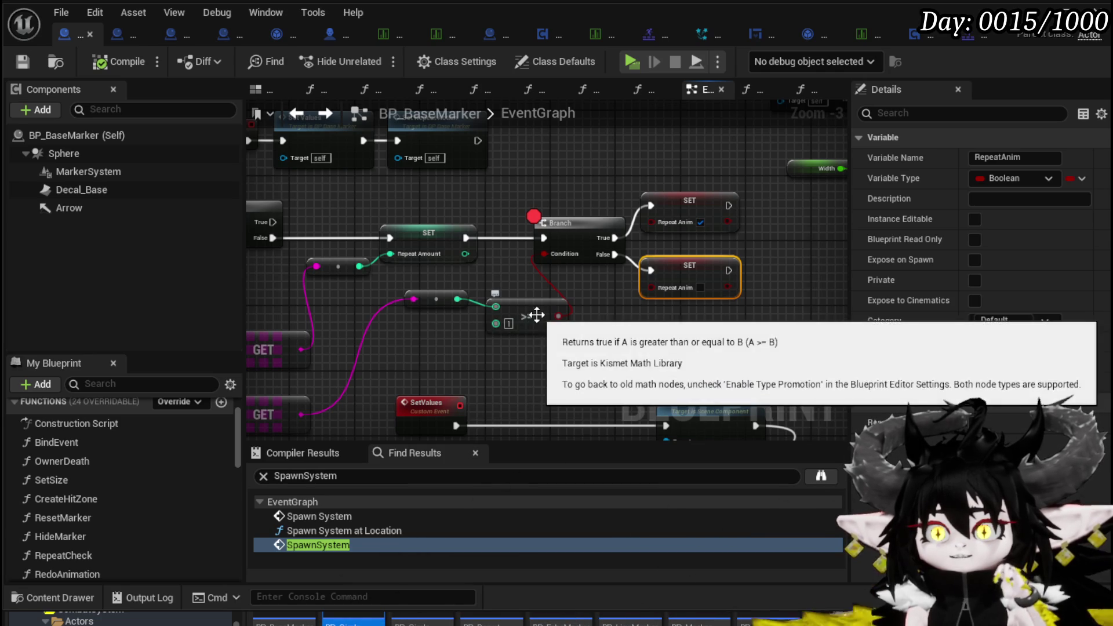
left_click(670, 313)
scroll(669, 313, "down", 3)
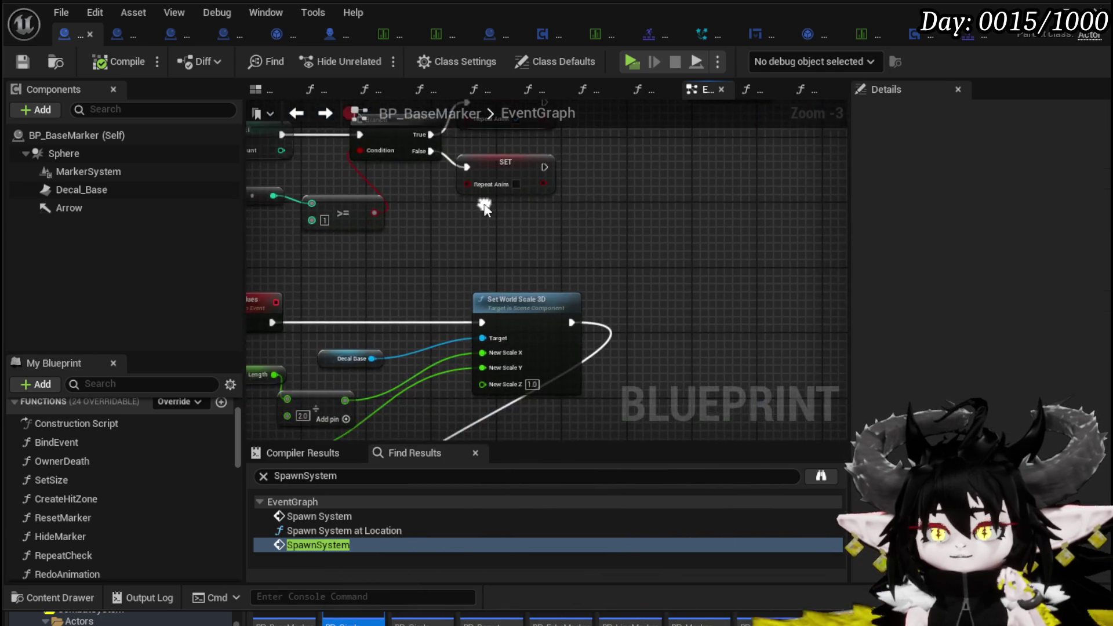
mouse_move(497, 282)
left_mouse_down()
mouse_move(497, 249)
mouse_move(356, 193)
mouse_move(553, 330)
left_mouse_up()
scroll(554, 331, "up", 4)
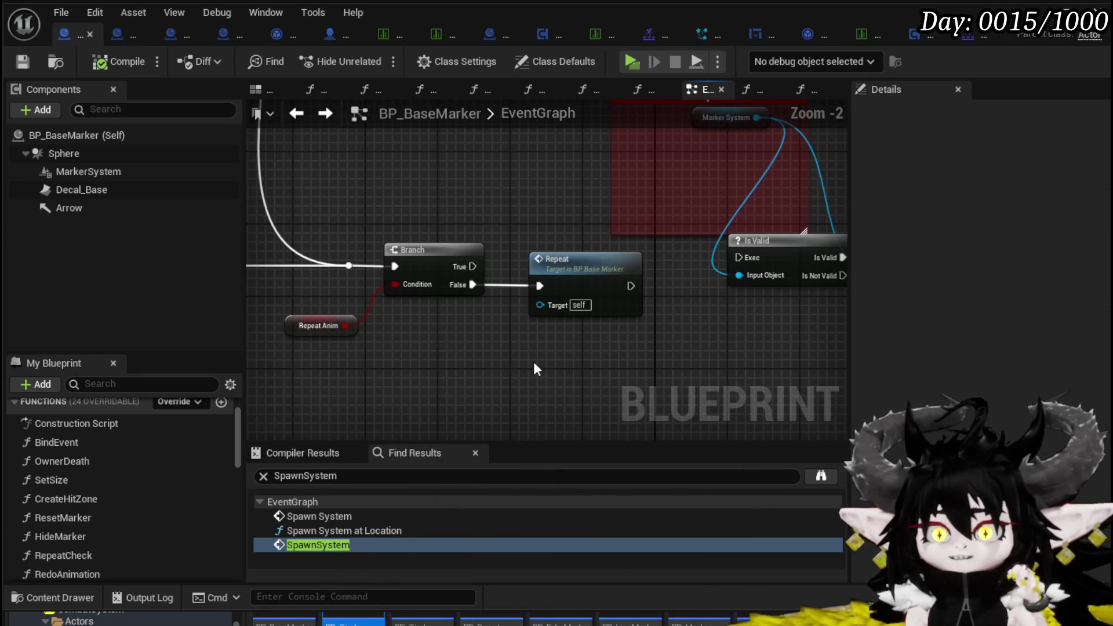
left_click_drag(452, 288, 510, 295)
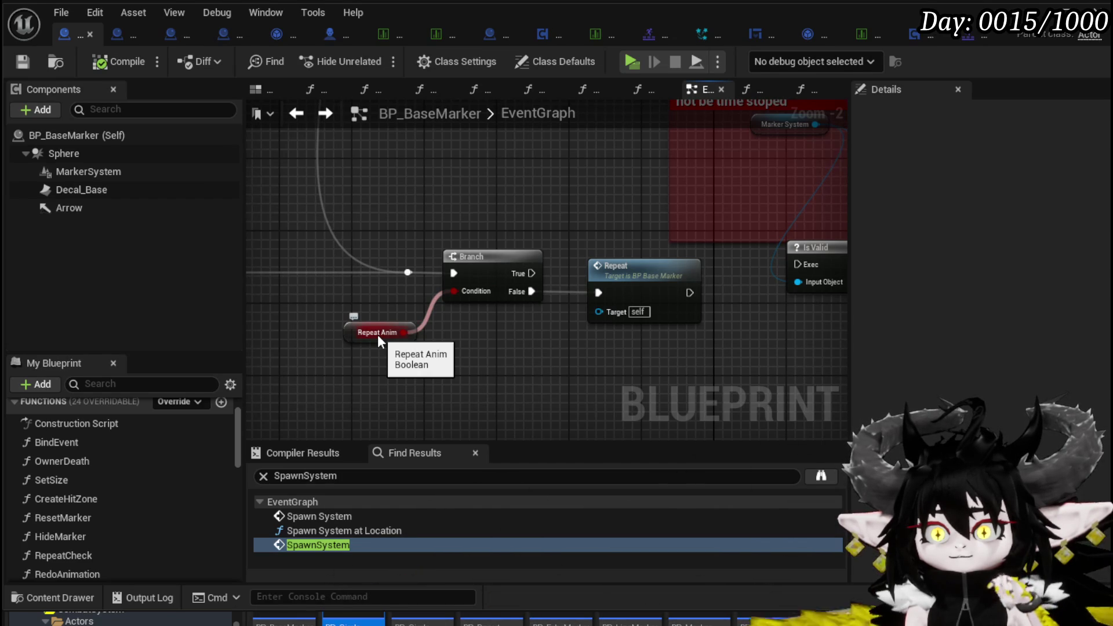
scroll(391, 299, "down", 3)
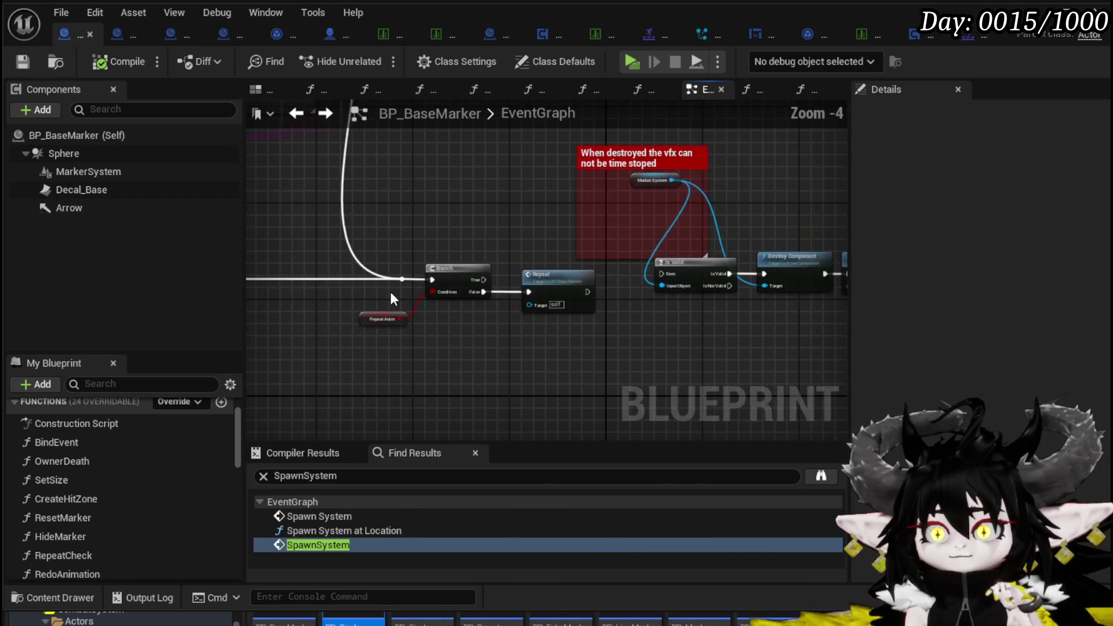
scroll(693, 365, "down", 3)
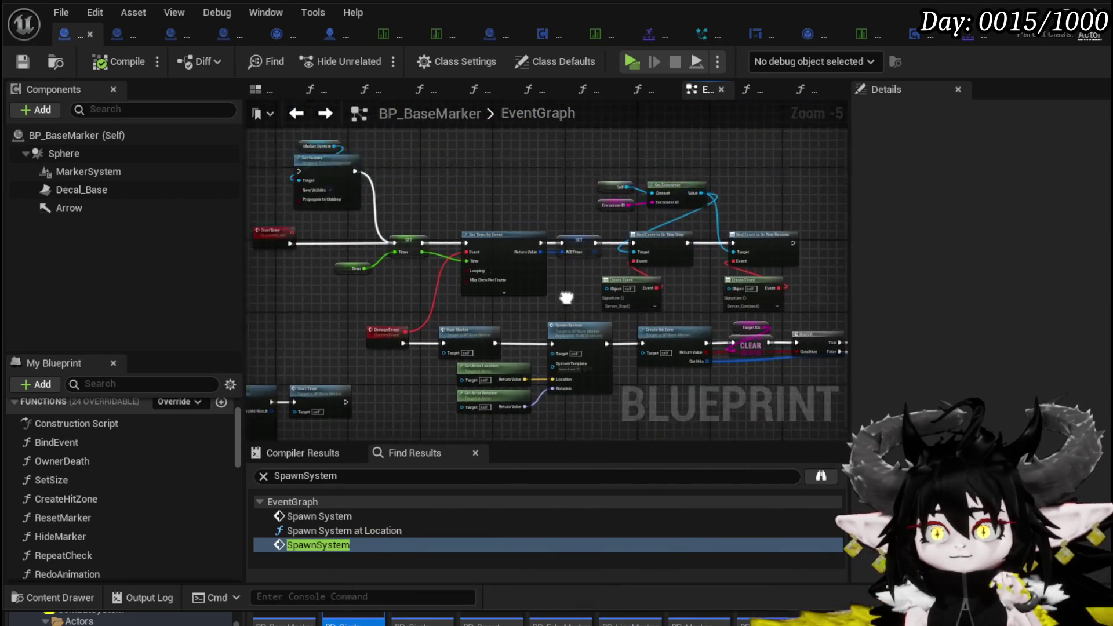
scroll(642, 316, "up", 6)
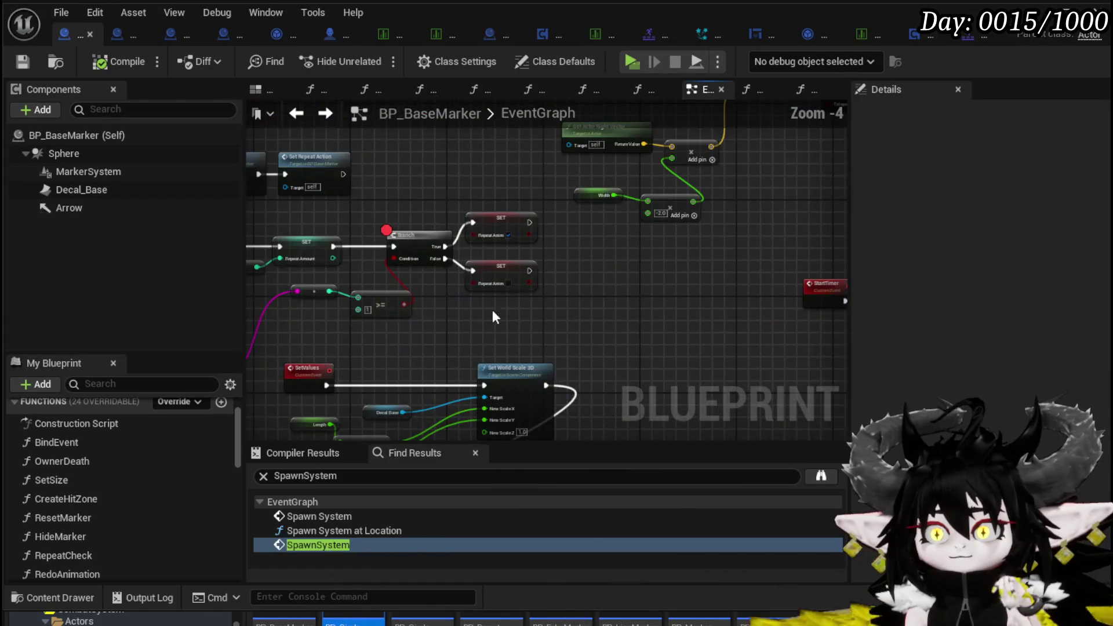
mouse_move(638, 307)
left_mouse_down()
mouse_move(943, 304)
mouse_move(567, 292)
left_mouse_up()
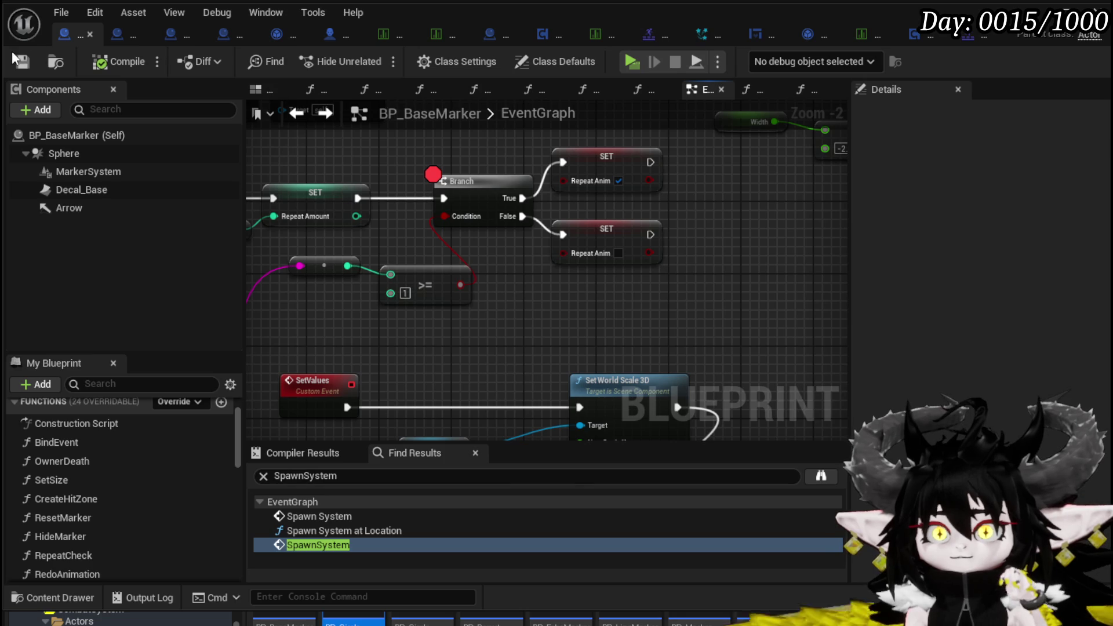
Read the Slime_Earth|Elite CombatLogic Index[2] and Index[1] entries in DT_BattleInfo, then return to BP_BaseMarker
left_click(380, 35)
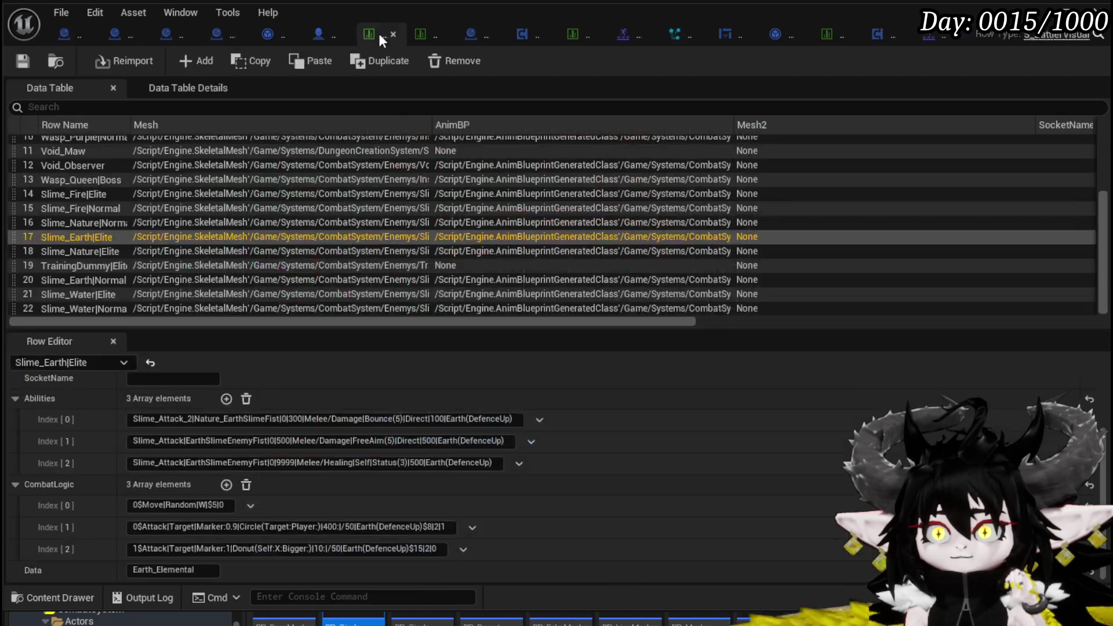
double_click(441, 548)
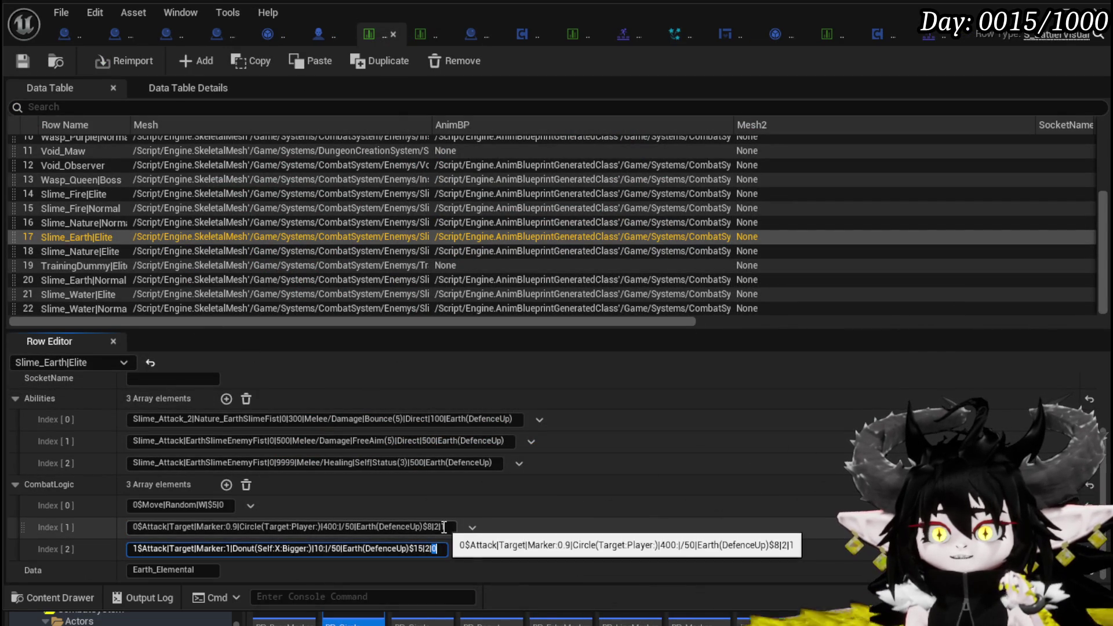
double_click(444, 526)
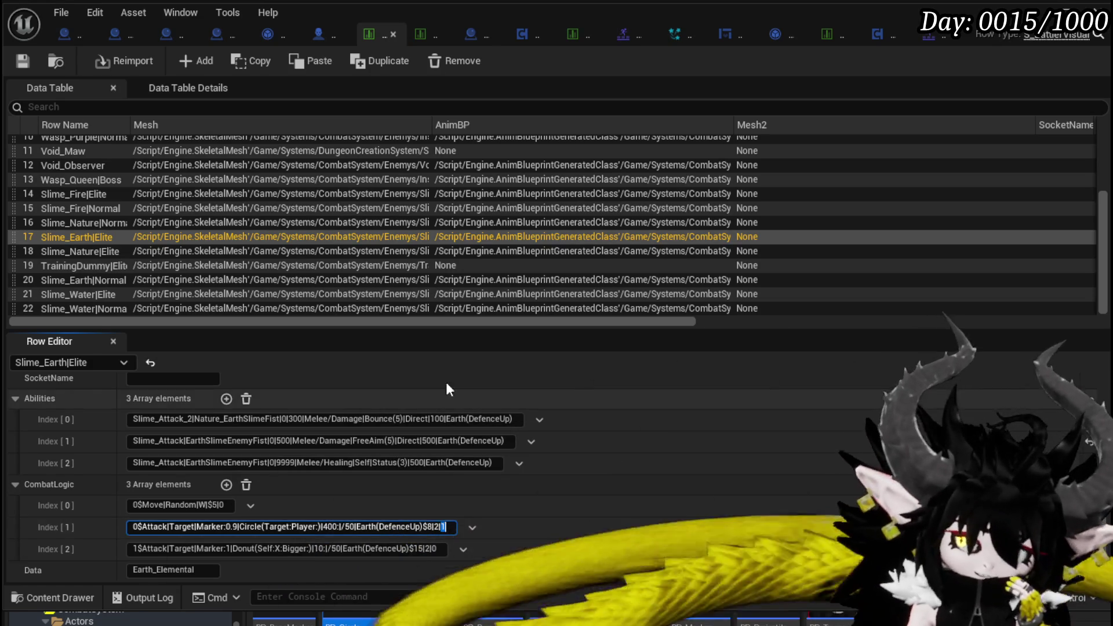
left_click(60, 36)
Select the Repeat event and survey the graph through Repeat Check to Switch on String
scroll(634, 295, "down", 5)
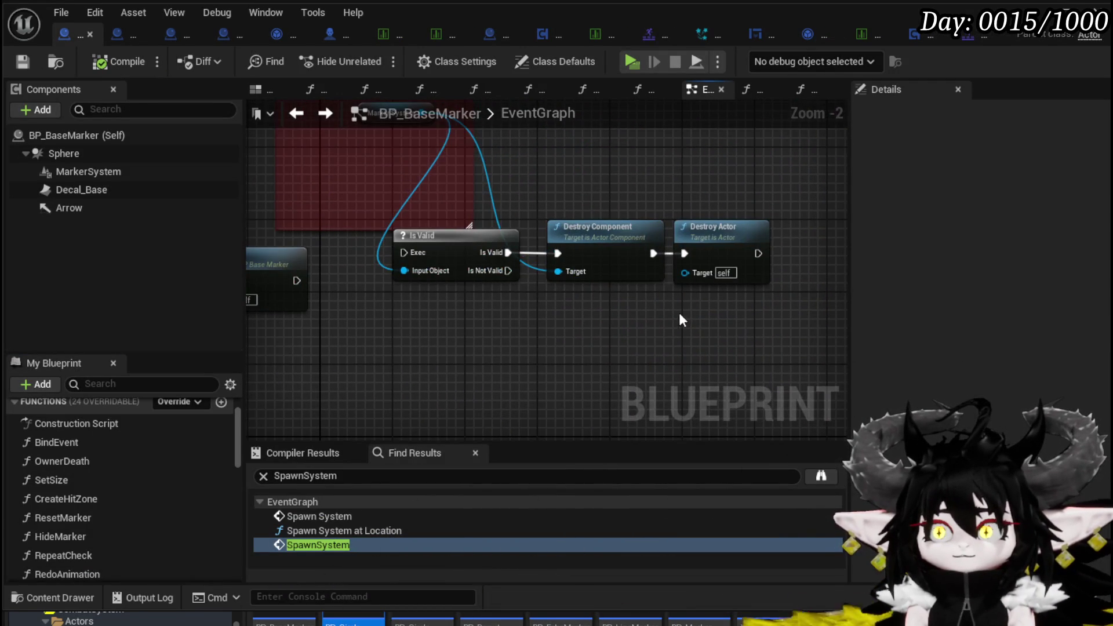
scroll(683, 320, "down", 2)
left_click(563, 307)
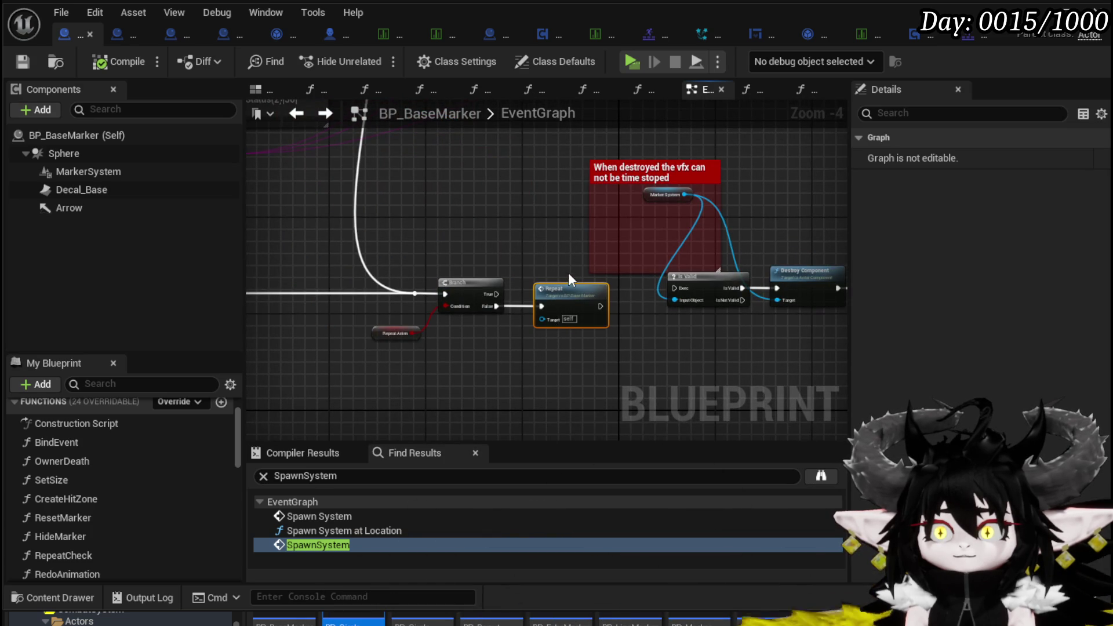
scroll(548, 247, "down", 2)
scroll(548, 246, "down", 1)
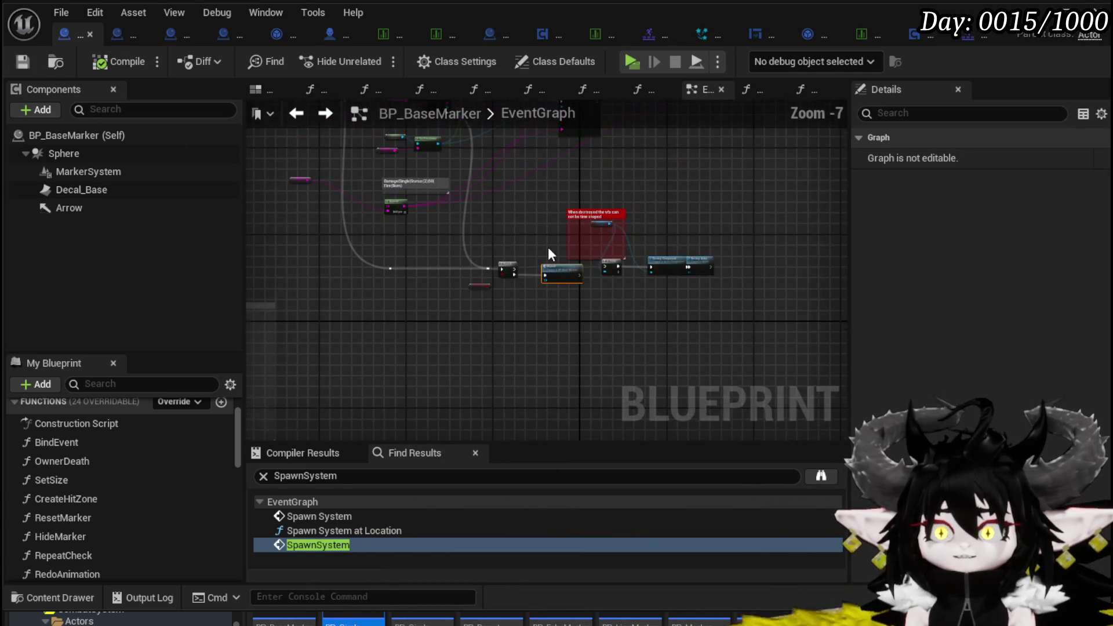
left_click_drag(564, 328, 712, 372)
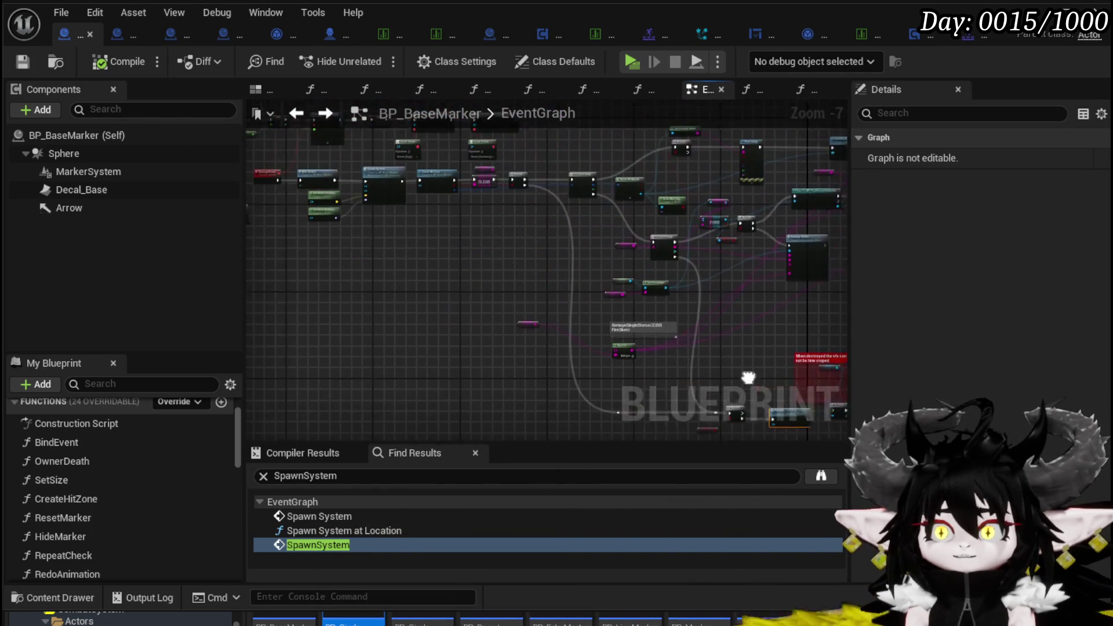
scroll(477, 293, "down", 3)
mouse_move(651, 318)
left_mouse_down()
mouse_move(568, 268)
mouse_move(694, 305)
left_mouse_up()
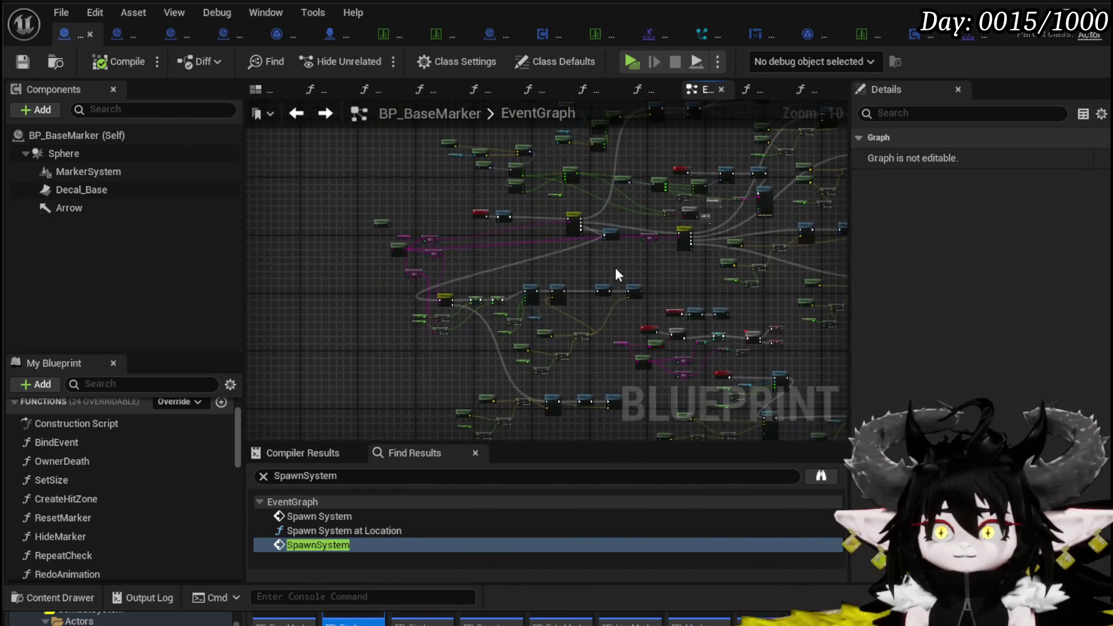
scroll(398, 286, "up", 8)
left_click_drag(541, 303, 440, 257)
In BP_DonutMarker_Child, inspect Event Repeat and Redo Animation, then open the RedoAnimation function
scroll(526, 257, "down", 8)
scroll(517, 248, "up", 7)
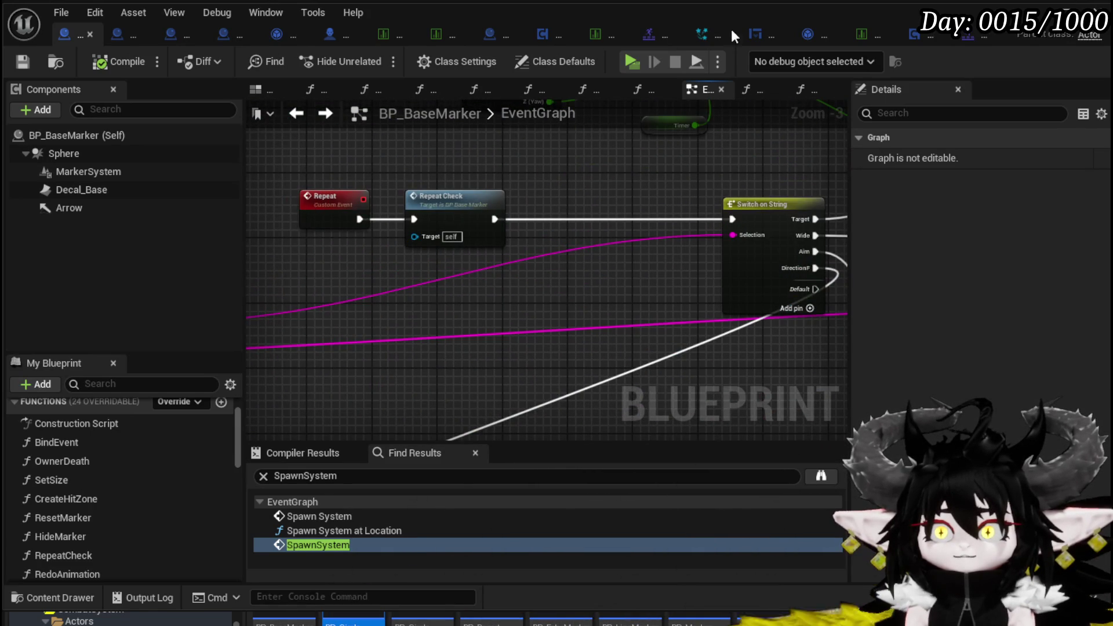
left_click(165, 34)
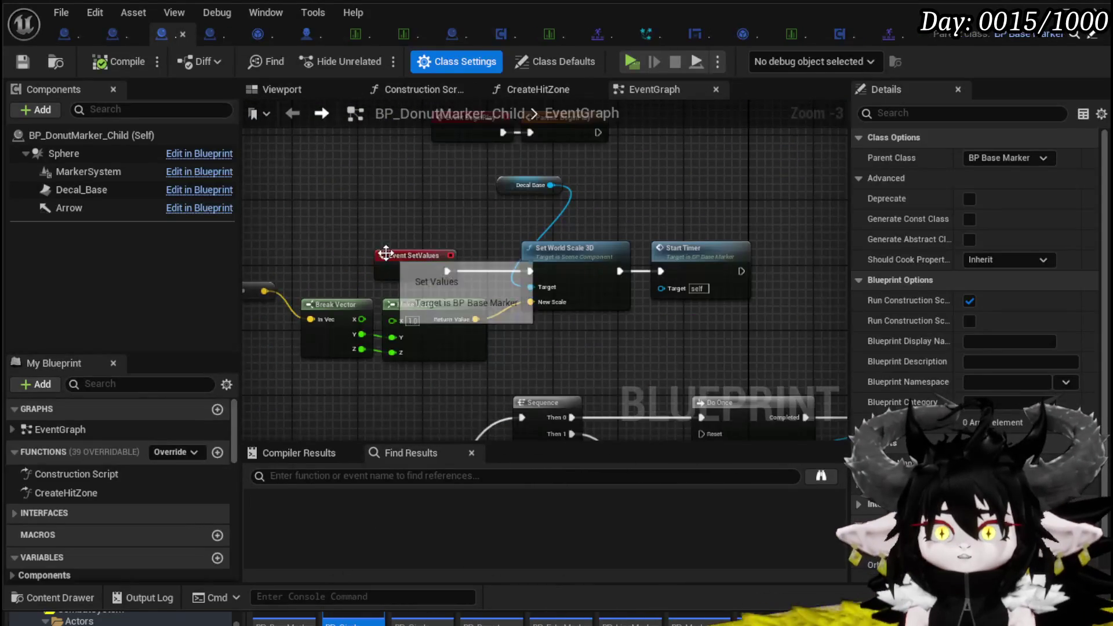
scroll(460, 299, "down", 6)
scroll(480, 262, "up", 7)
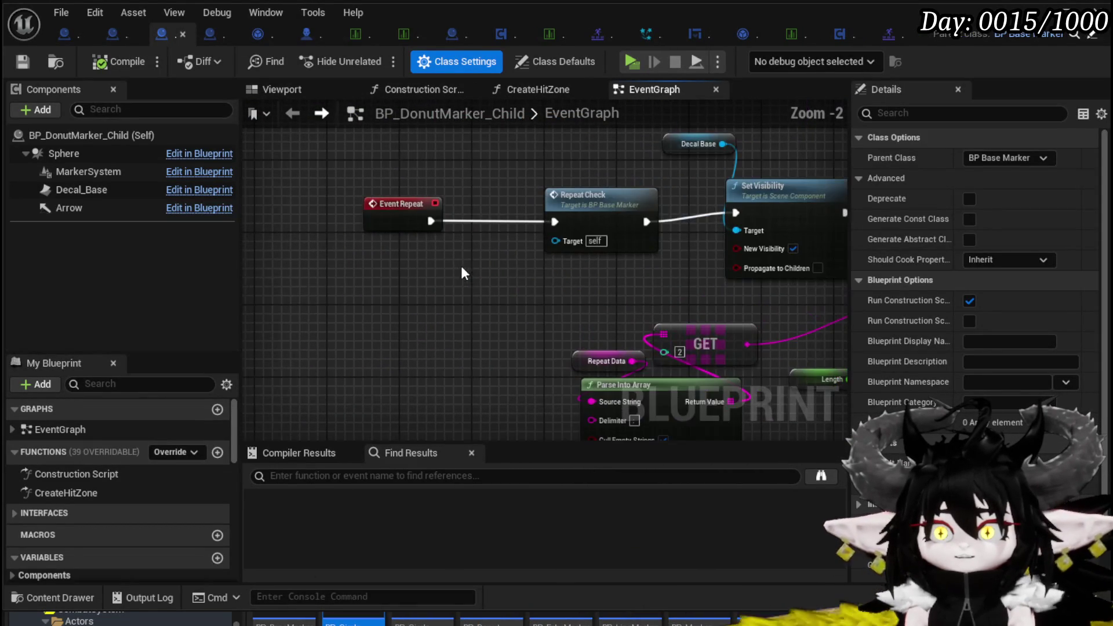
left_click_drag(513, 274, 335, 265)
mouse_move(350, 264)
left_mouse_down()
mouse_move(486, 209)
mouse_move(260, 238)
mouse_move(104, 209)
mouse_move(364, 178)
left_mouse_up()
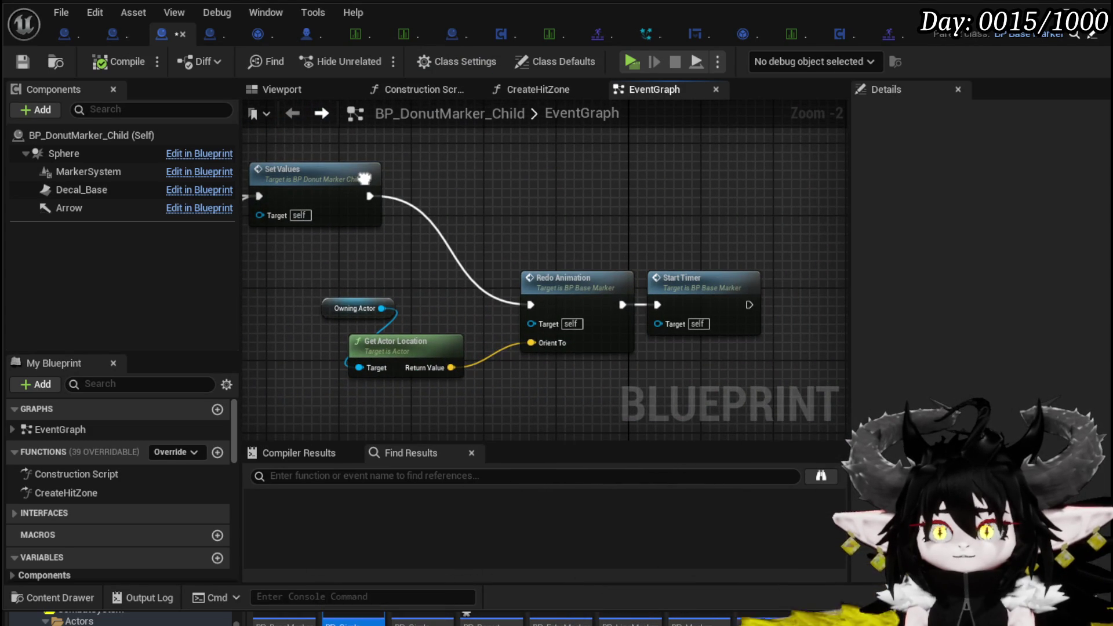
left_click_drag(683, 285, 504, 273)
left_click(505, 272)
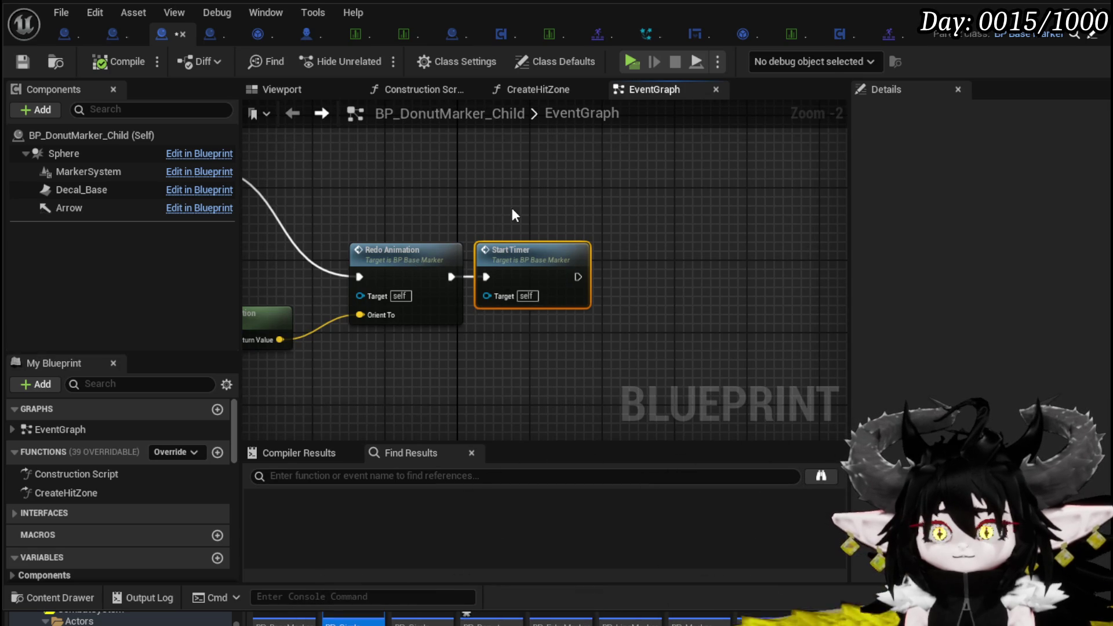
double_click(443, 251)
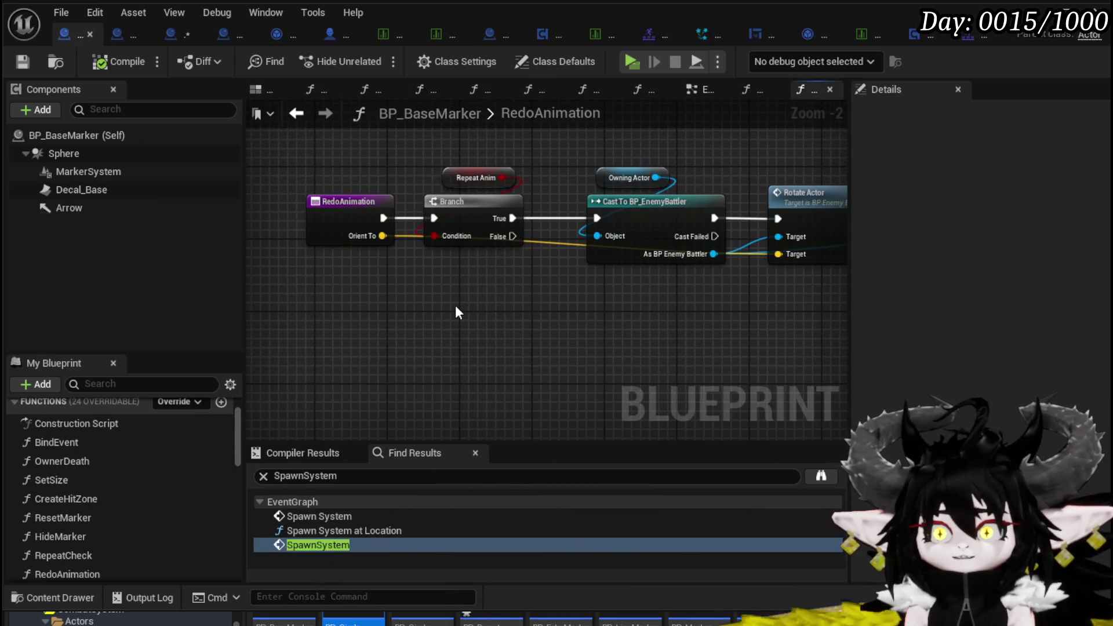
Remove the Repeat node from RedoAnimation's Branch False path
left_click(467, 306)
left_click_drag(420, 310, 460, 336)
mouse_move(522, 339)
left_mouse_down()
mouse_move(544, 309)
mouse_move(496, 293)
left_mouse_up()
mouse_move(530, 354)
left_mouse_down()
mouse_move(371, 343)
mouse_move(752, 354)
left_mouse_up()
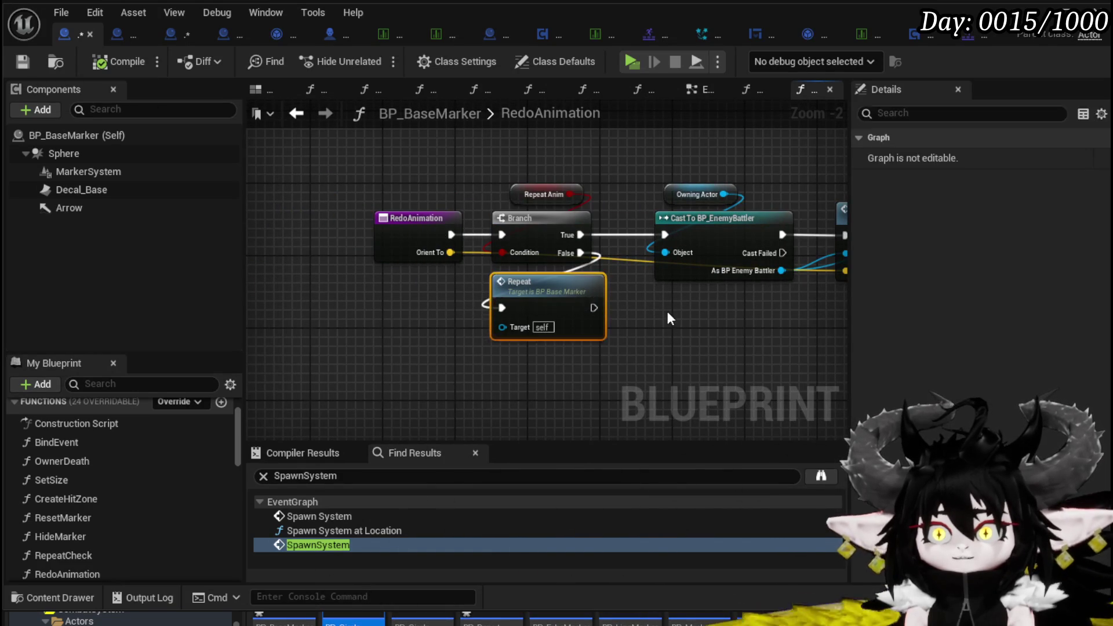
left_click_drag(667, 317, 666, 315)
key("Delete")
Call Start Timer from the Branch False output, then save and compile BP_BaseMarker
left_click_drag(581, 253, 452, 328)
type("Start")
left_click(556, 396)
left_click_drag(550, 339, 573, 301)
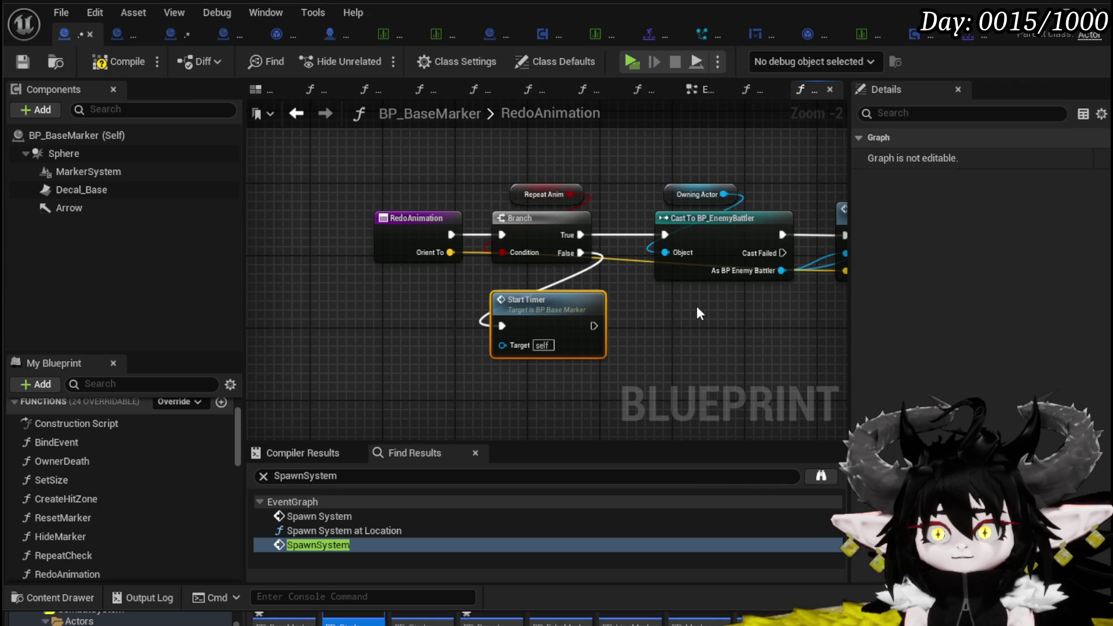
left_click(21, 63)
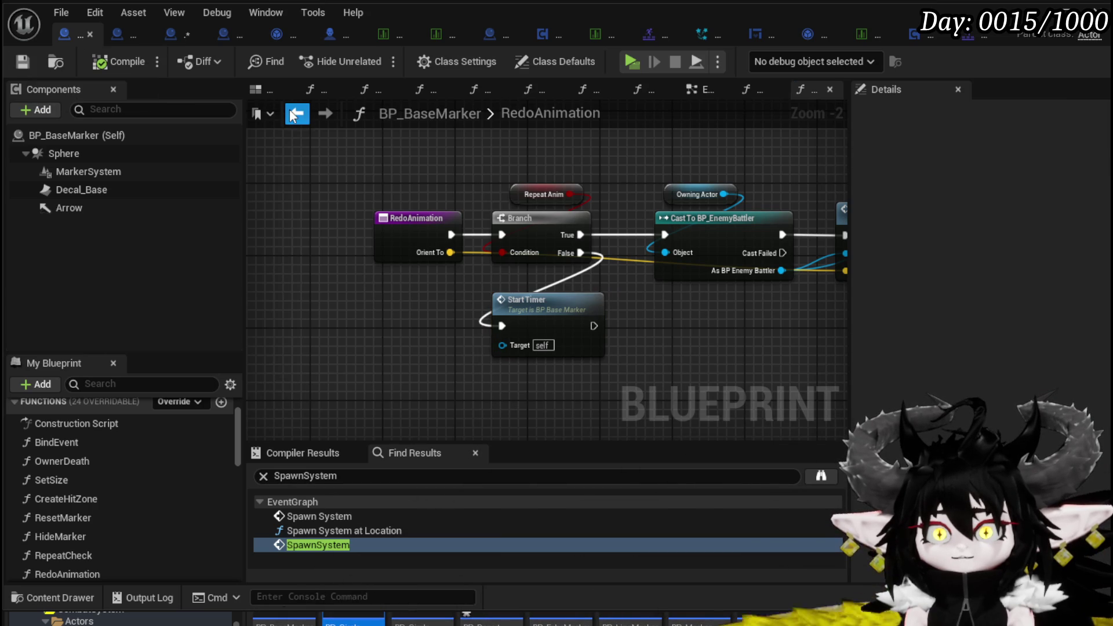
In BP_DonutMarker_Child, move the Redo Animation group up beside Set Values
scroll(551, 233, "down", 6)
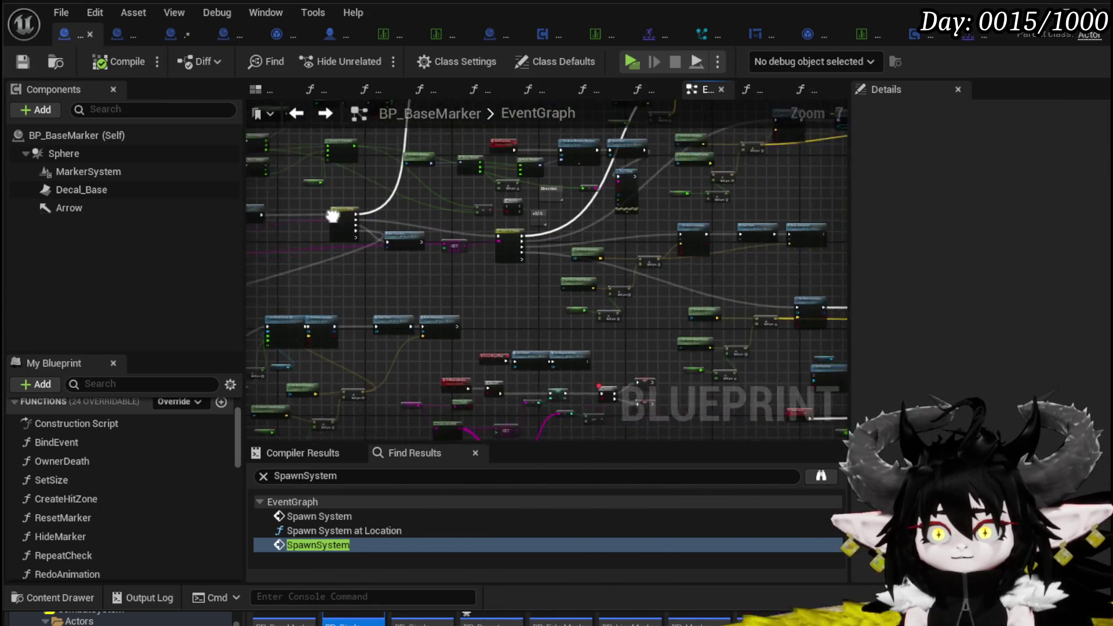
scroll(588, 255, "down", 3)
scroll(596, 279, "up", 4)
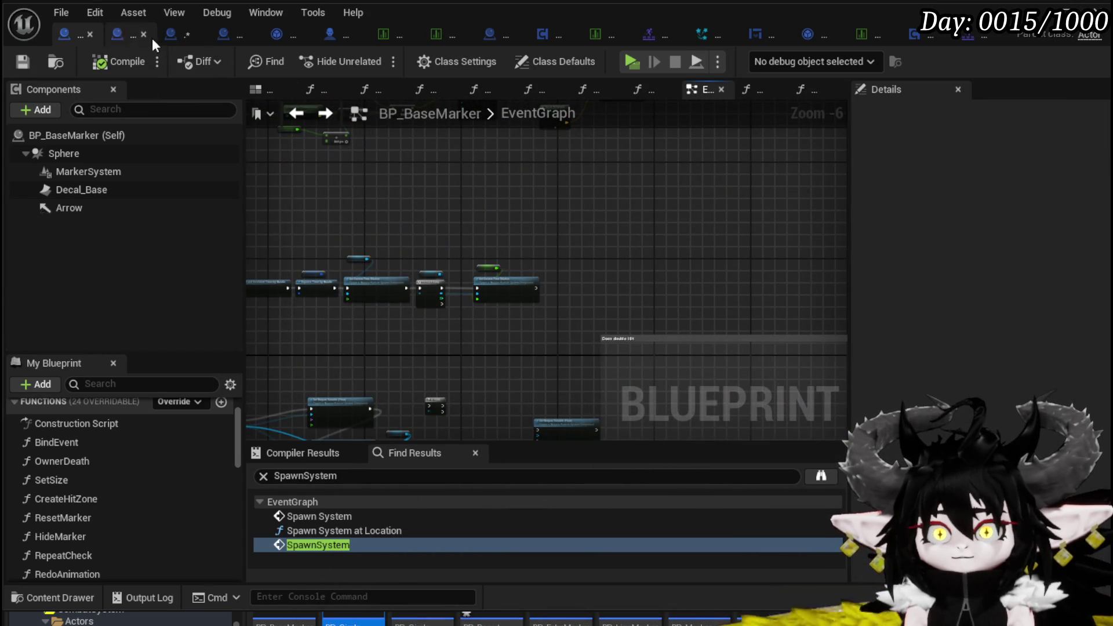
left_click(172, 33)
mouse_move(420, 202)
left_mouse_down()
mouse_move(679, 225)
mouse_move(629, 216)
left_mouse_up()
left_click_drag(624, 256, 574, 227)
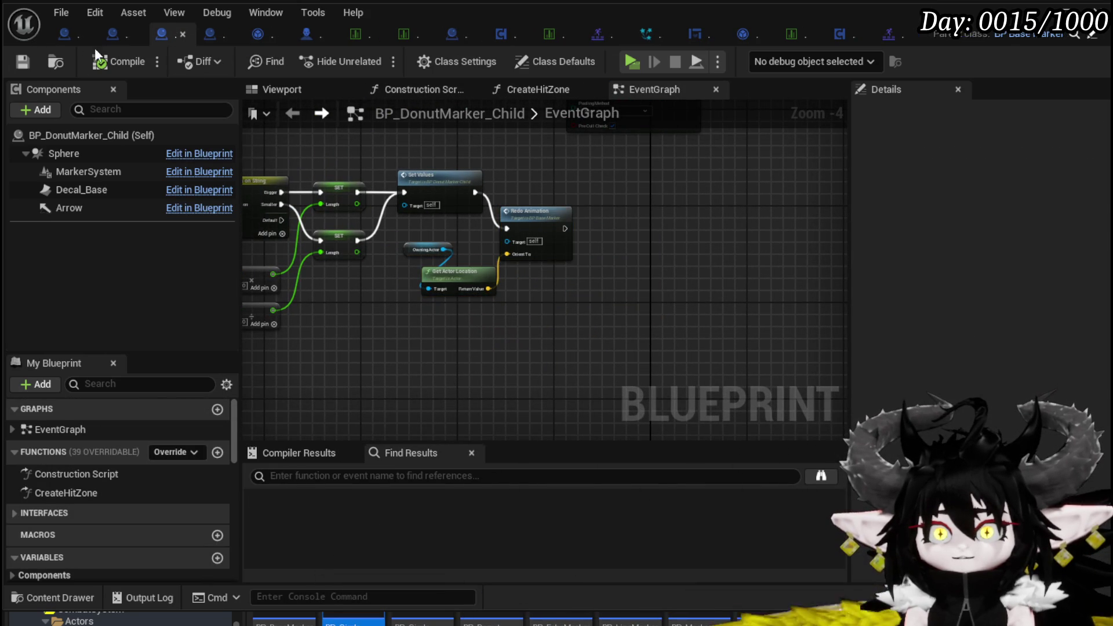
In BP_LineMarker_Child, add Redo Animation after Reset Marker with Alignment Location as Orient To
left_click(115, 35)
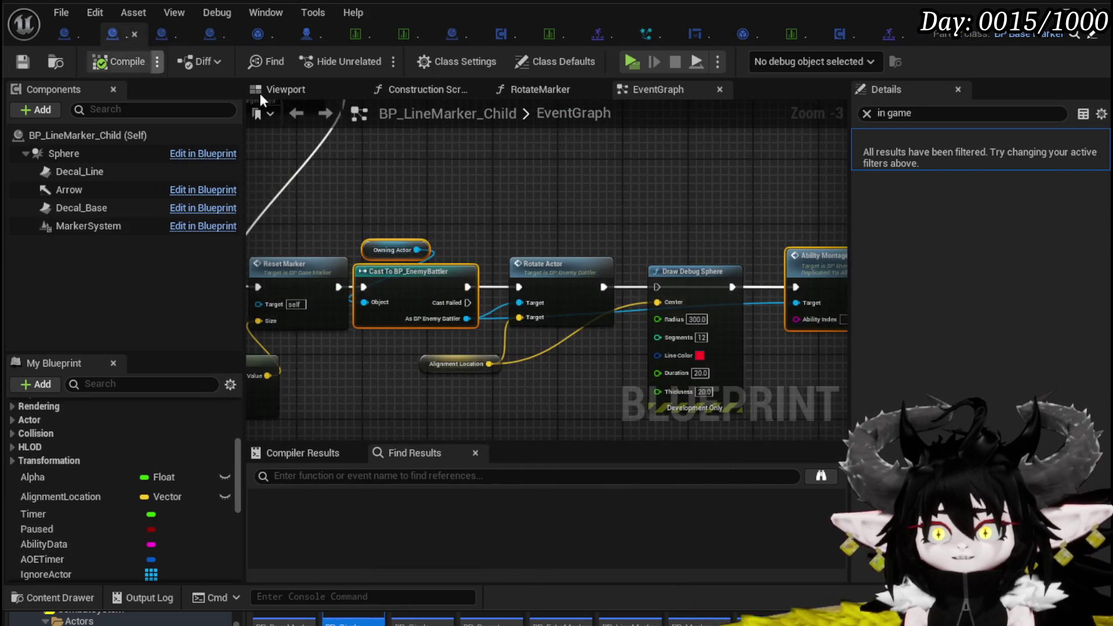
mouse_move(538, 186)
left_mouse_down()
mouse_move(760, 204)
mouse_move(640, 190)
left_mouse_up()
right_click(573, 184)
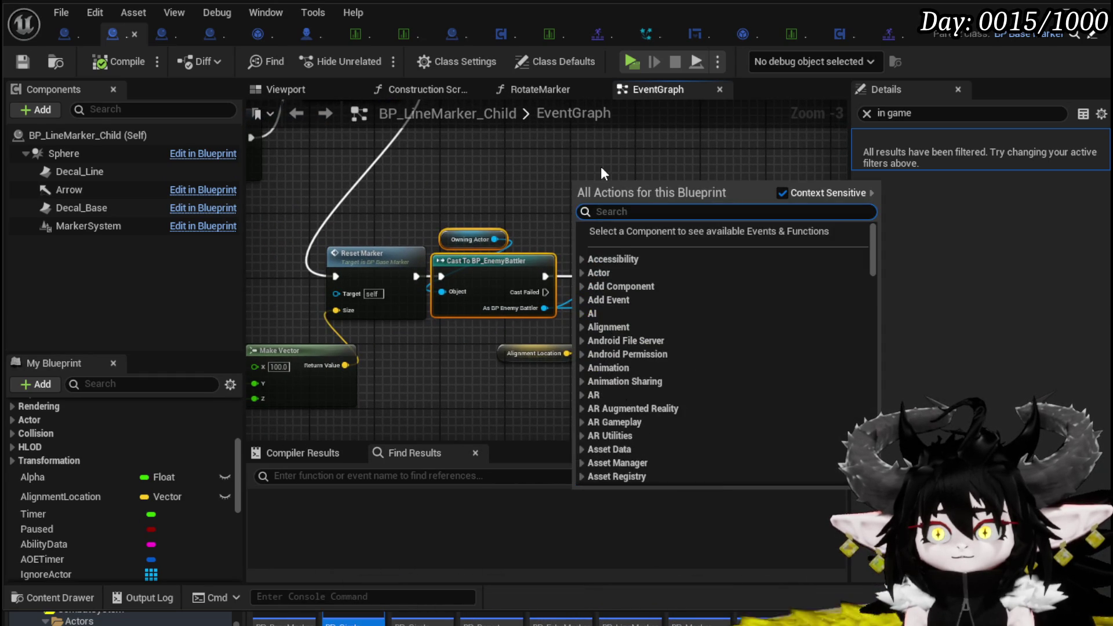
type("Redo a")
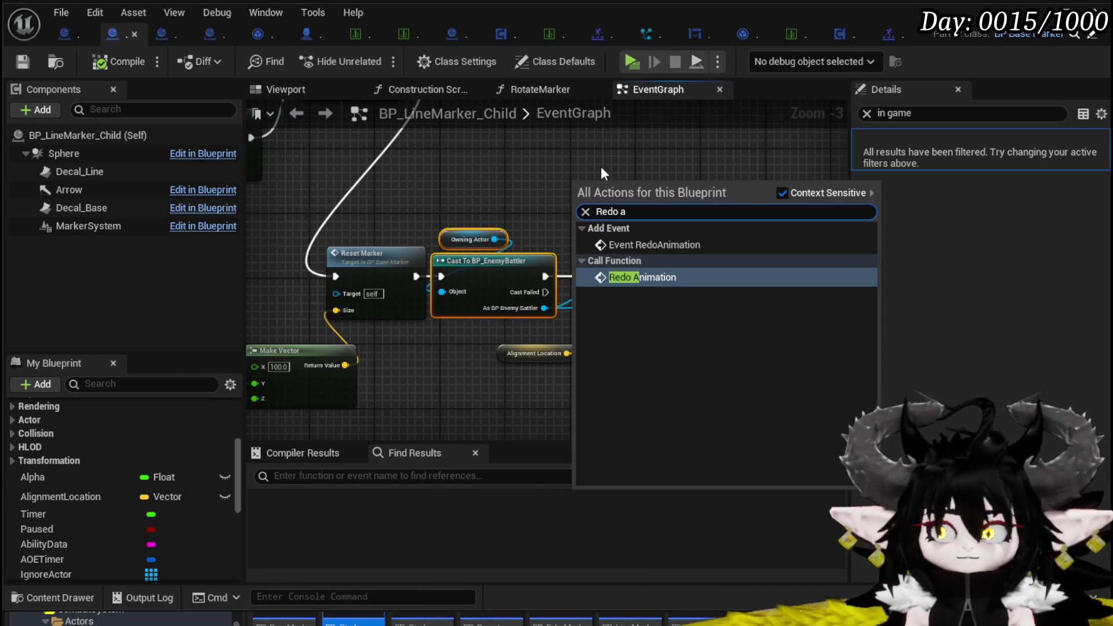
left_click(637, 277)
mouse_move(535, 198)
left_mouse_down()
mouse_move(480, 280)
mouse_move(553, 291)
mouse_move(529, 237)
mouse_move(385, 189)
left_mouse_up()
mouse_move(451, 360)
left_mouse_down()
mouse_move(396, 231)
mouse_move(456, 213)
mouse_move(527, 242)
mouse_move(336, 198)
mouse_move(303, 175)
mouse_move(558, 211)
left_mouse_up()
Delete the Cast, Rotate, Draw Debug Sphere and Ability Montage nodes
mouse_move(350, 311)
left_mouse_down()
mouse_move(702, 255)
mouse_move(798, 226)
left_mouse_up()
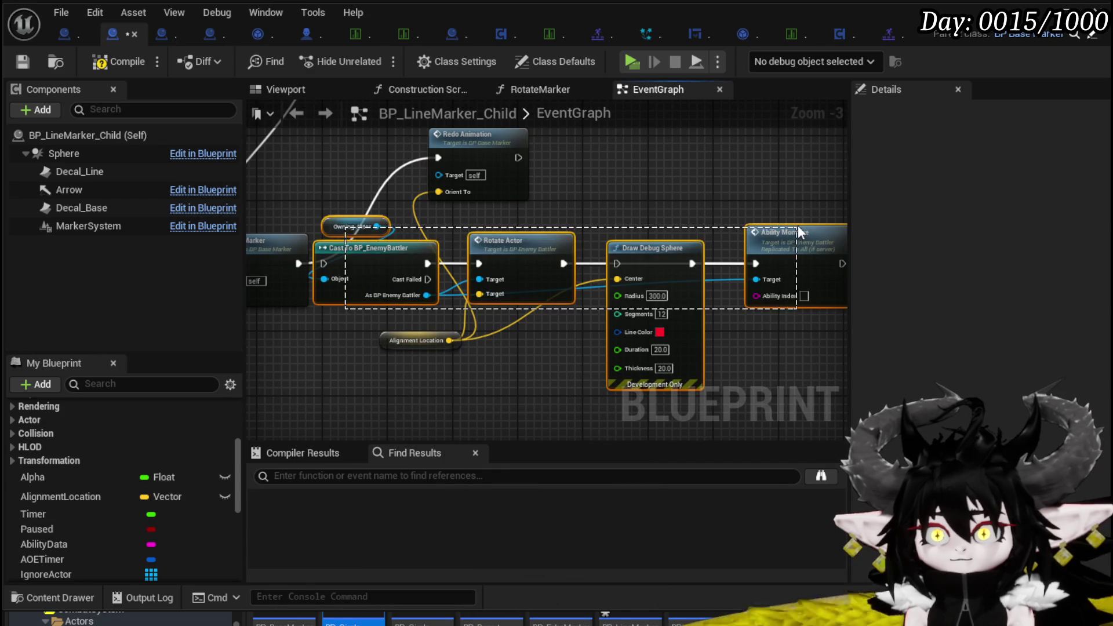
key("Delete")
mouse_move(409, 343)
left_mouse_down()
mouse_move(461, 235)
mouse_move(559, 306)
mouse_move(730, 299)
mouse_move(749, 315)
left_mouse_up()
scroll(406, 269, "down", 1)
Insert Repeat Check between Event Repeat and Switch on String, deleting the old Branch, Destroy Actor and SET nodes
right_click(552, 271)
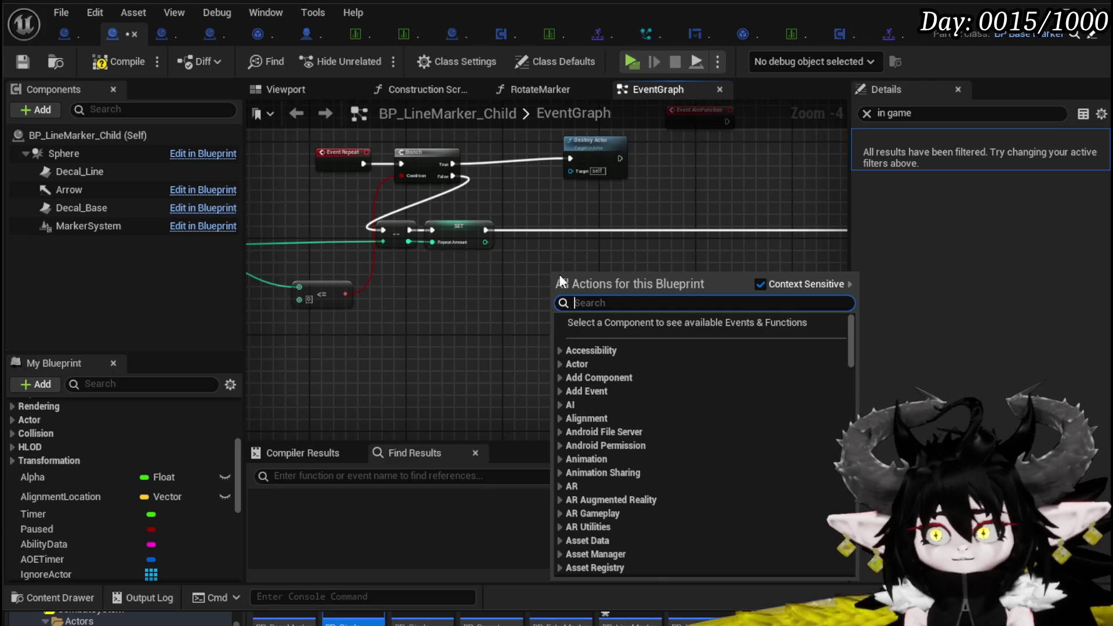
type("Check")
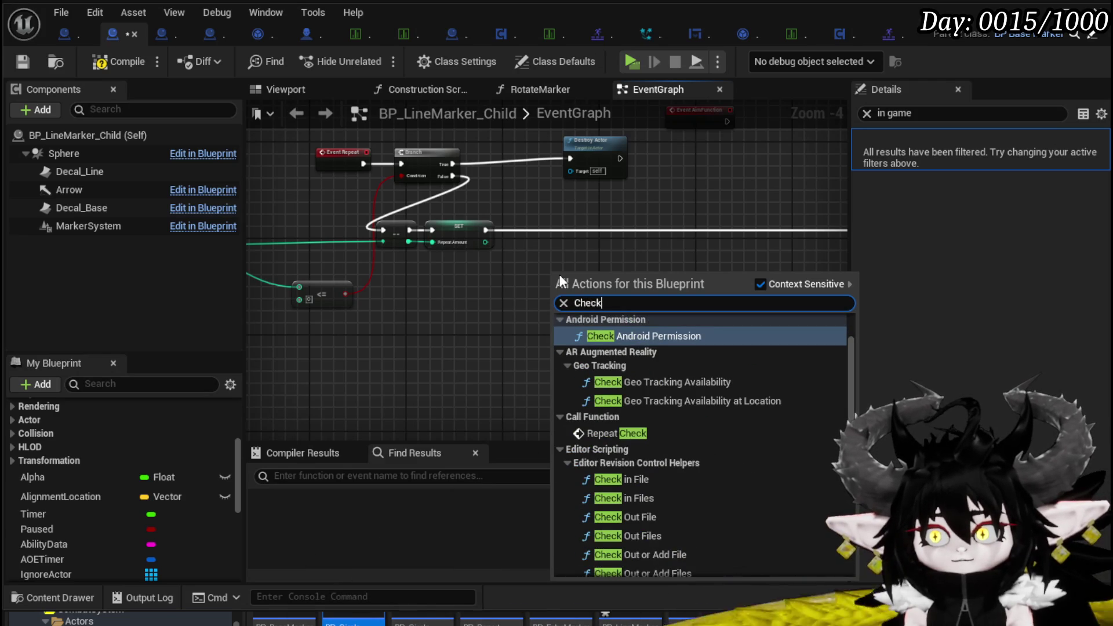
left_click(618, 434)
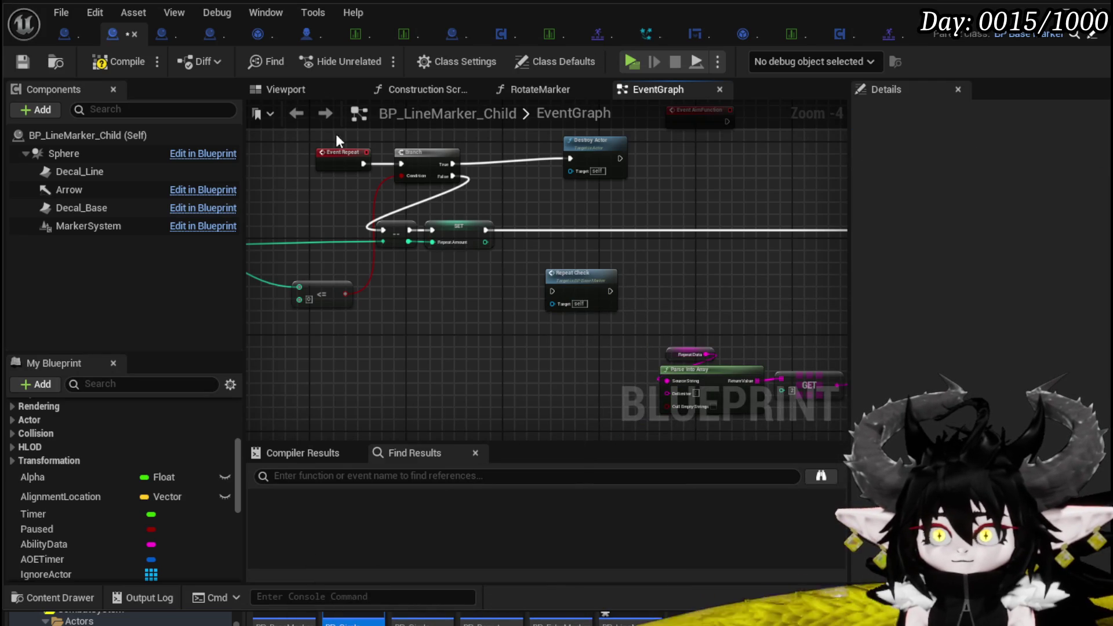
mouse_move(502, 290)
left_mouse_down()
mouse_move(847, 280)
mouse_move(628, 233)
left_mouse_up()
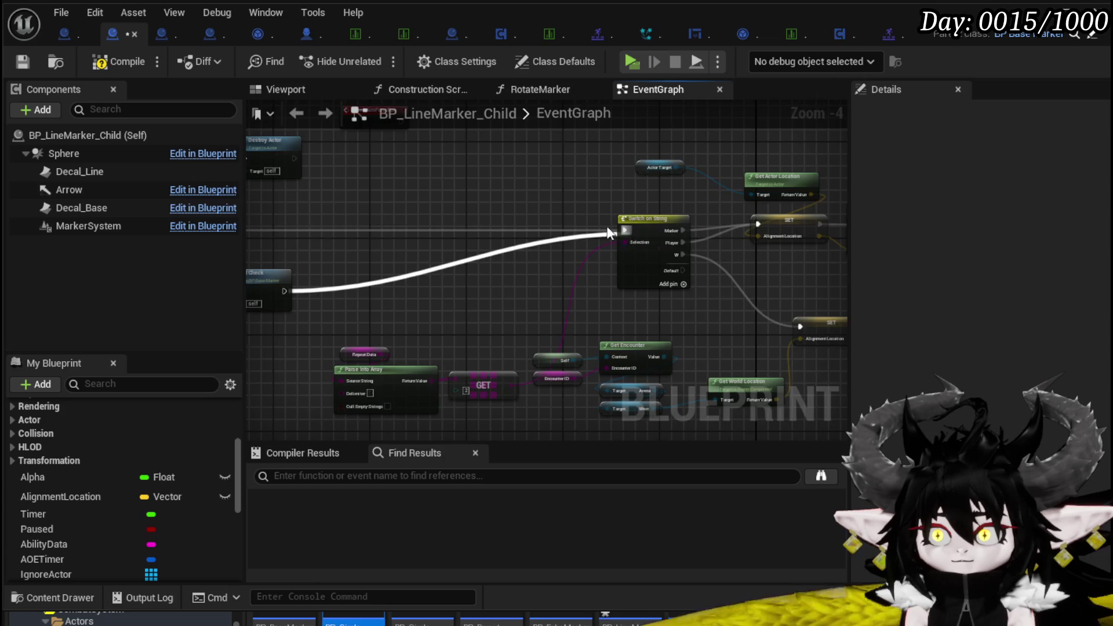
left_click_drag(415, 194, 642, 273)
key("Delete")
Move Event Repeat and Repeat Check beside Switch on String
left_click_drag(374, 237, 460, 346)
left_click_drag(346, 384, 341, 360)
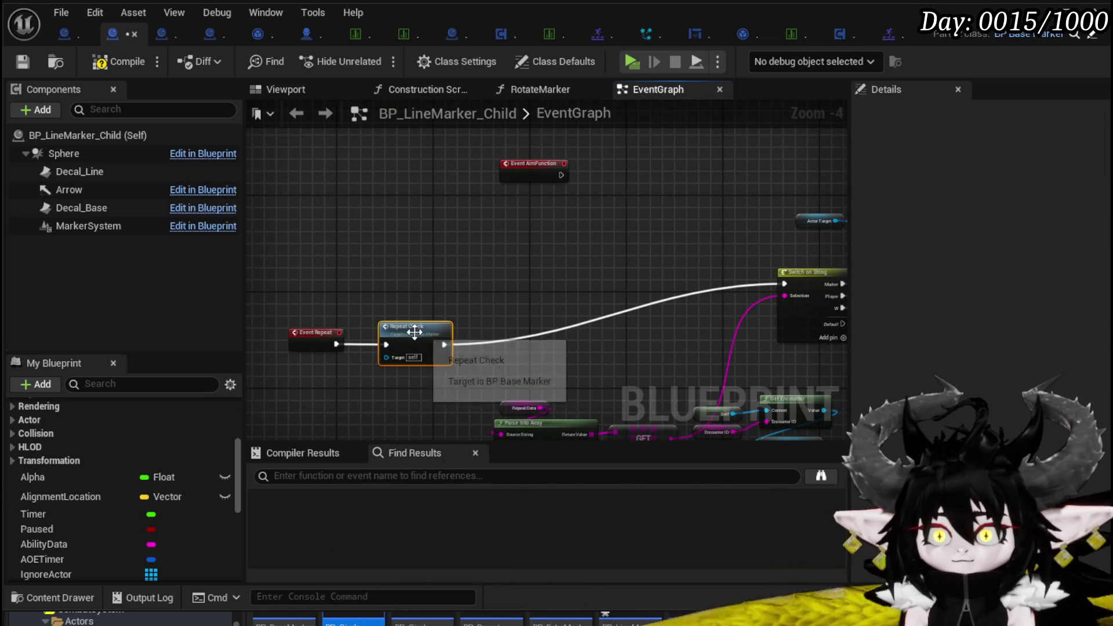
left_click_drag(416, 331, 706, 279)
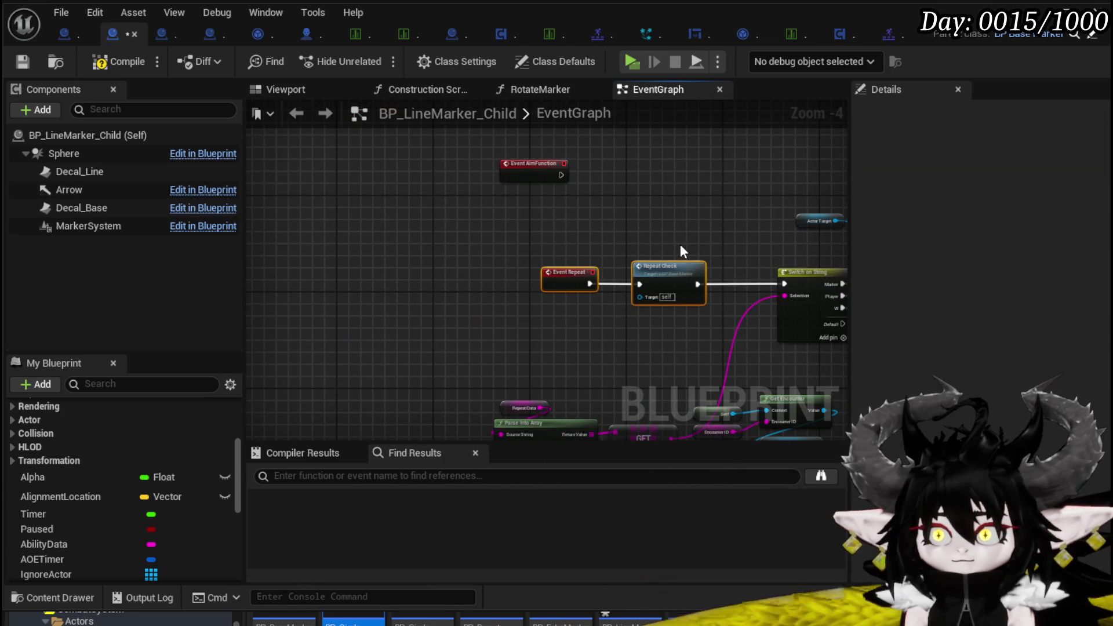
left_click(681, 246)
scroll(681, 246, "up", 2)
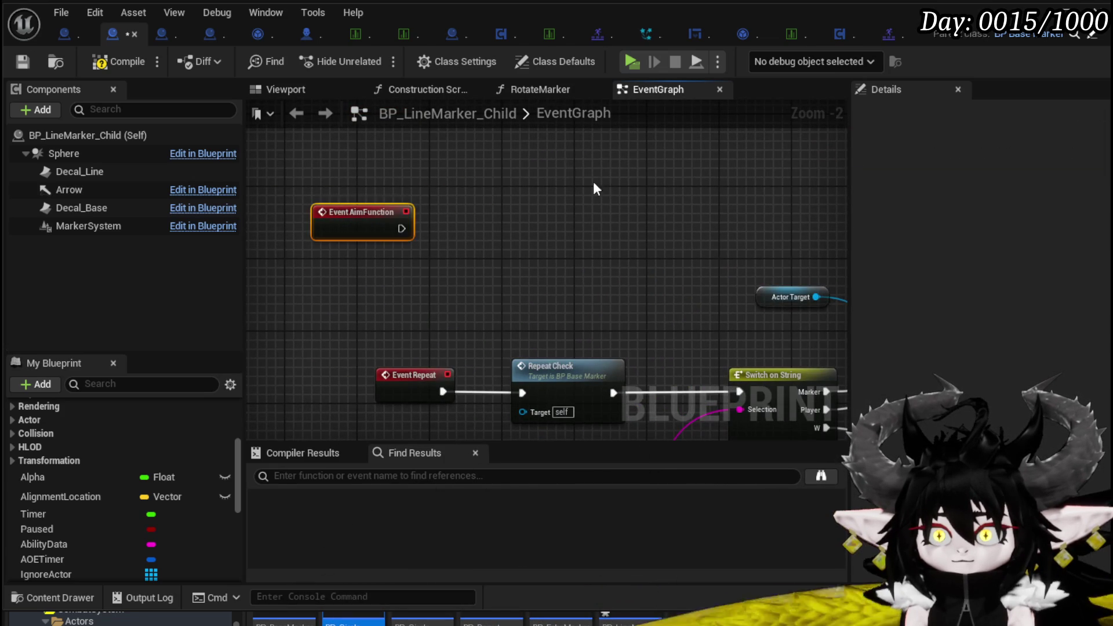
scroll(631, 217, "down", 2)
Compile and save BP_LineMarker_Child
left_click(110, 62)
left_click(22, 62)
left_click(160, 35)
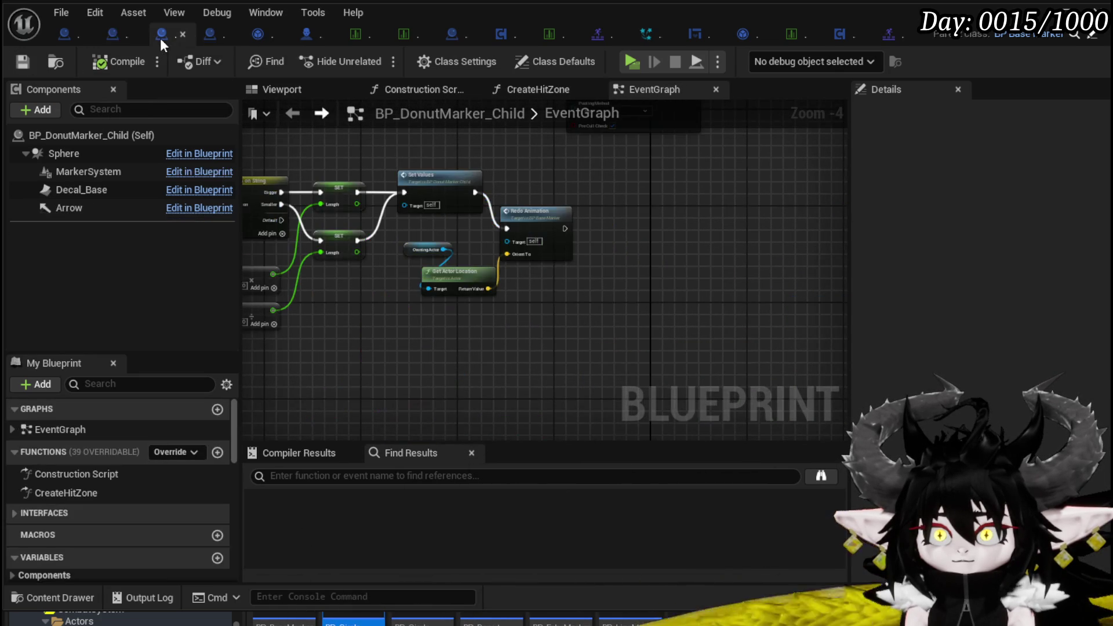
Look over the donut and circle marker graphs, including StartTimer, Reset Marker and Niagara nodes
scroll(567, 281, "down", 3)
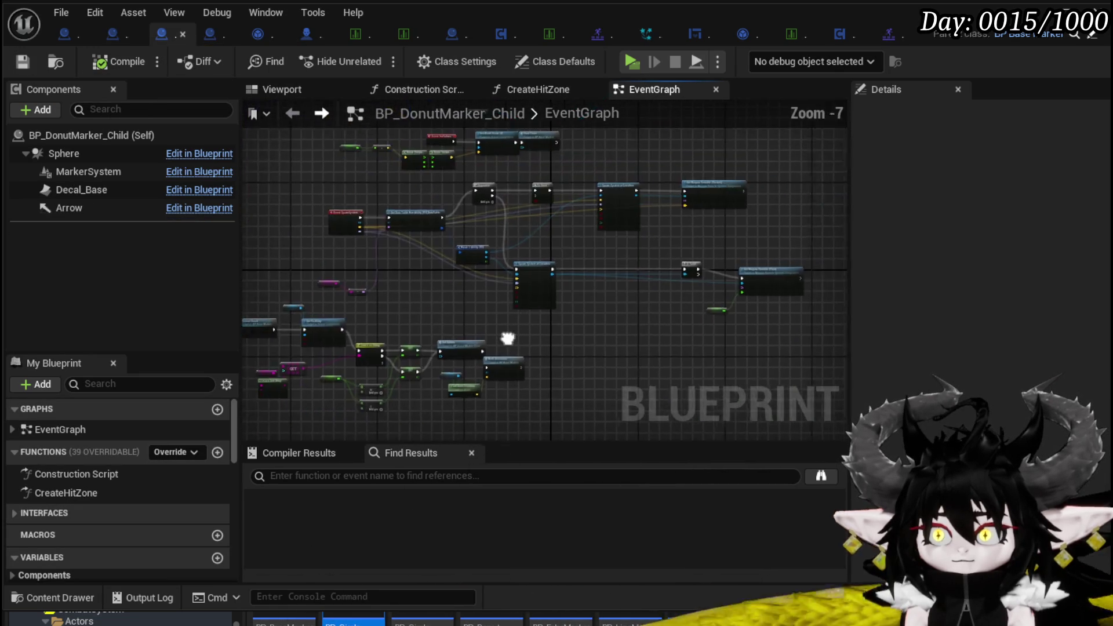
left_click_drag(579, 250, 416, 226)
left_click(200, 37)
left_click_drag(489, 288, 345, 184)
scroll(345, 184, "down", 2)
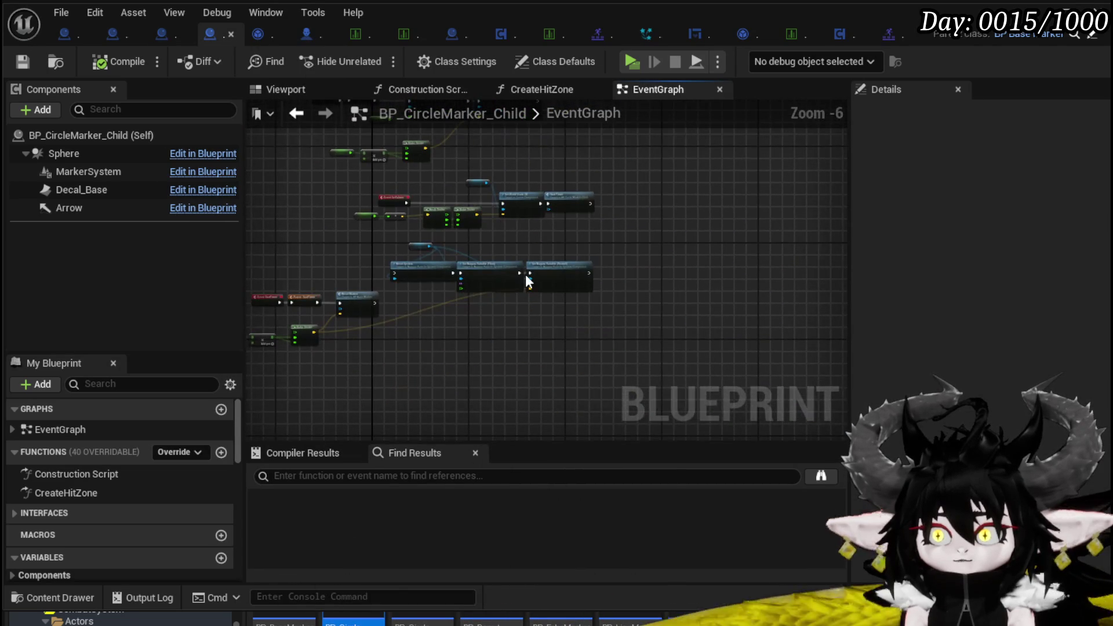
scroll(423, 334, "up", 3)
mouse_move(655, 341)
left_mouse_down()
mouse_move(801, 316)
mouse_move(736, 182)
mouse_move(298, 373)
left_mouse_up()
scroll(736, 182, "down", 4)
scroll(385, 301, "up", 1)
scroll(385, 306, "up", 2)
left_click_drag(381, 294, 492, 197)
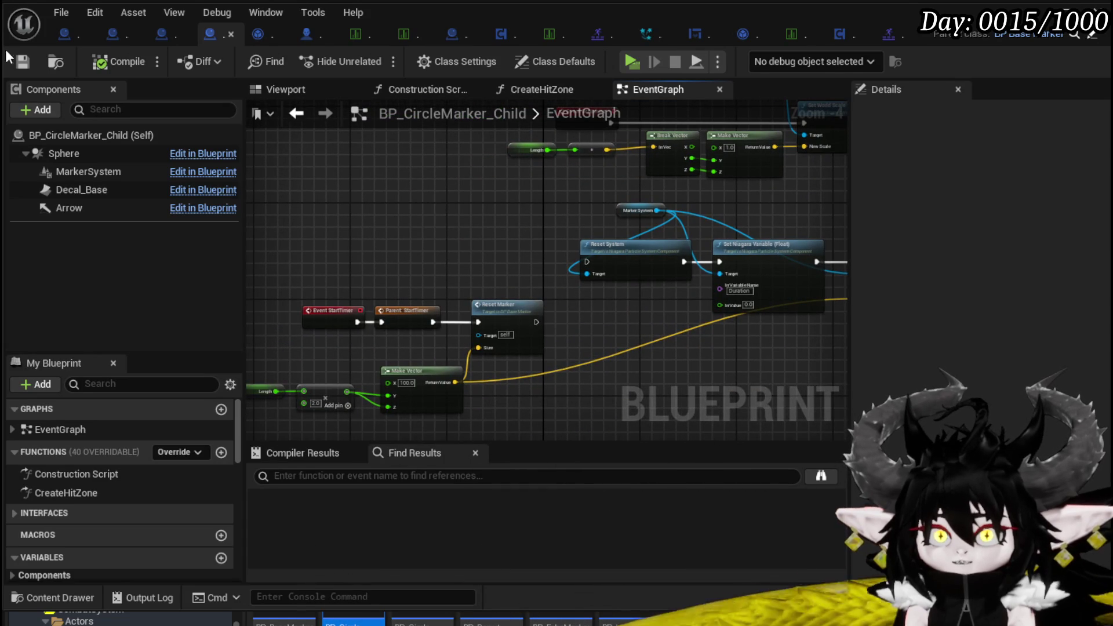
Check Event Repeat, Repeat Check and Switch on String in BP_LineMarker_Child
left_click(107, 34)
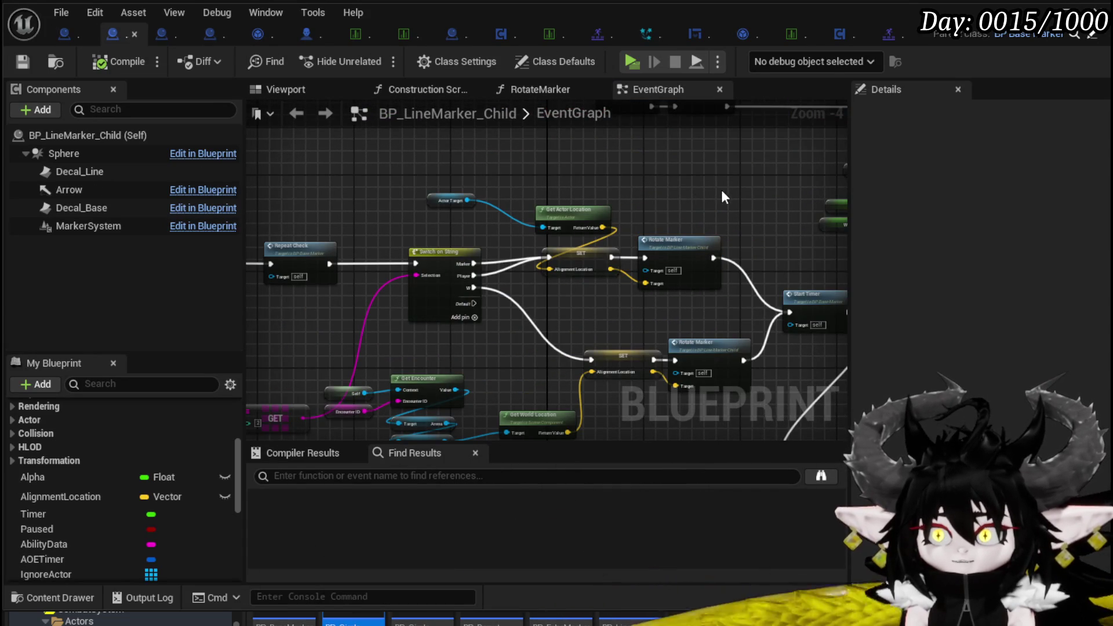
left_click_drag(521, 261, 521, 249)
left_click_drag(463, 203, 559, 438)
In BP_BaseMarker, inspect Repeat Check, open RedoAnimation, then launch a playtest
left_click(67, 33)
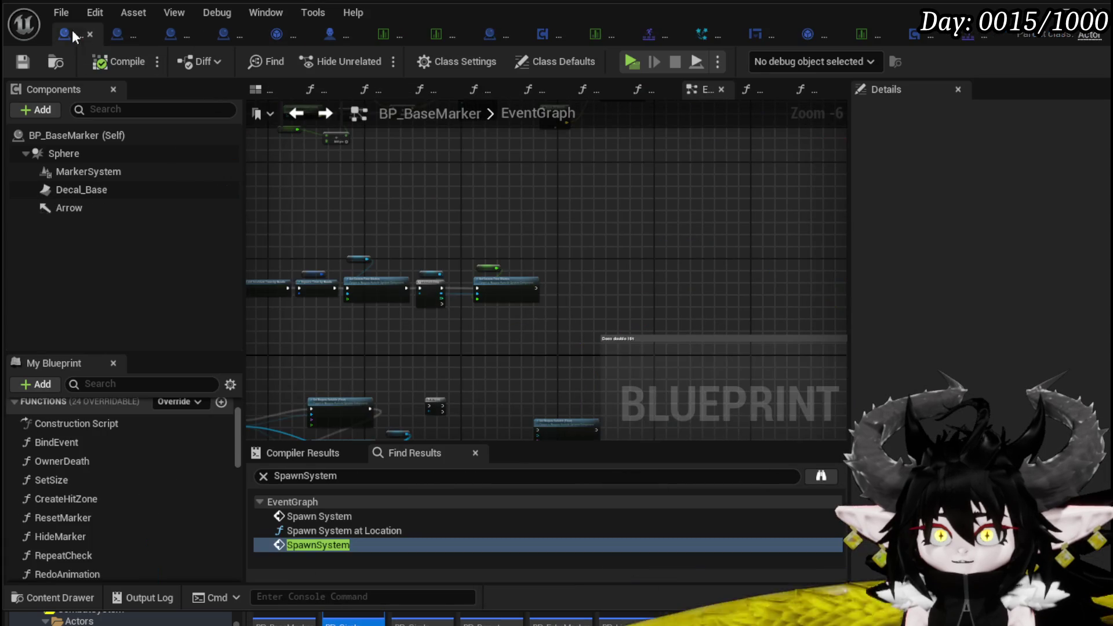
mouse_move(380, 208)
left_mouse_down()
mouse_move(571, 290)
mouse_move(494, 321)
left_mouse_up()
scroll(641, 248, "down", 5)
scroll(504, 228, "up", 3)
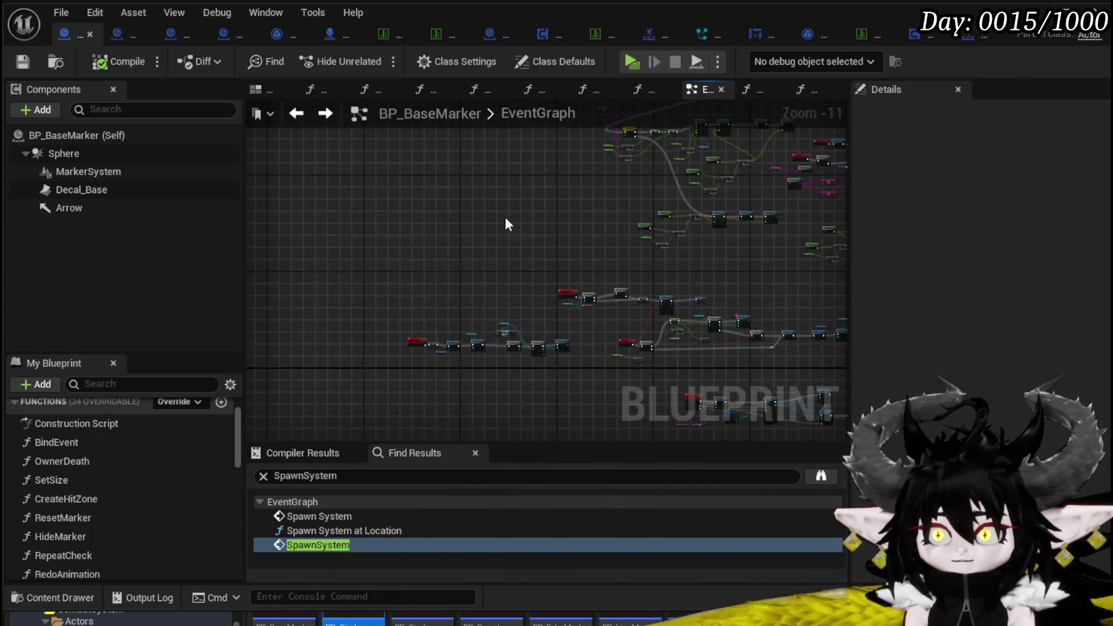
scroll(490, 284, "up", 5)
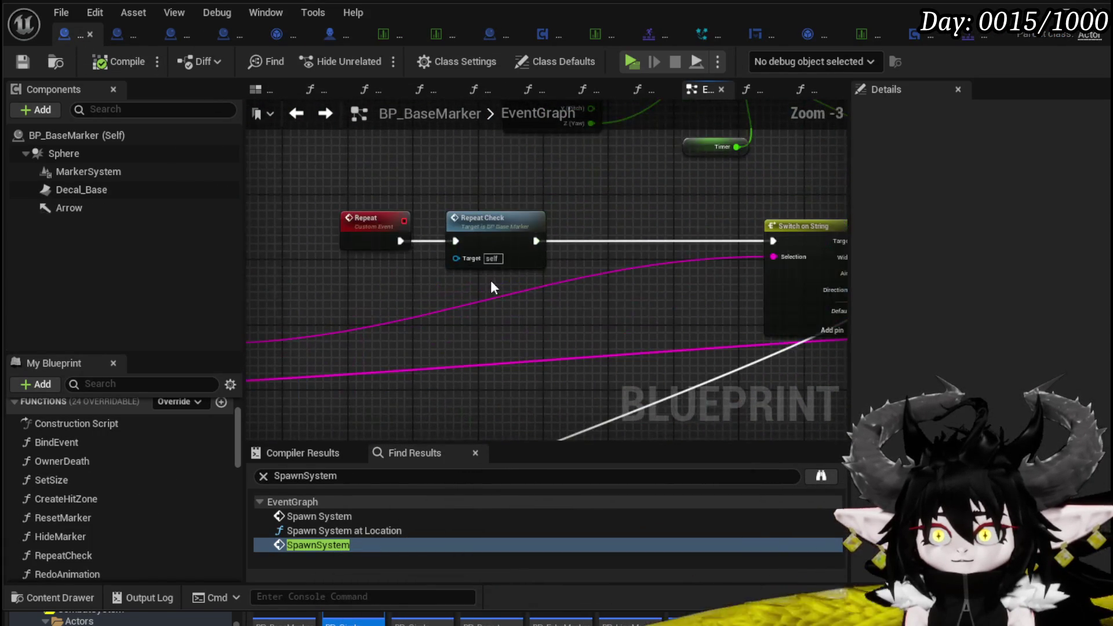
left_click(459, 226)
scroll(610, 210, "down", 6)
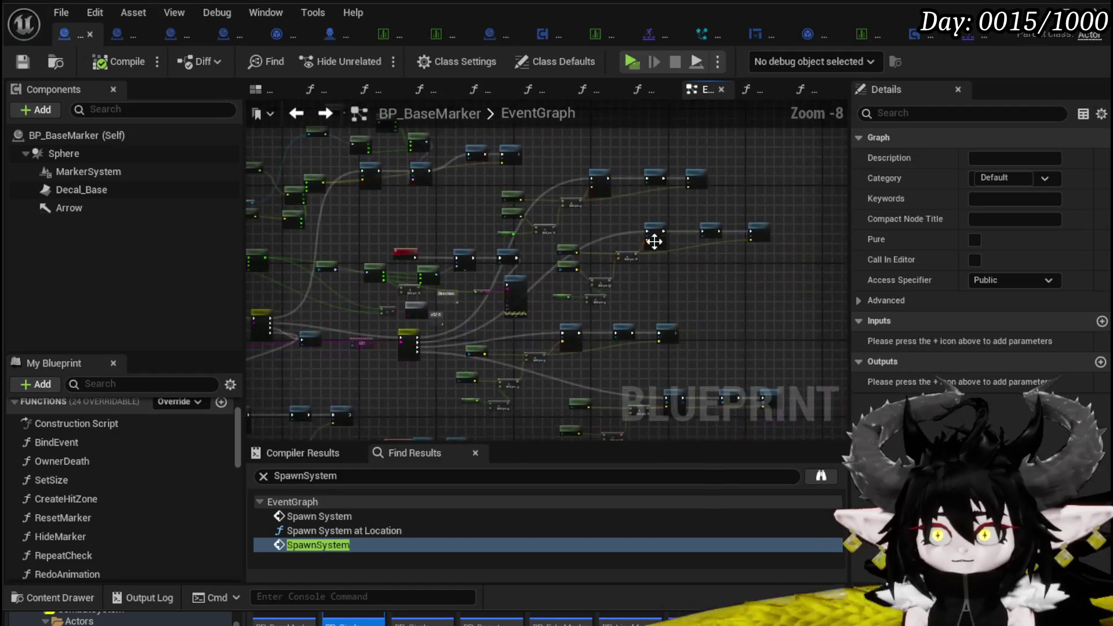
scroll(611, 210, "up", 6)
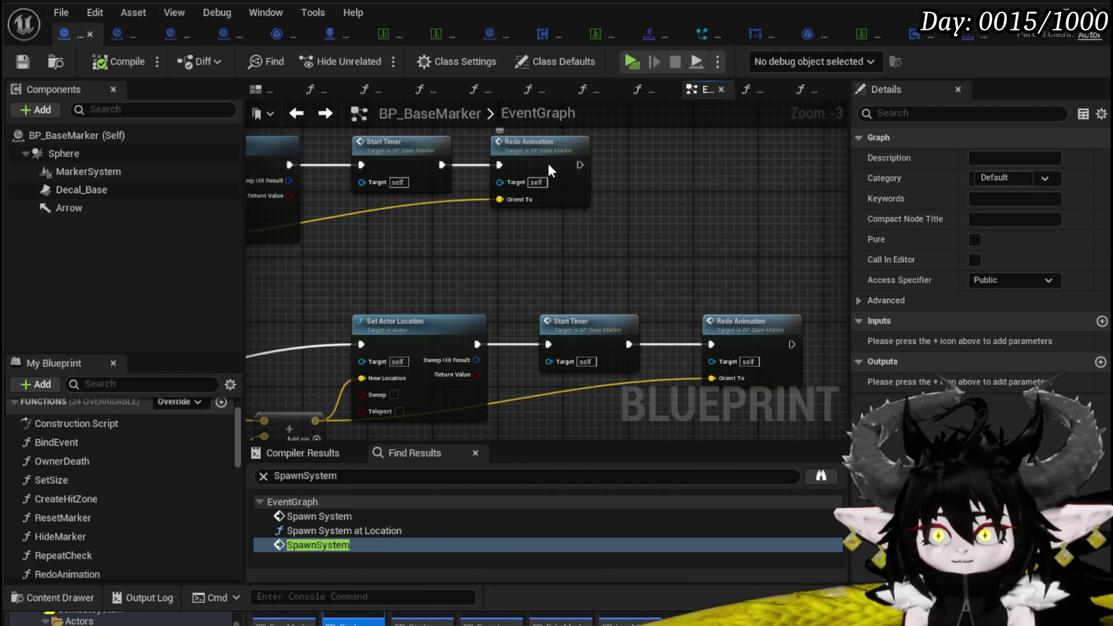
double_click(548, 165)
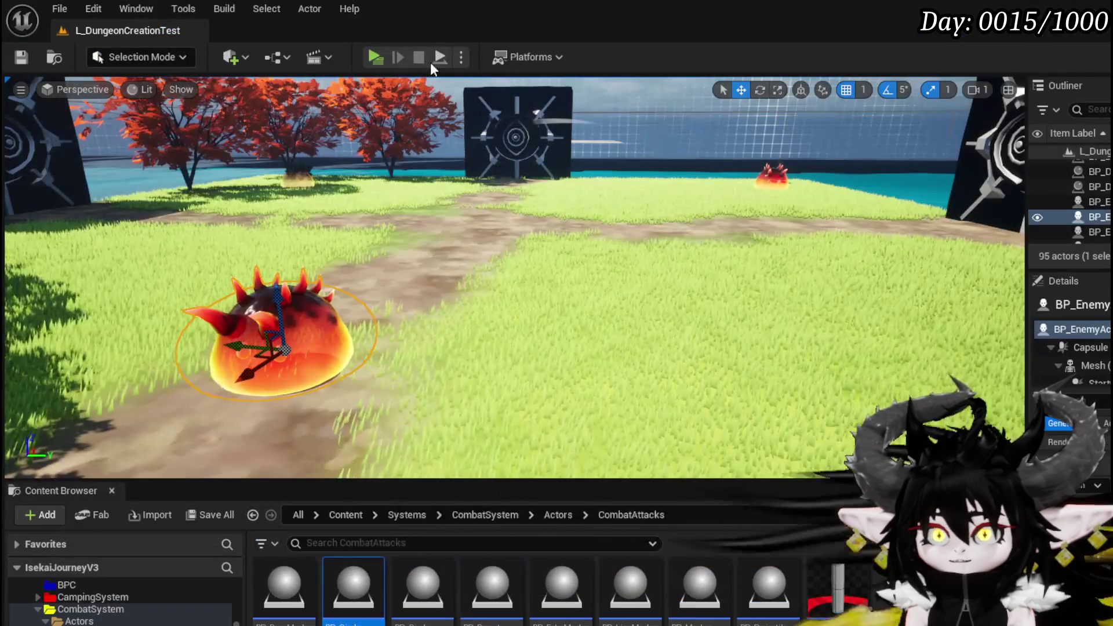
left_click(430, 61)
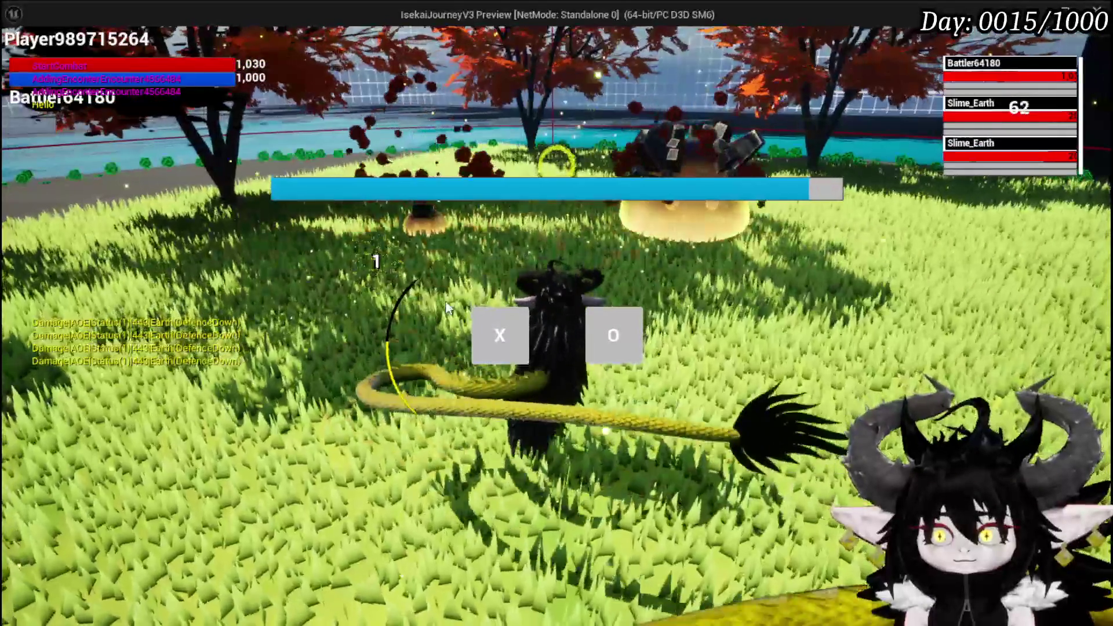
At the hit breakpoint, disable the Branch node's breakpoint and resume the playtest
key("alt+Tab")
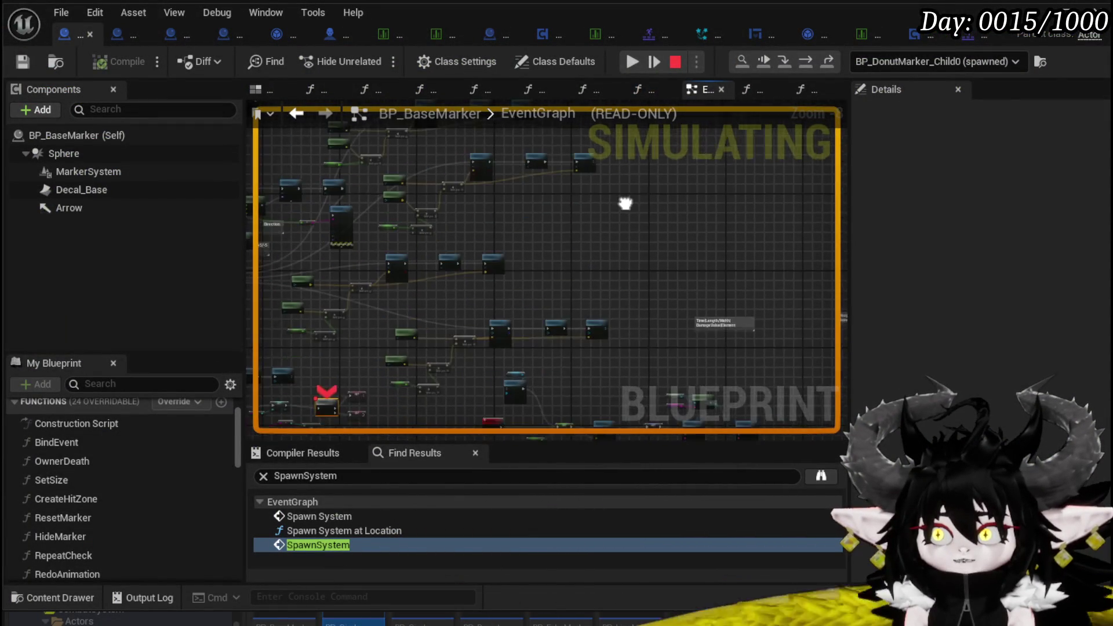
right_click(498, 327)
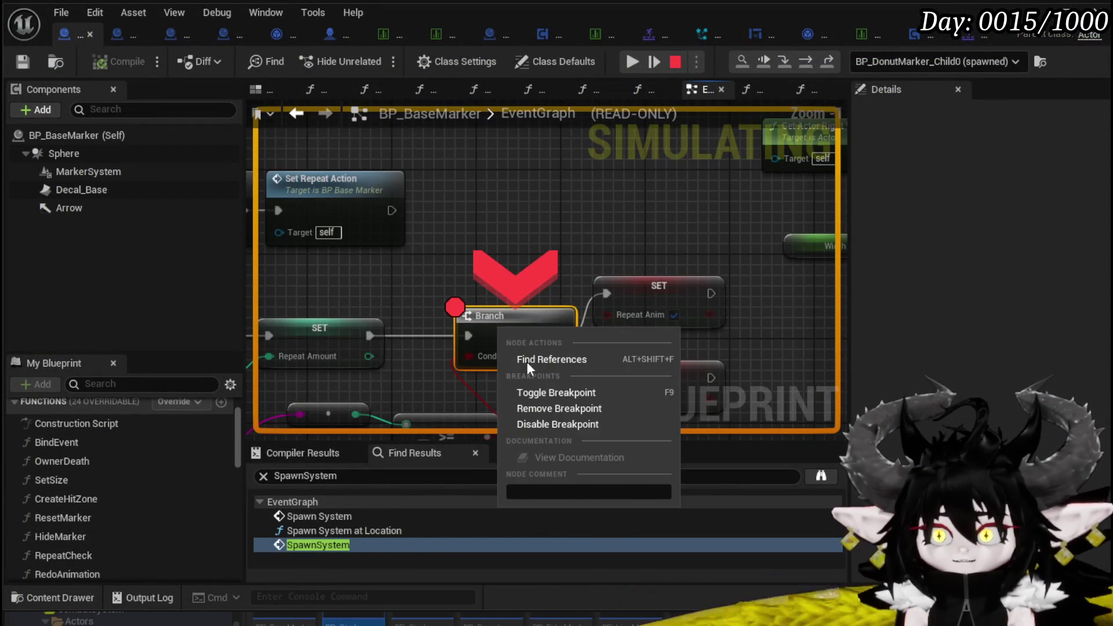
left_click(547, 423)
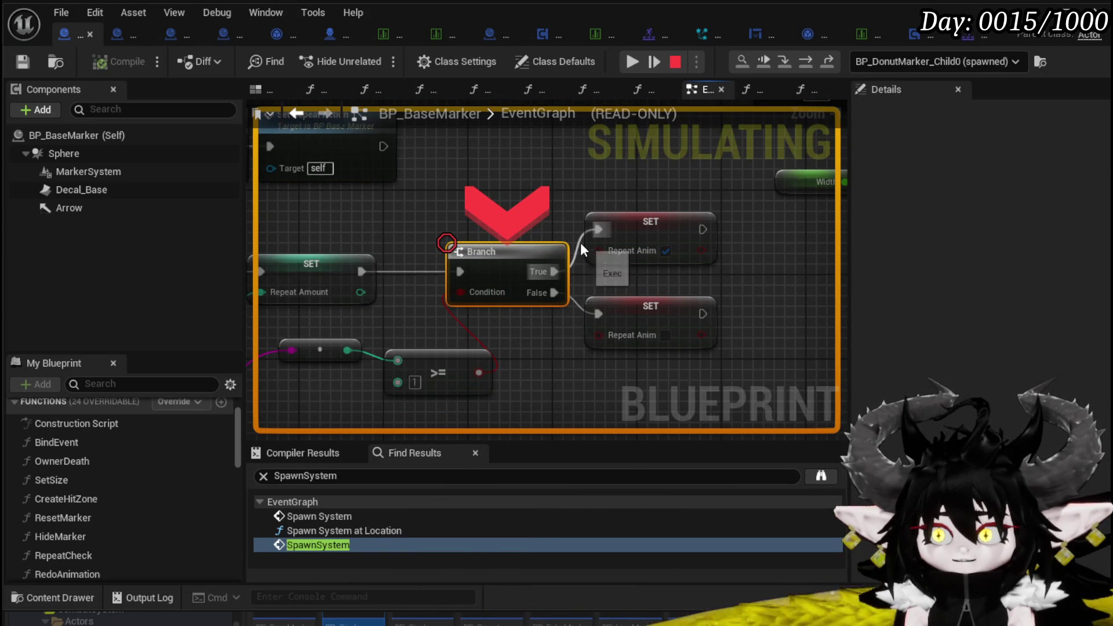
left_click(625, 61)
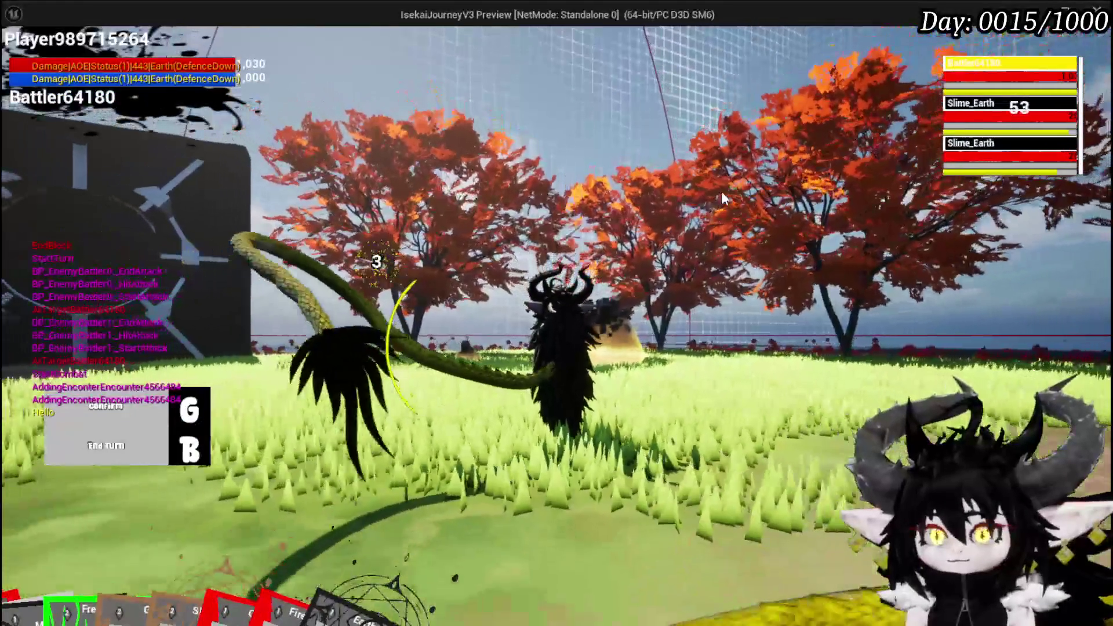
End two turns with G and B so the Slime_Earth enemies attack
key("g")
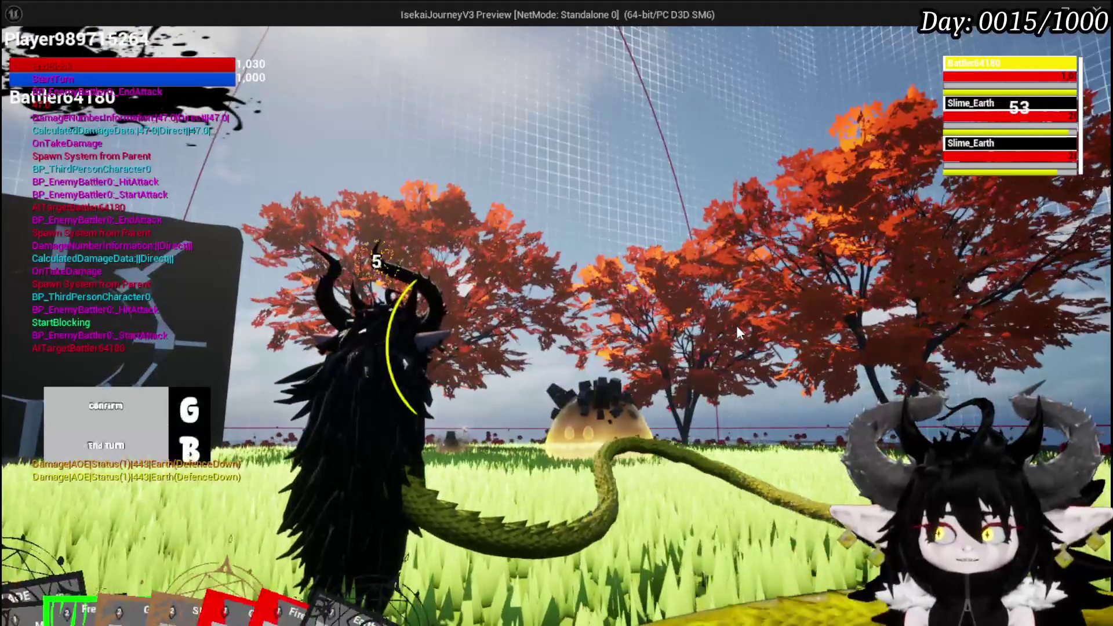
key("b")
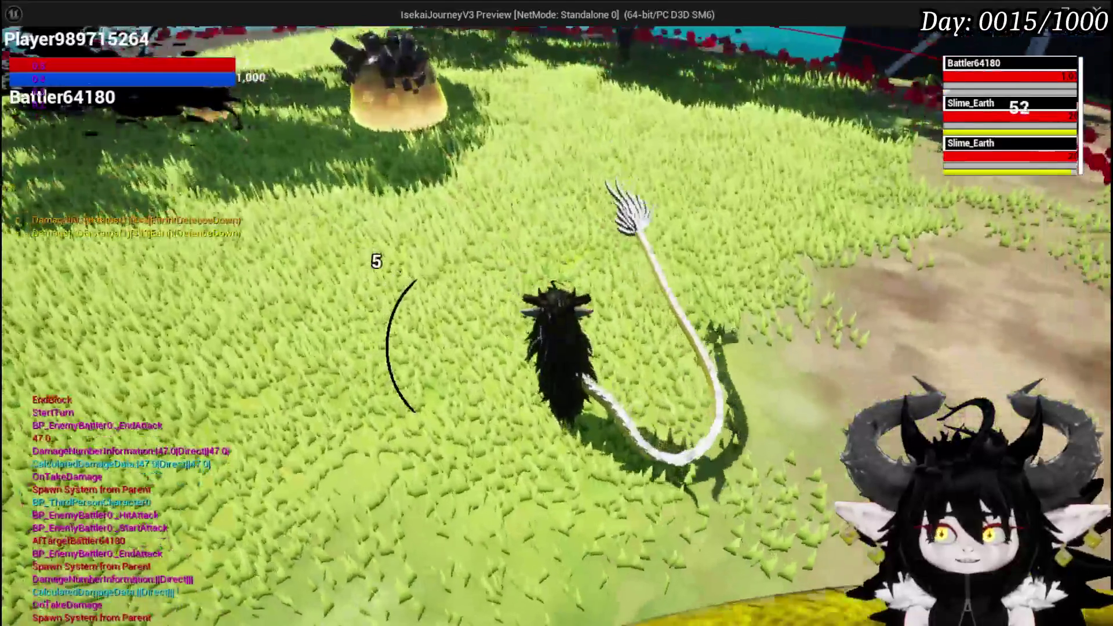
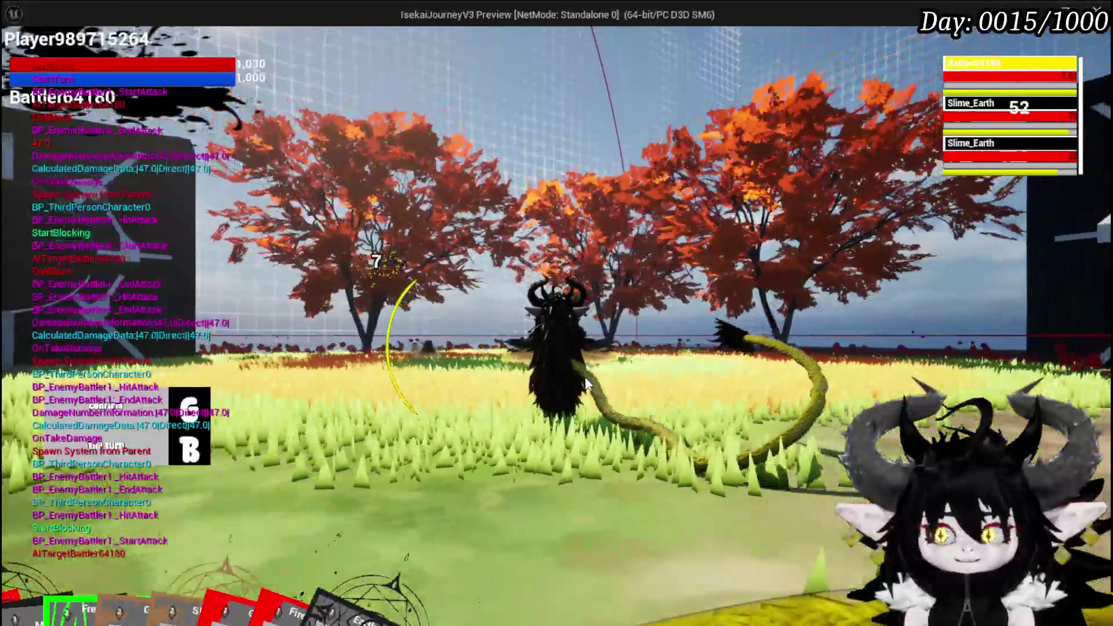
Confirm the attack turn in the slime fight and return to the BP_BaseMarker event graph
key("g")
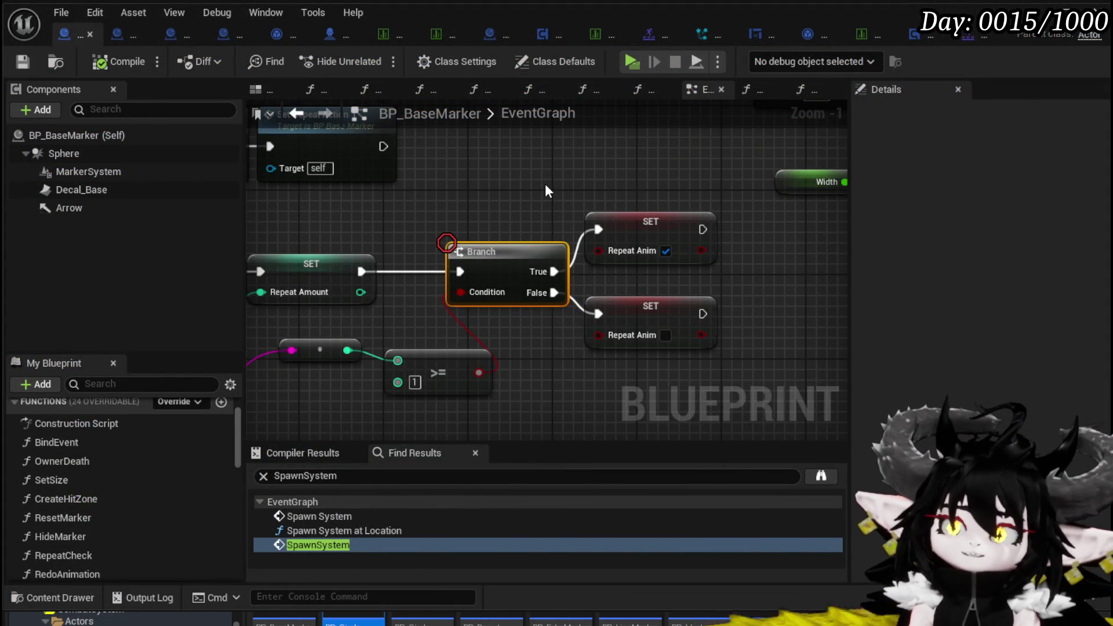
scroll(545, 183, "down", 7)
Survey the timer, bind and branch nodes, then nudge the >= comparison node up and left
mouse_move(545, 184)
left_mouse_down()
mouse_move(338, 241)
mouse_move(288, 242)
mouse_move(505, 244)
left_mouse_up()
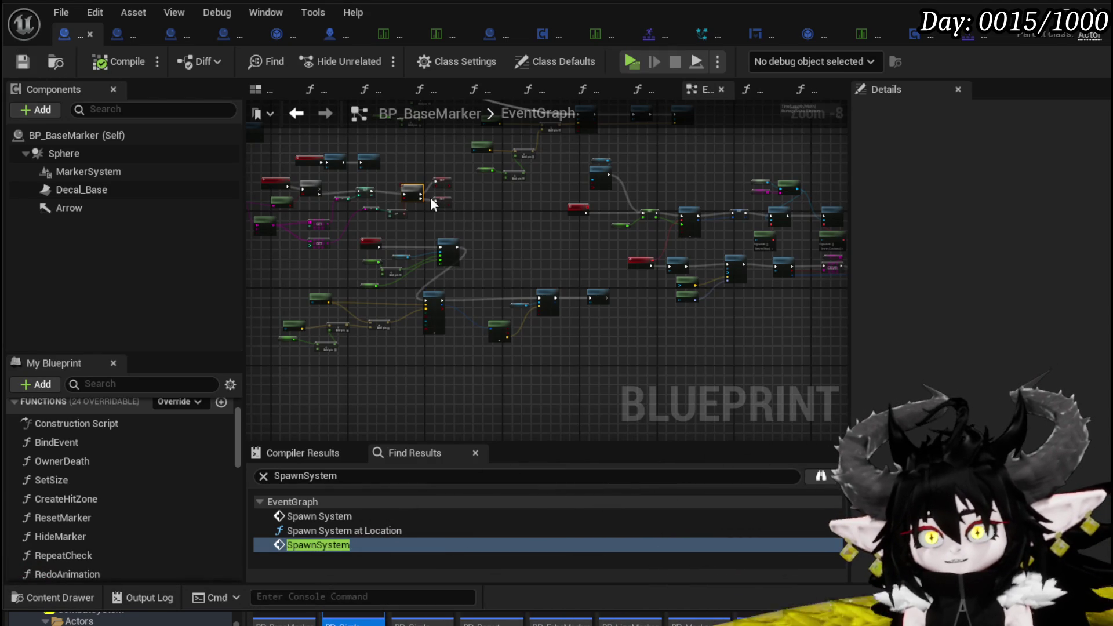
scroll(632, 270, "up", 3)
mouse_move(593, 273)
left_mouse_down()
mouse_move(507, 239)
mouse_move(405, 342)
mouse_move(385, 340)
left_mouse_up()
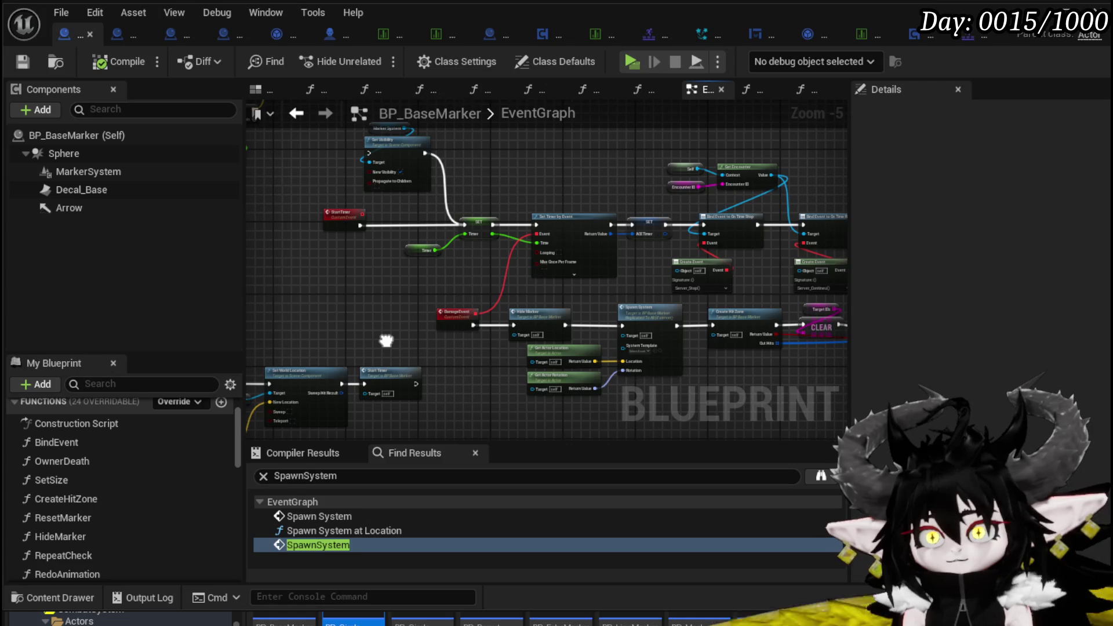
scroll(578, 239, "up", 3)
left_click_drag(578, 238, 408, 197)
scroll(409, 197, "down", 2)
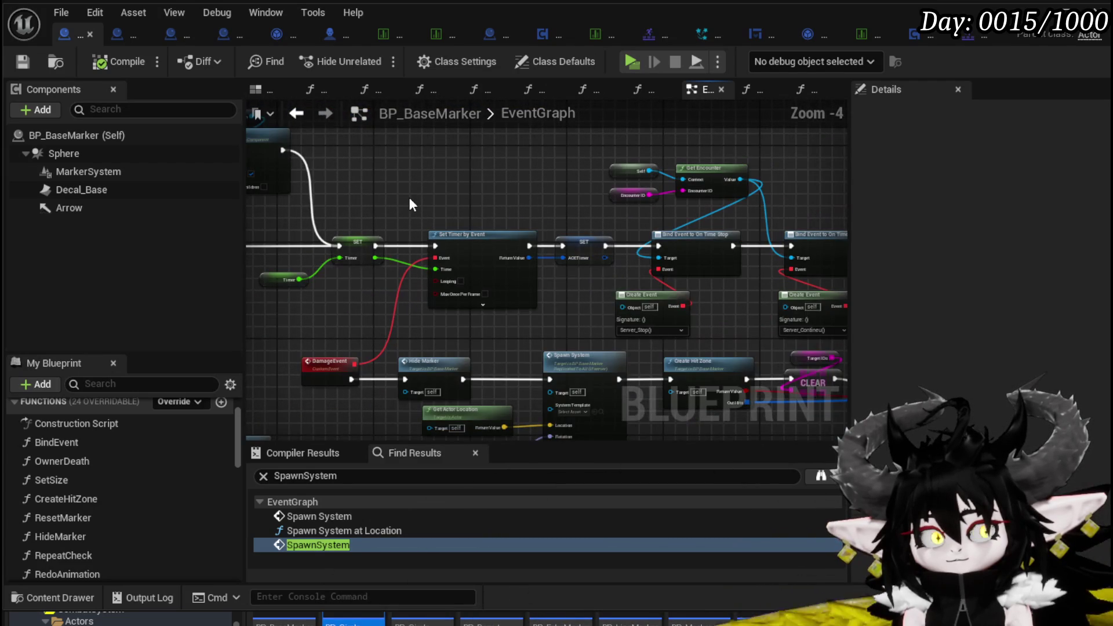
mouse_move(408, 197)
left_mouse_down()
mouse_move(286, 178)
mouse_move(773, 224)
left_mouse_up()
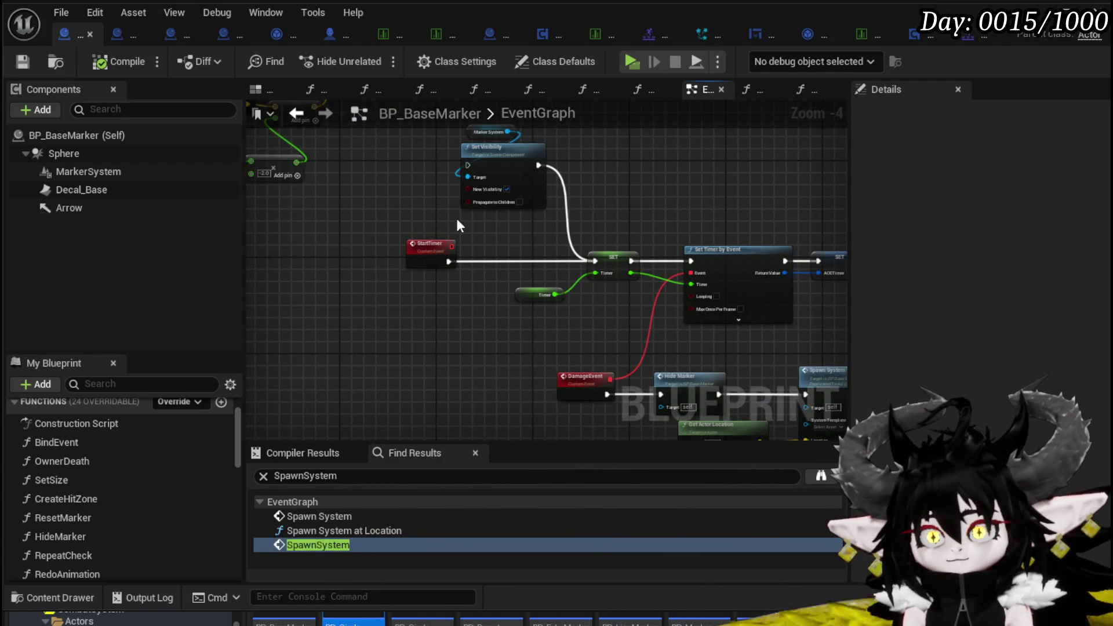
left_click_drag(482, 218, 746, 231)
scroll(611, 259, "down", 2)
mouse_move(611, 260)
left_mouse_down()
mouse_move(666, 224)
mouse_move(807, 273)
left_mouse_up()
scroll(667, 223, "up", 1)
scroll(666, 222, "up", 1)
scroll(571, 268, "up", 2)
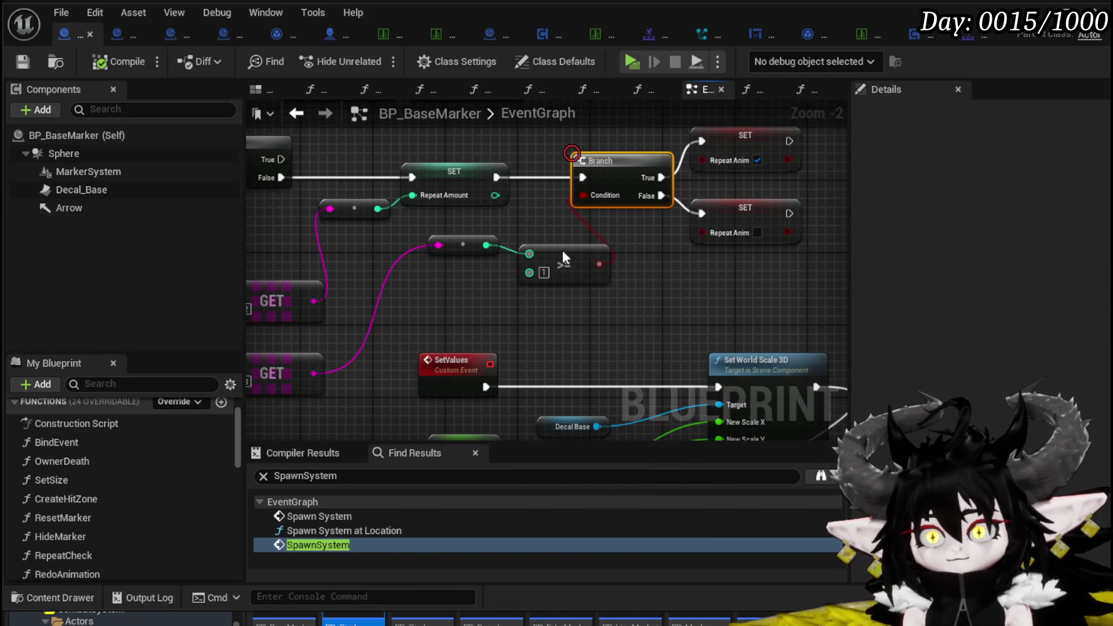
left_click_drag(562, 250, 550, 239)
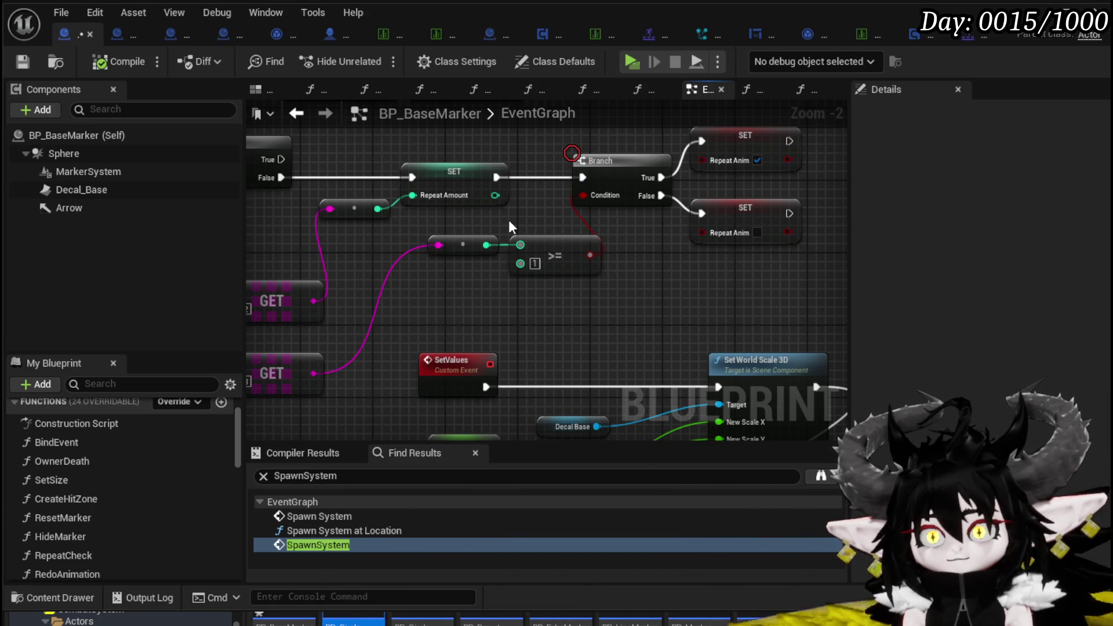
Inspect the SET Repeat Amount node's variable and save BP_BaseMarker
left_click_drag(507, 221, 550, 227)
left_click(574, 200)
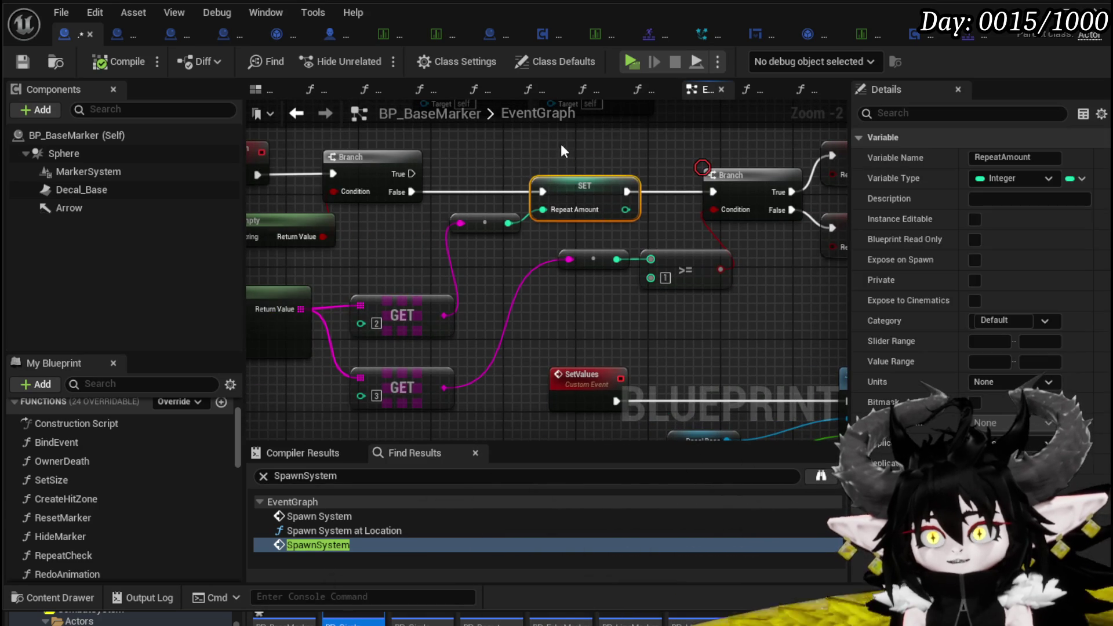
left_click(554, 172)
left_click(24, 61)
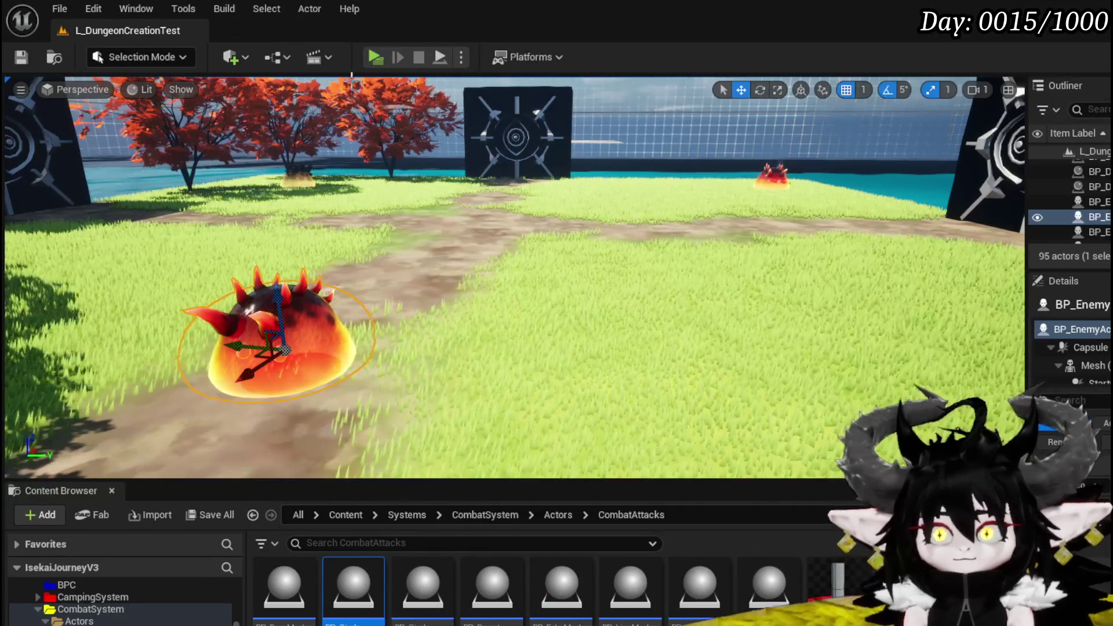
Play-test the dungeon level by walking to the slime, then stop and save the level
key("alt+p")
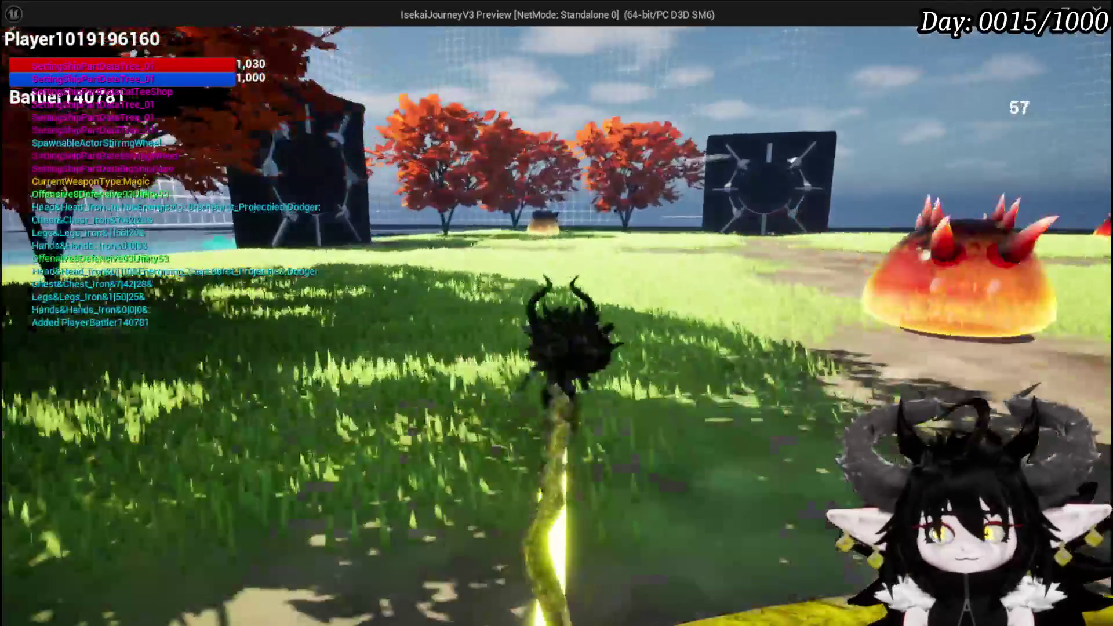
key("w")
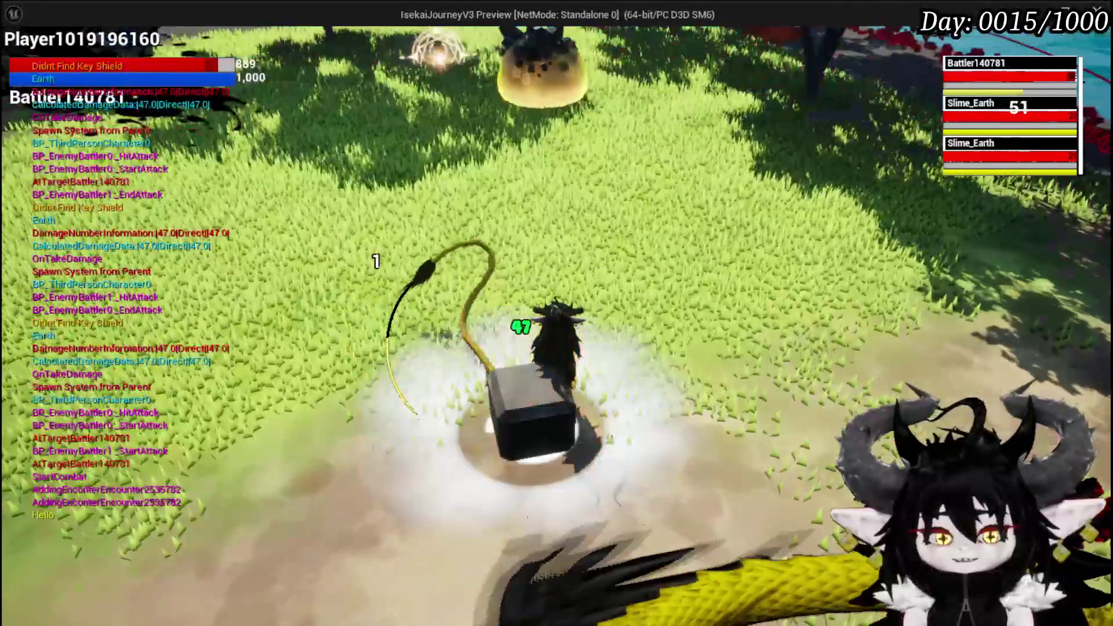
key("Escape")
left_click(22, 58)
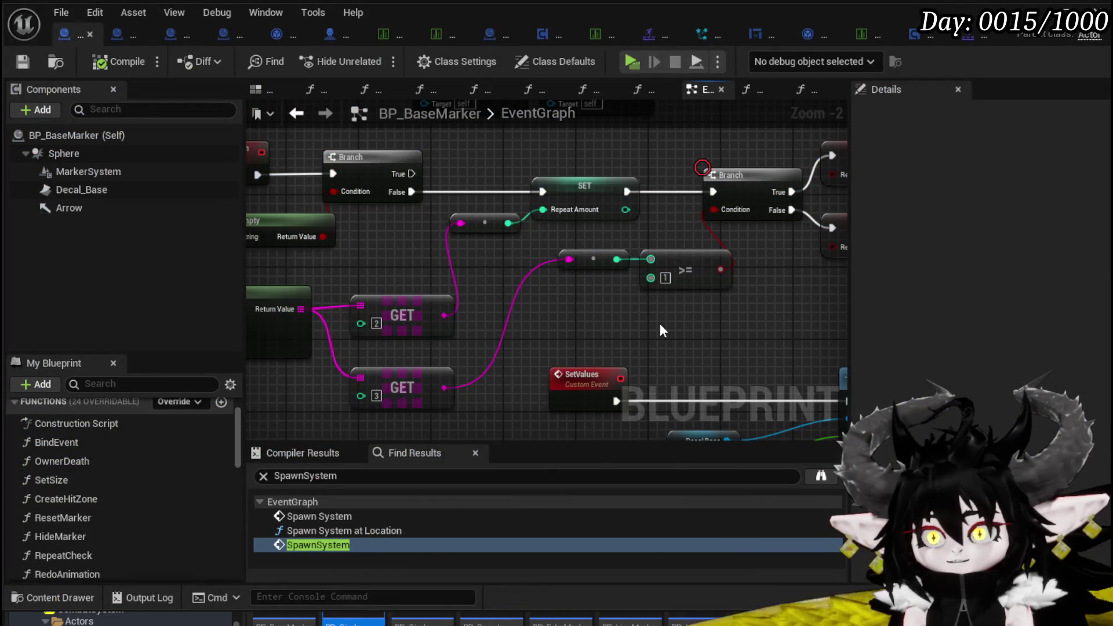
Open BP_BaseMarker's RepeatCheck function graph and frame its entry nodes
scroll(658, 330, "down", 3)
mouse_move(658, 330)
left_mouse_down()
mouse_move(698, 233)
mouse_move(471, 280)
mouse_move(574, 347)
mouse_move(745, 383)
left_mouse_up()
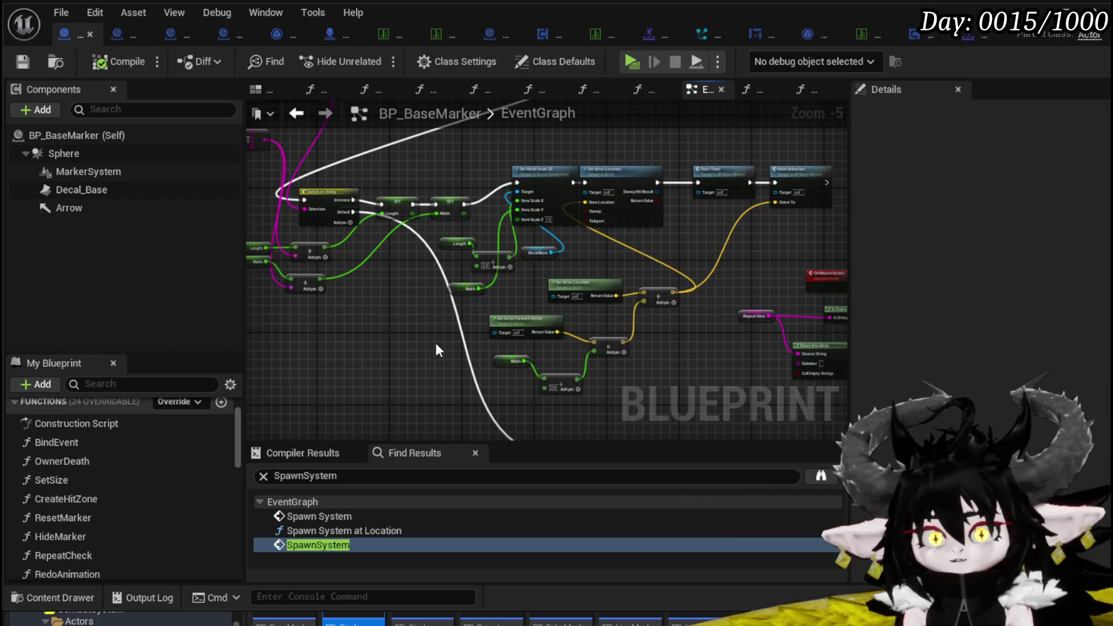
scroll(203, 463, "down", 1)
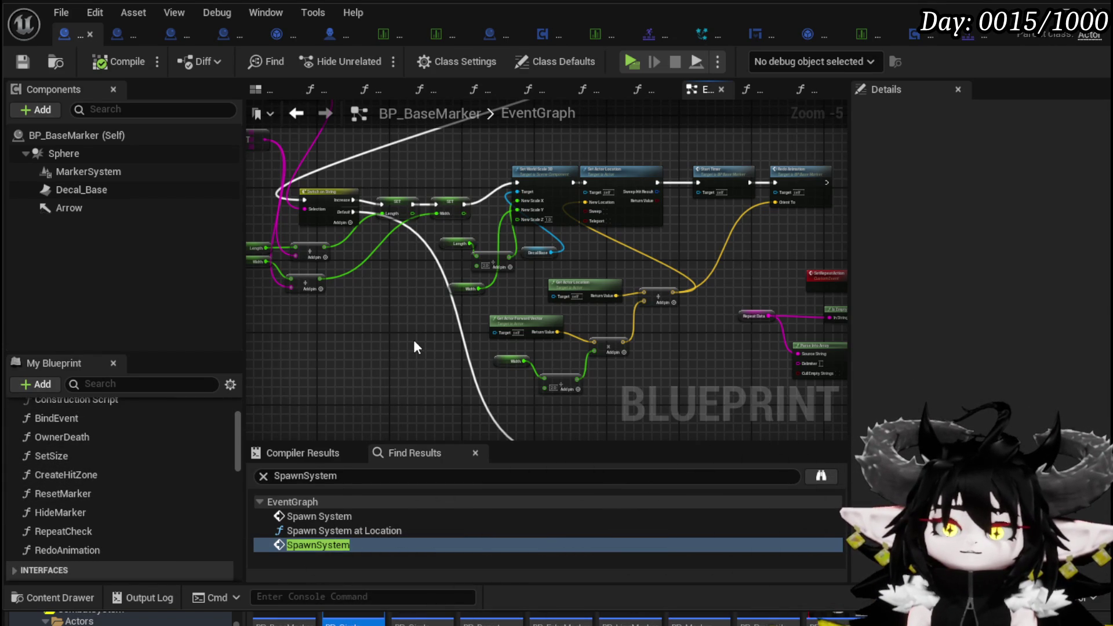
double_click(152, 525)
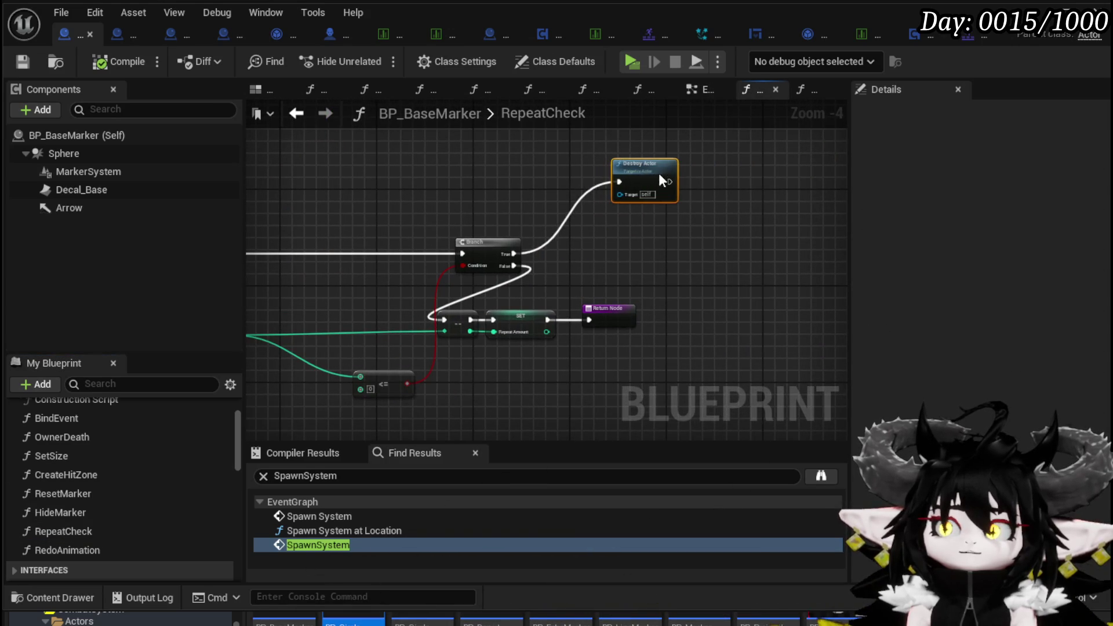
key("Home")
Move the Branch node left, center the Branch, SET and Return nodes, and save the blueprint
left_click_drag(671, 261, 498, 262)
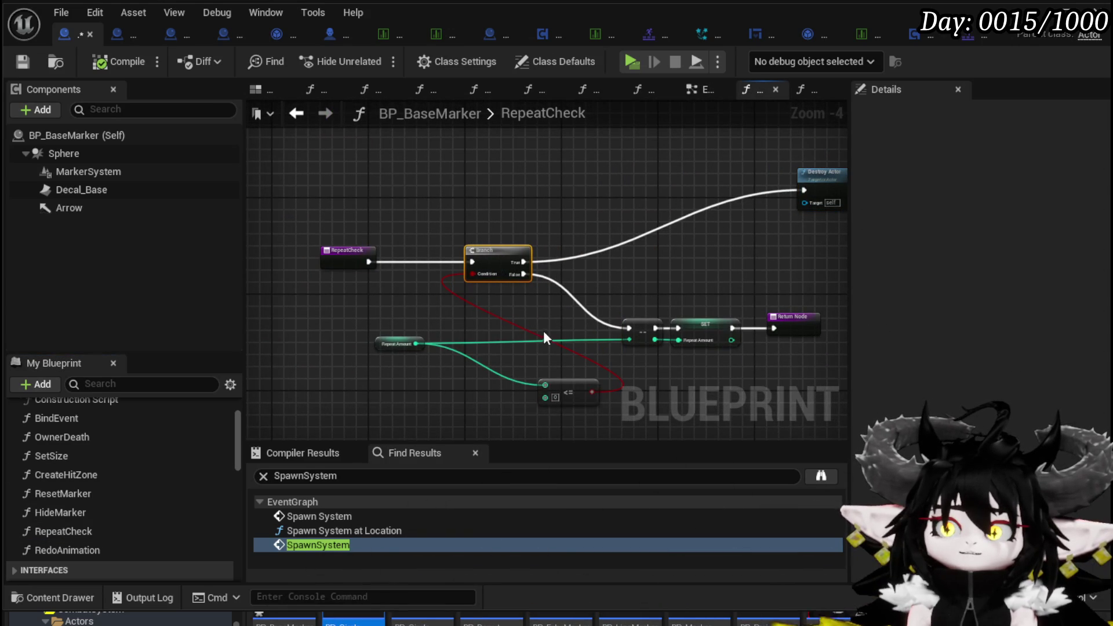
scroll(617, 225, "up", 1)
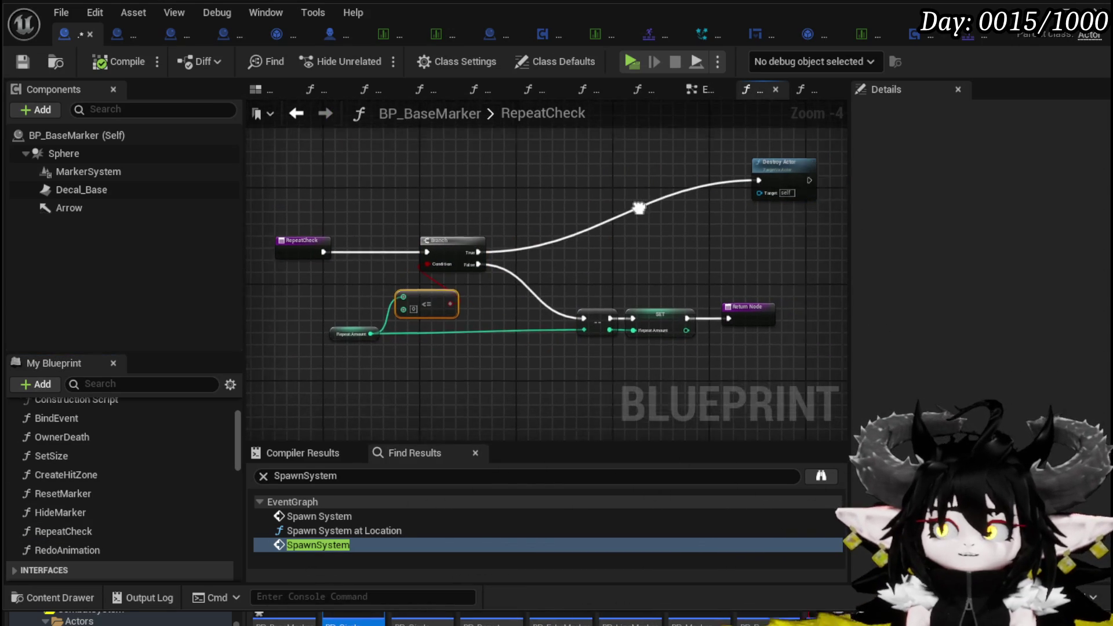
left_click_drag(604, 233, 678, 232)
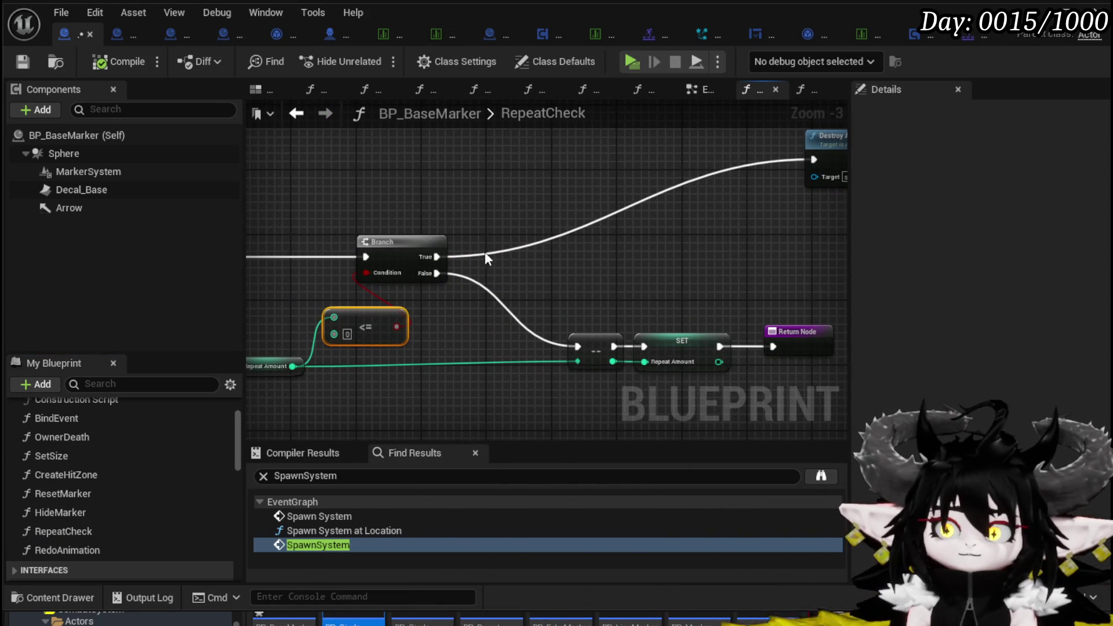
left_click(23, 62)
left_click(1034, 11)
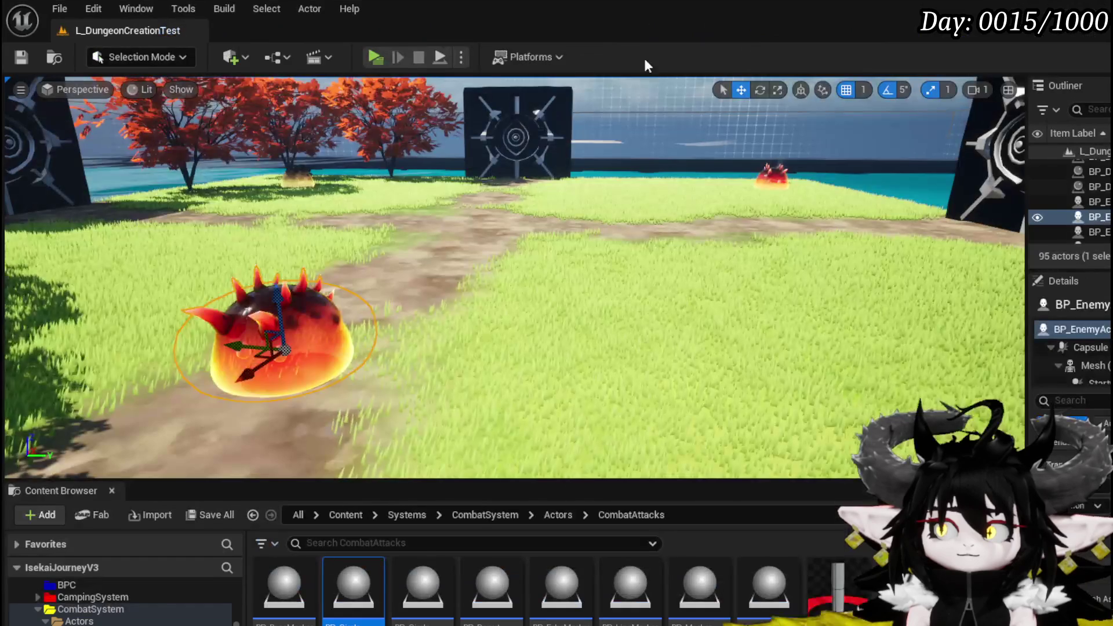
left_click(367, 54)
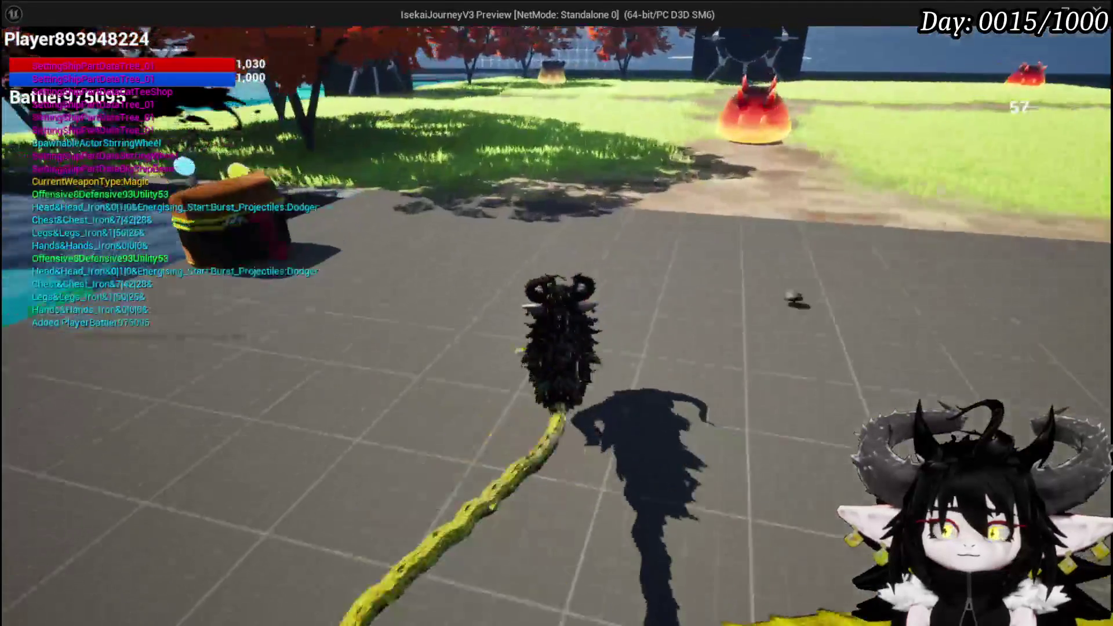
key("w")
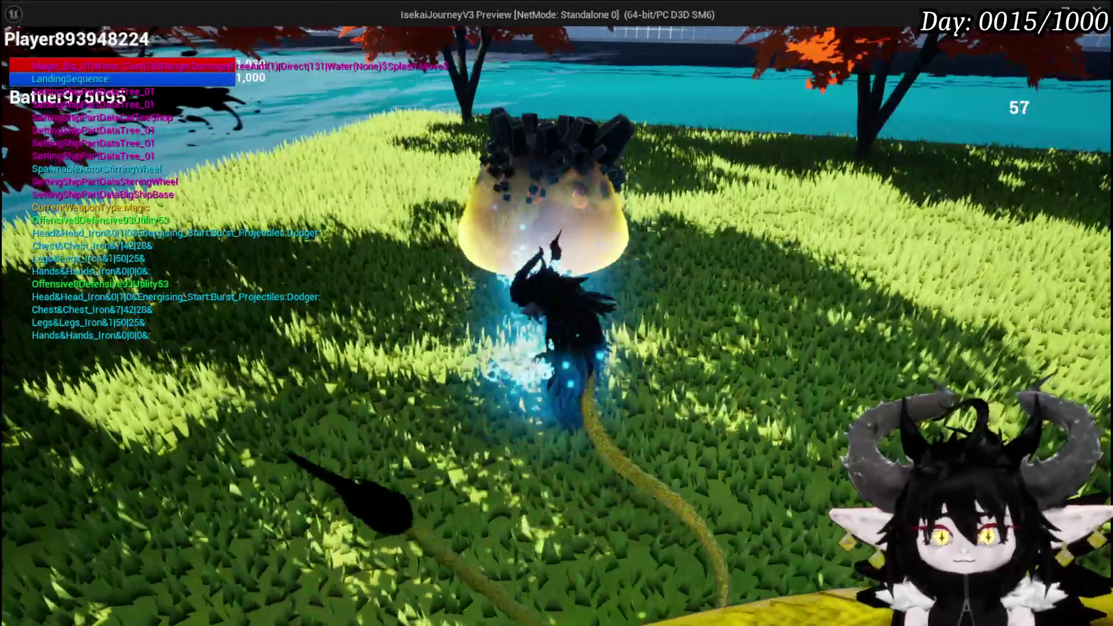
key("w")
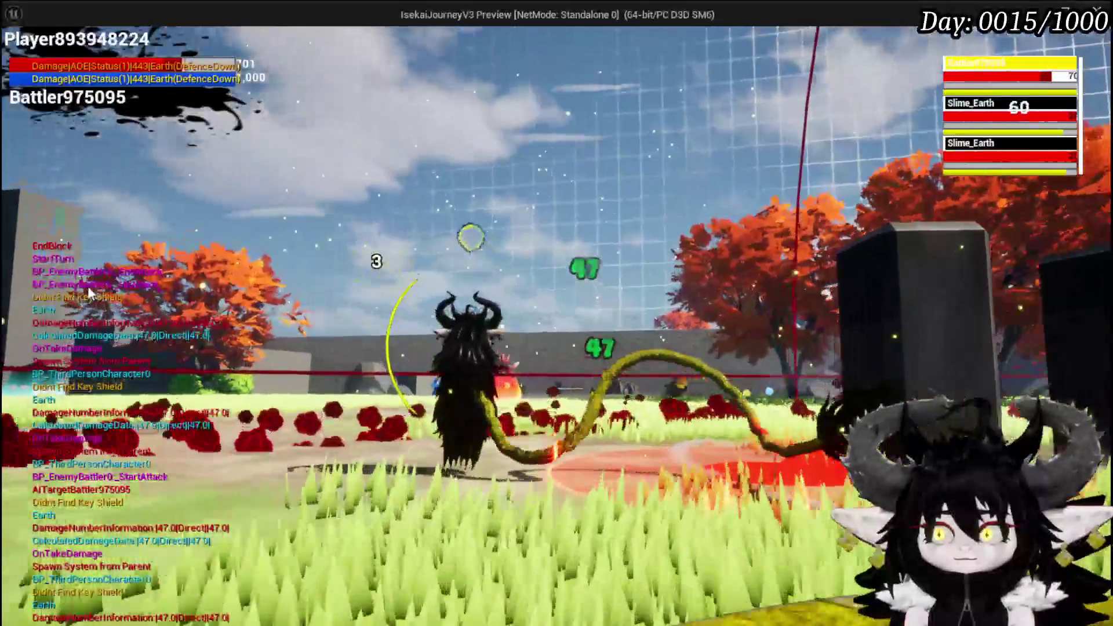
key("Escape")
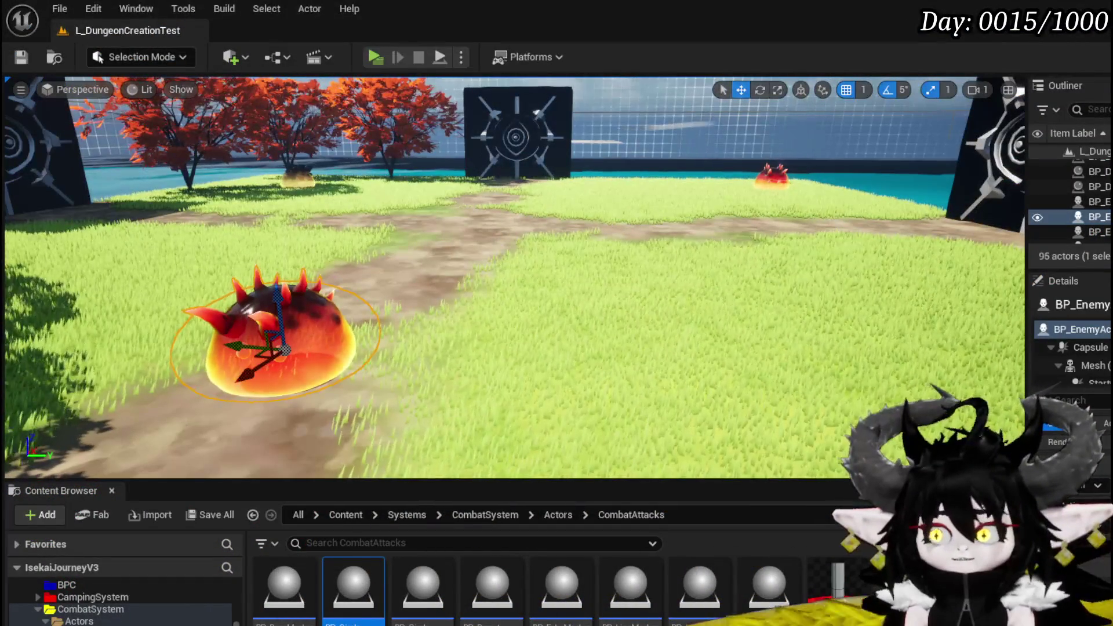
Reconnect RepeatCheck's Branch True output to Destroy Actor, then compile and save BP_BaseMarker
key("alt+Tab")
left_click_drag(509, 244, 483, 259)
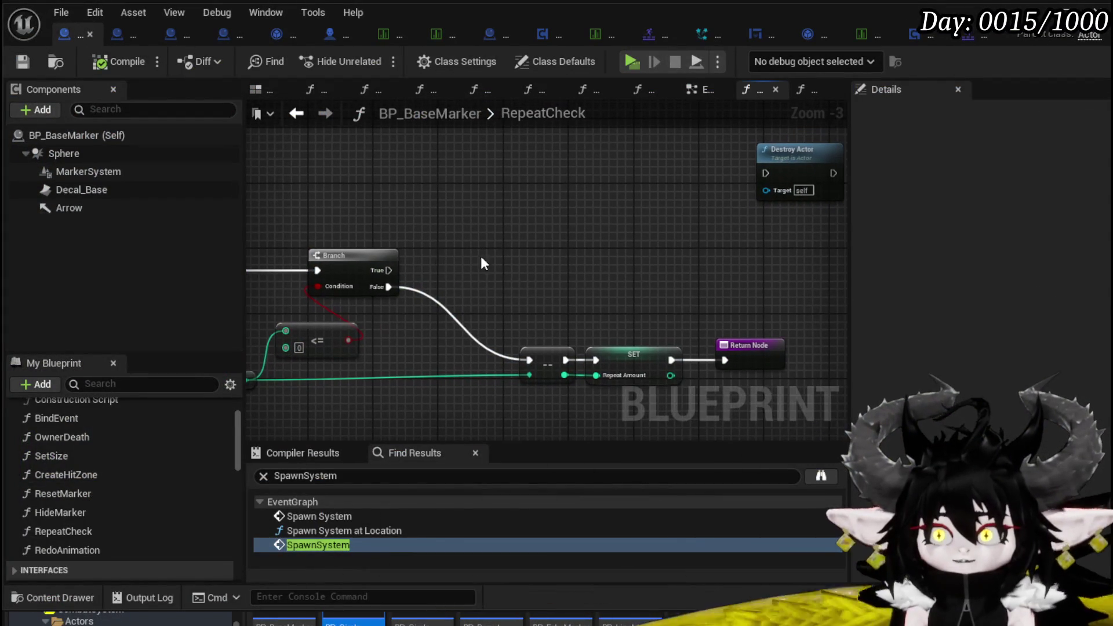
mouse_move(388, 270)
left_mouse_down()
mouse_move(765, 173)
mouse_move(523, 175)
left_mouse_up()
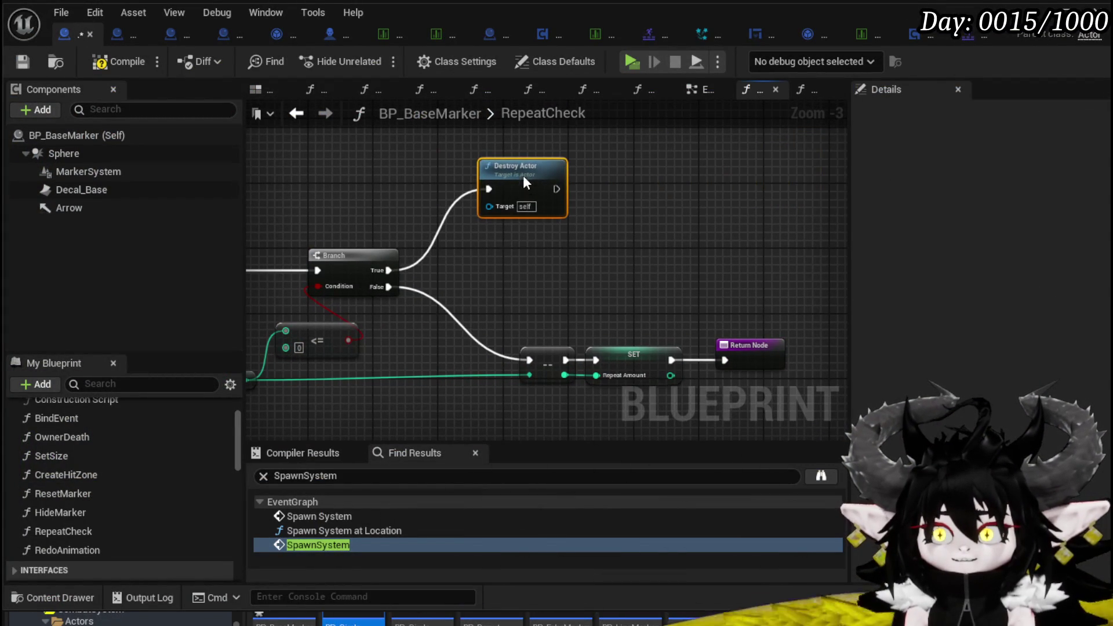
left_click(116, 62)
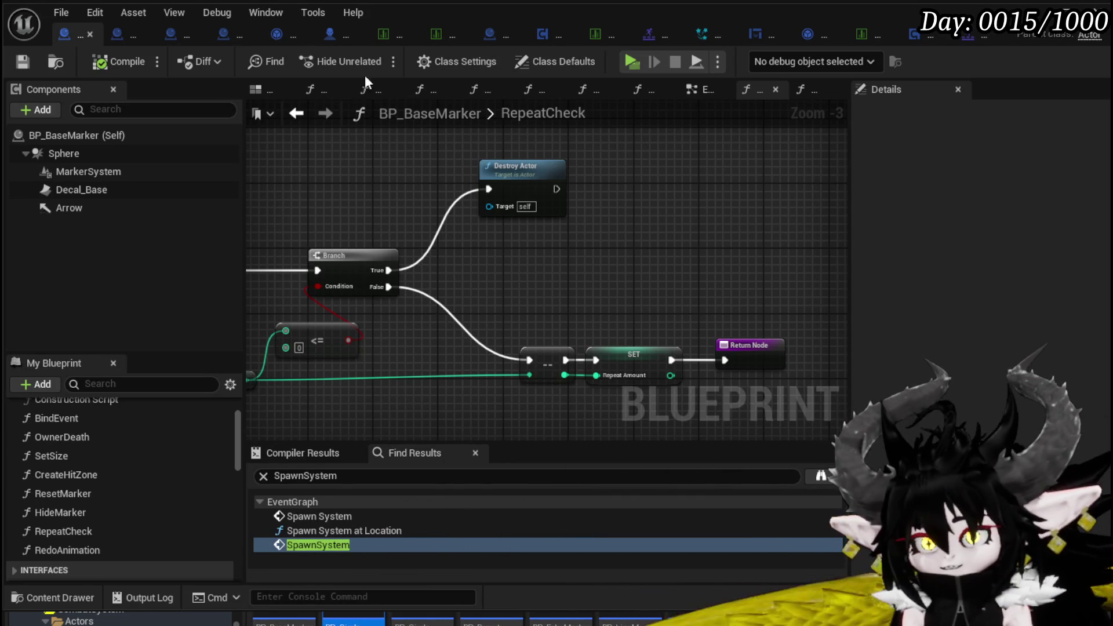
left_click(39, 70)
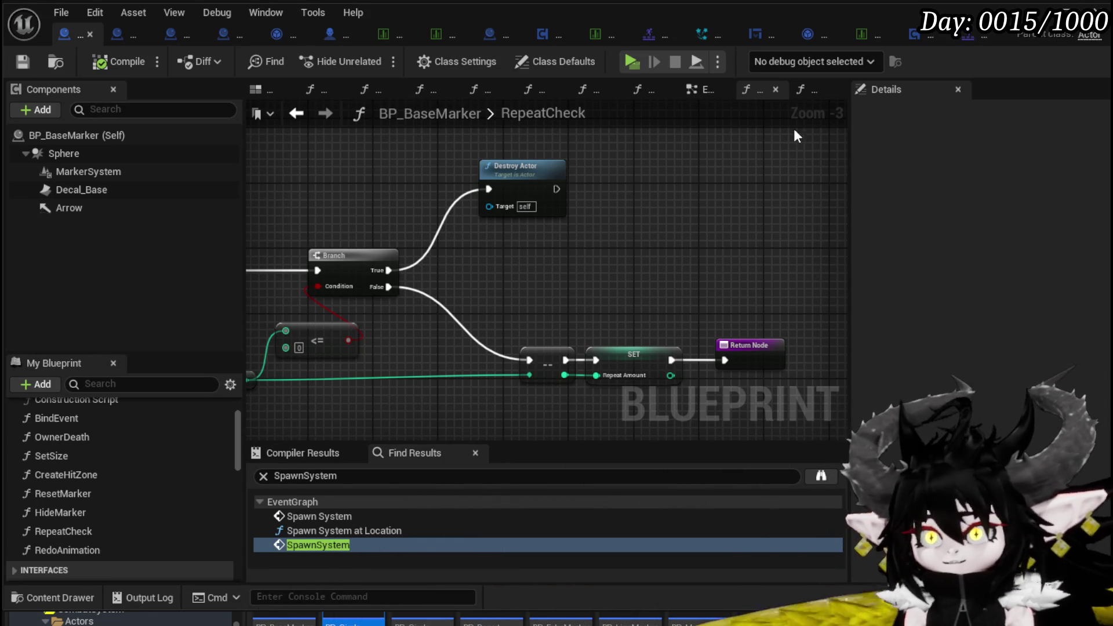
left_click(120, 37)
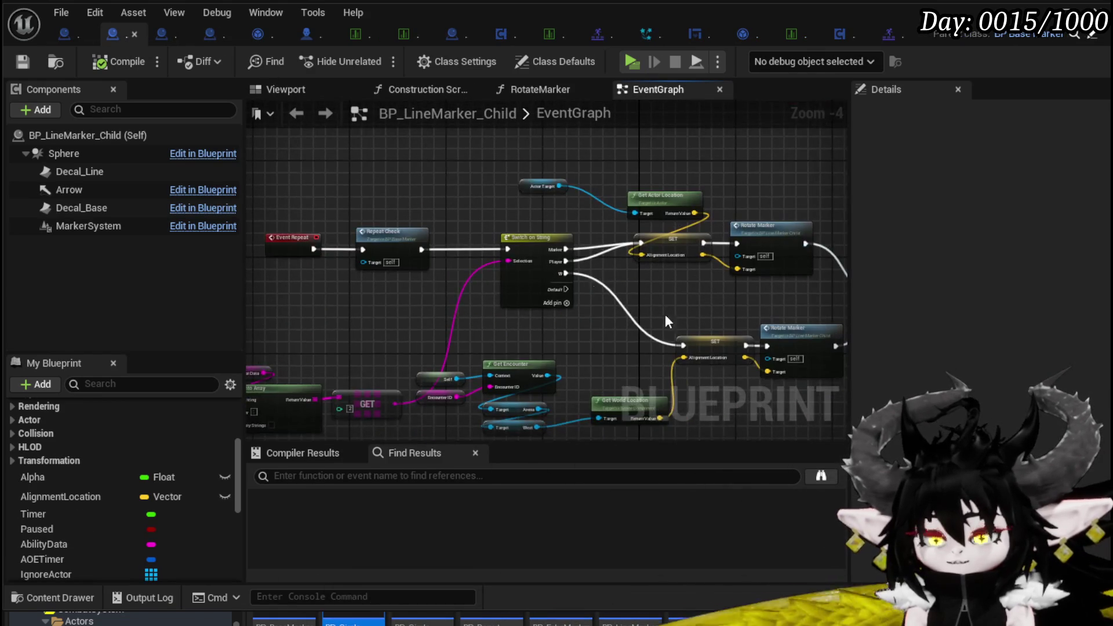
Wire both Rotate Marker outputs directly into Reset Marker, bypassing Start Timer
scroll(484, 220, "up", 2)
mouse_move(471, 222)
left_mouse_down()
mouse_move(621, 279)
mouse_move(492, 262)
mouse_move(505, 234)
left_mouse_up()
left_click(568, 272)
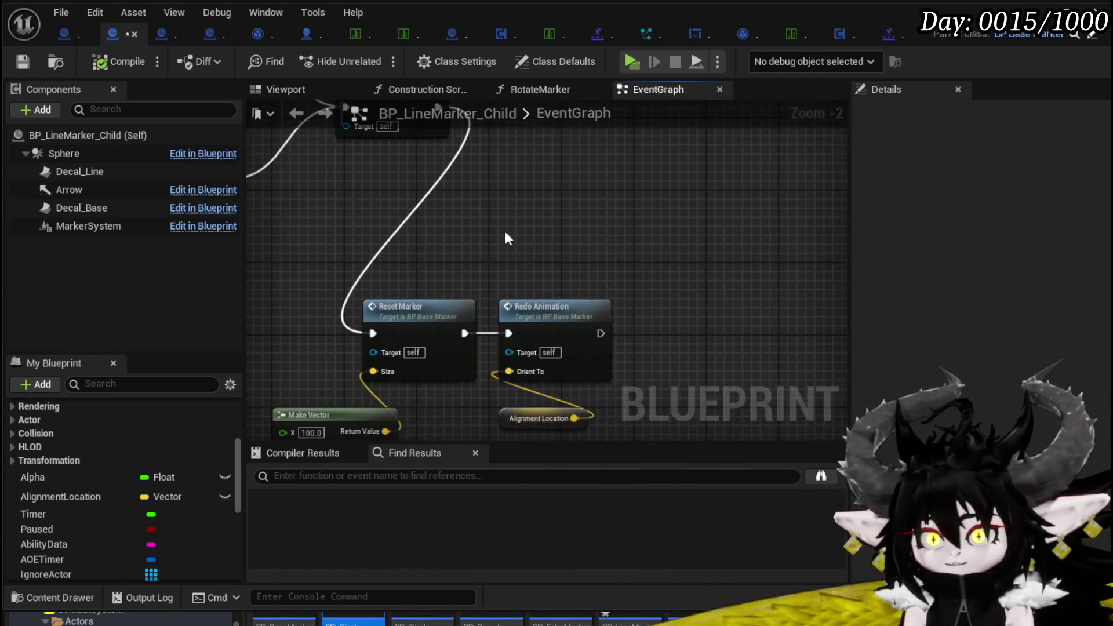
mouse_move(413, 251)
left_mouse_down()
mouse_move(509, 350)
mouse_move(447, 248)
mouse_move(484, 336)
mouse_move(612, 255)
mouse_move(968, 286)
left_mouse_up()
scroll(612, 255, "down", 1)
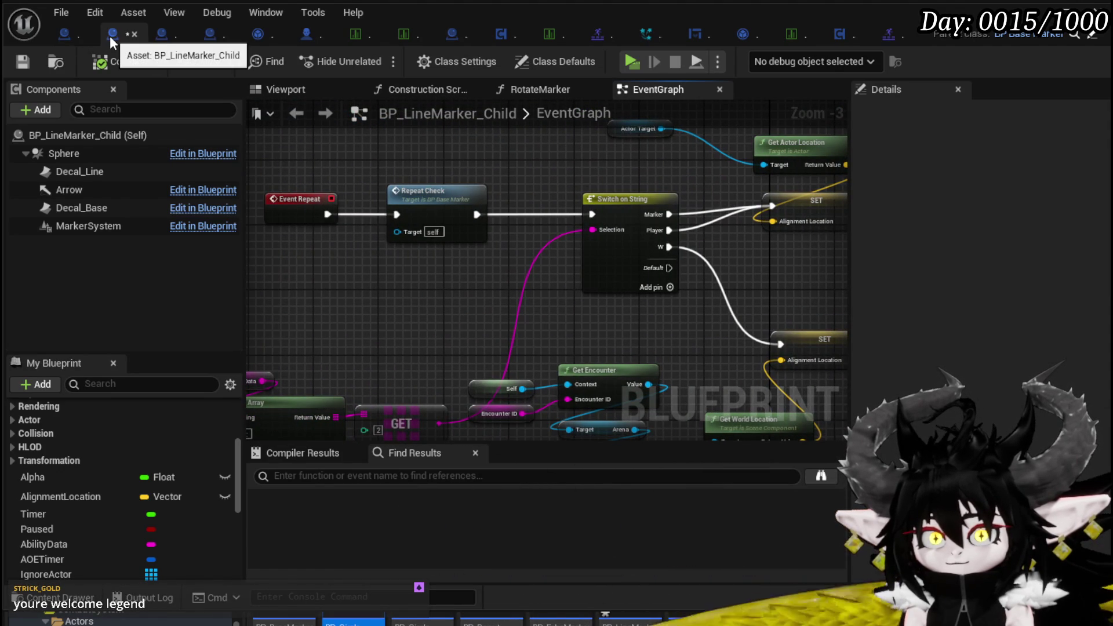
mouse_move(682, 238)
left_mouse_down()
mouse_move(323, 206)
mouse_move(642, 240)
left_mouse_up()
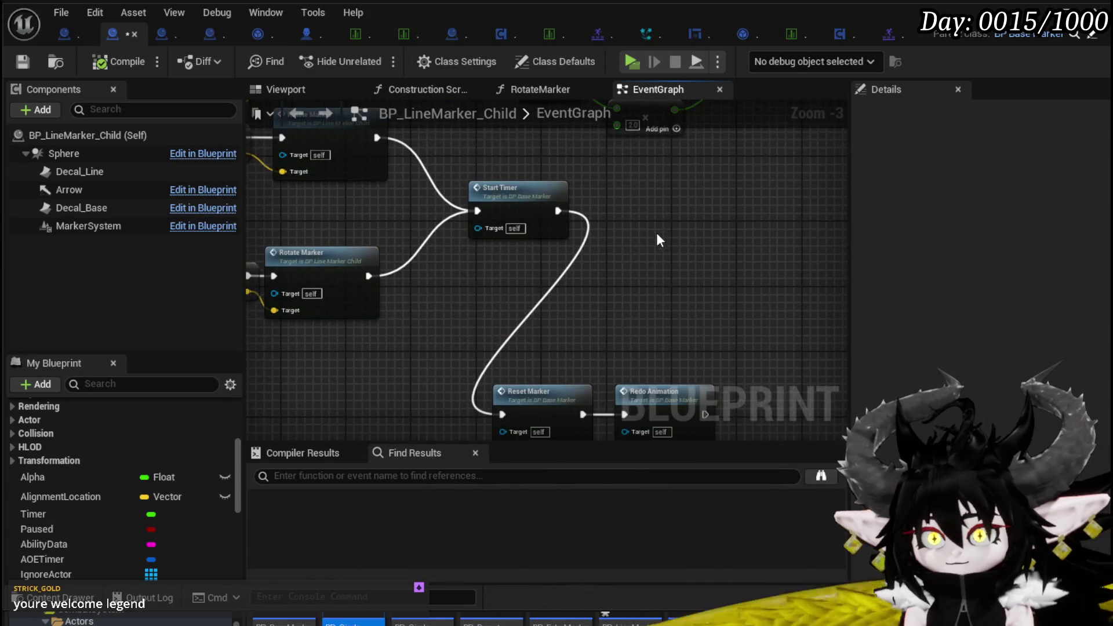
left_click_drag(533, 202, 587, 210)
left_click_drag(643, 301, 600, 209)
mouse_move(425, 225)
left_mouse_down()
mouse_move(638, 371)
mouse_move(601, 261)
mouse_move(606, 202)
mouse_move(492, 320)
left_mouse_up()
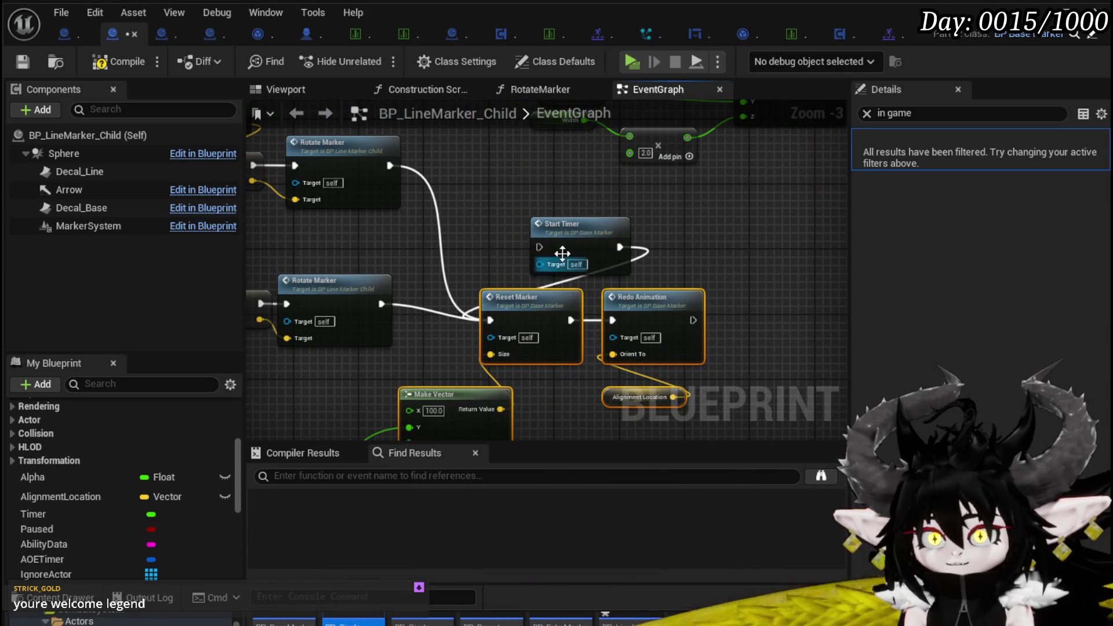
left_click_drag(582, 232, 542, 181)
Inspect the Redo Animation function's Rotate Actor, Ability Montage, Branch and Start Timer nodes
left_click_drag(535, 259, 617, 362)
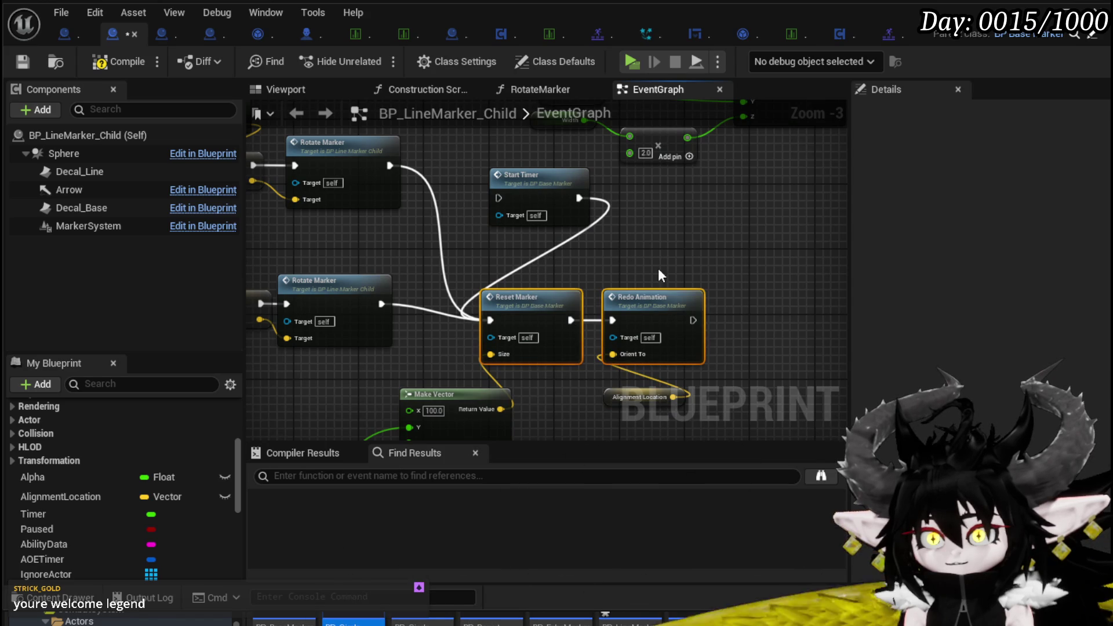
double_click(658, 296)
mouse_move(580, 243)
left_mouse_down()
mouse_move(426, 265)
mouse_move(377, 238)
mouse_move(634, 266)
left_mouse_up()
left_click_drag(609, 313, 380, 291)
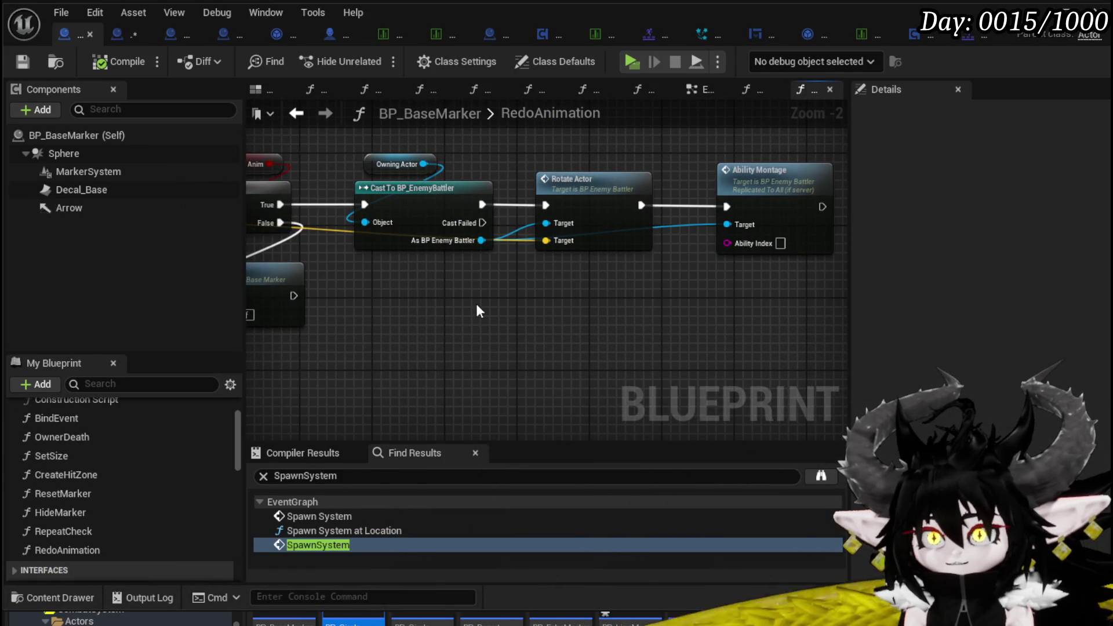
left_click_drag(500, 313, 640, 325)
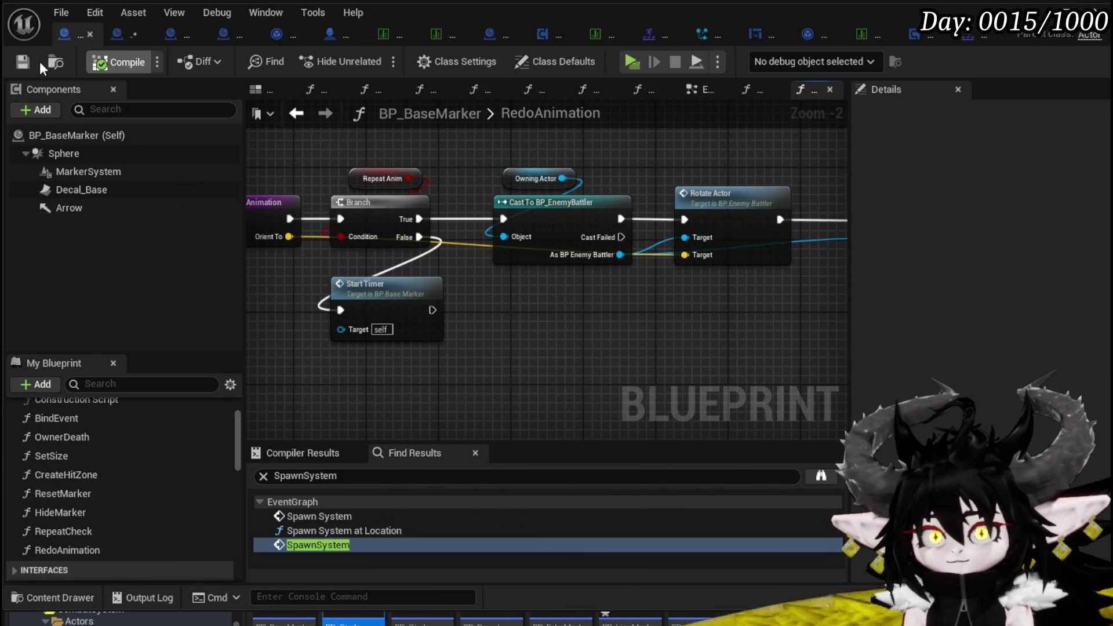
Back in BP_LineMarker_Child, reposition the Start Timer node slightly to the right
left_click(123, 36)
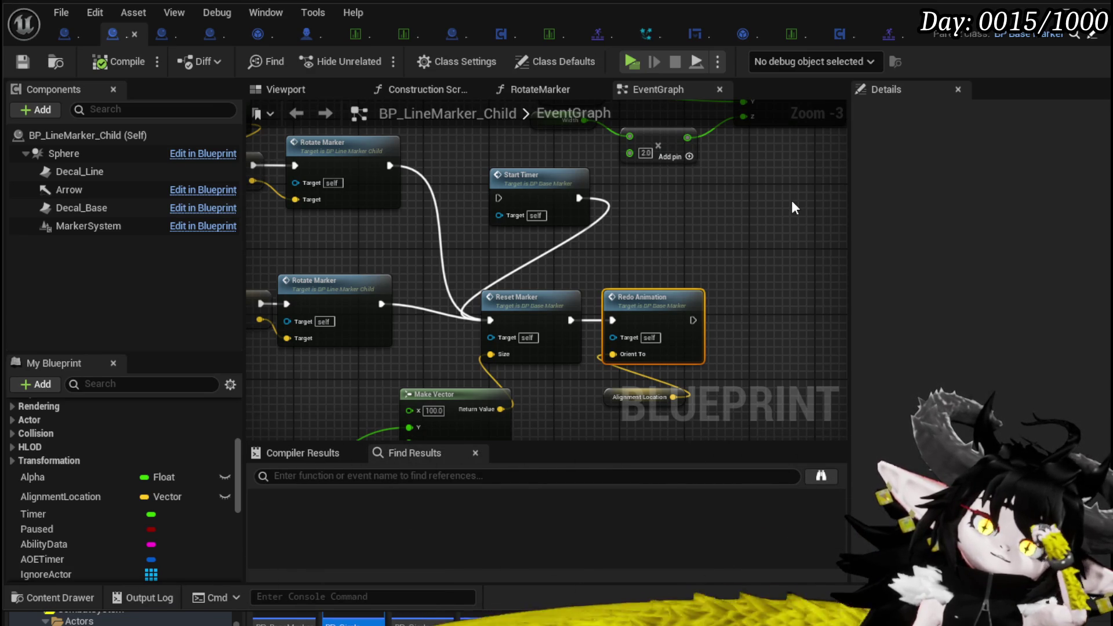
mouse_move(573, 184)
left_mouse_down()
mouse_move(523, 203)
mouse_move(605, 208)
mouse_move(482, 293)
mouse_move(531, 319)
mouse_move(635, 292)
left_mouse_up()
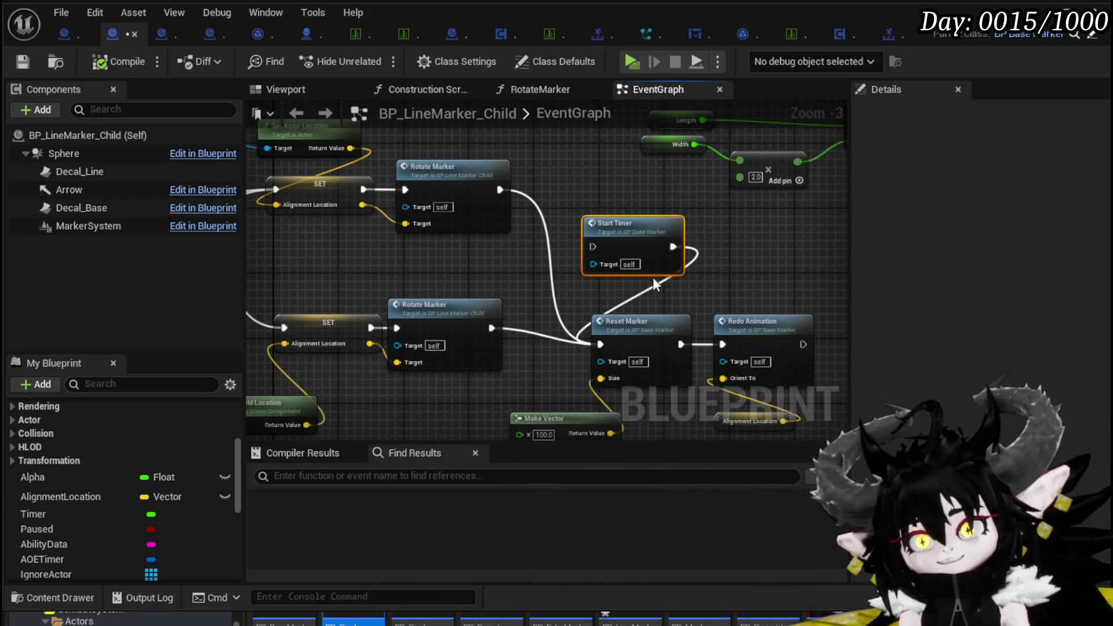
left_click_drag(617, 231, 634, 230)
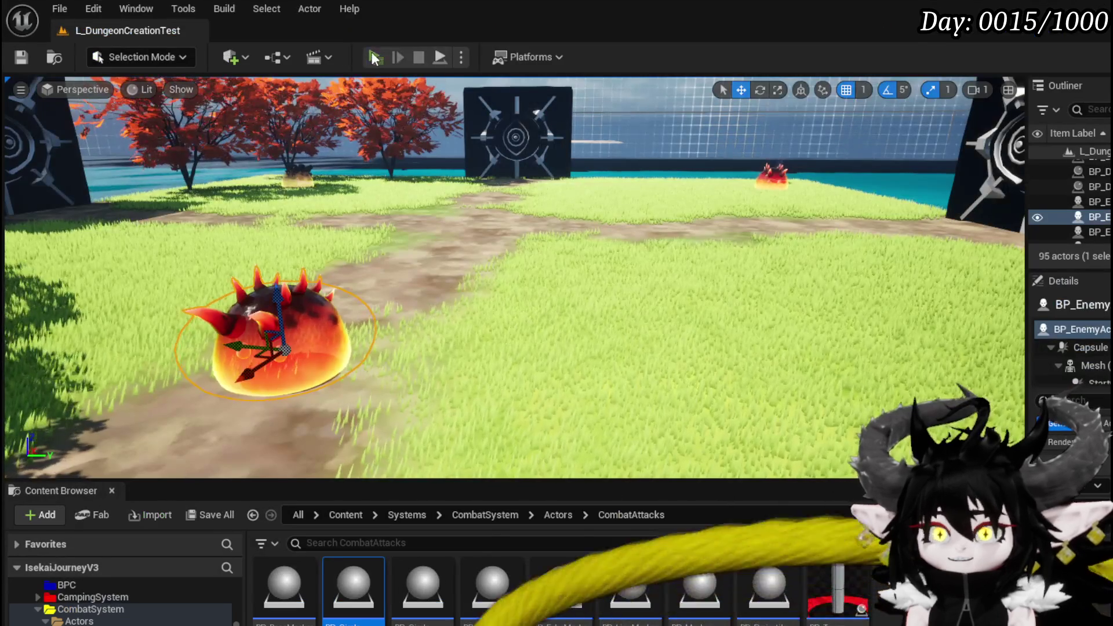
left_click(374, 58)
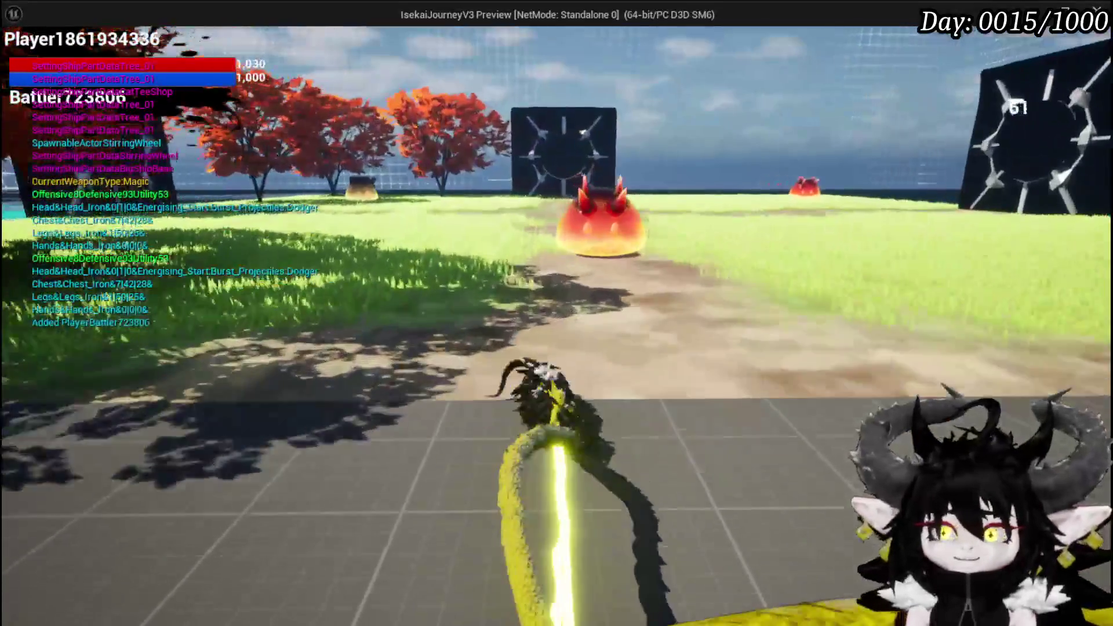
key("w")
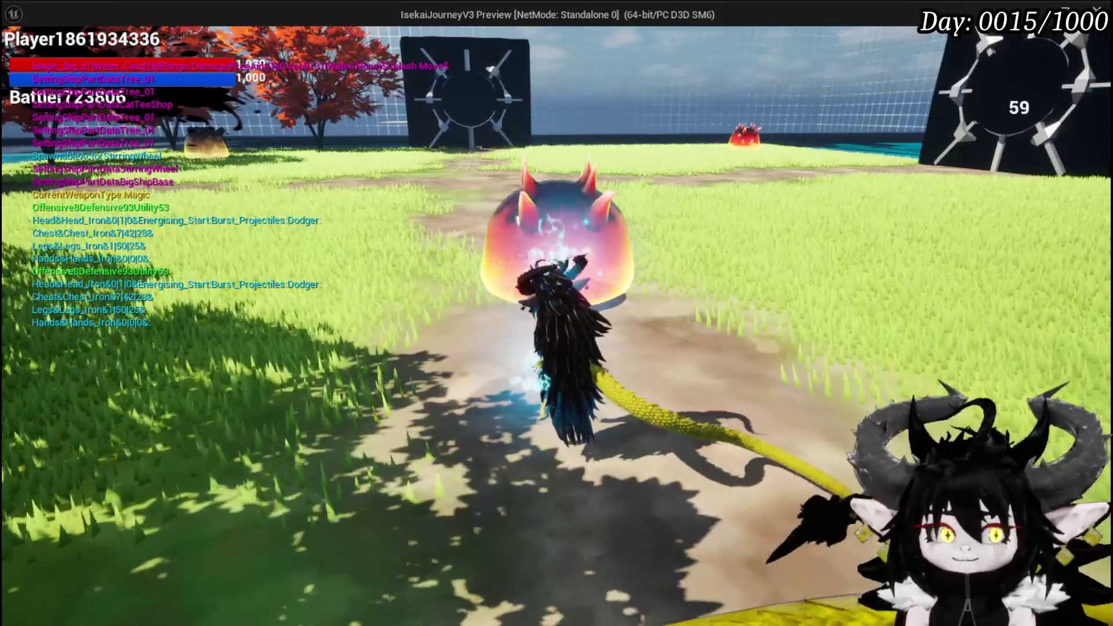
key("w")
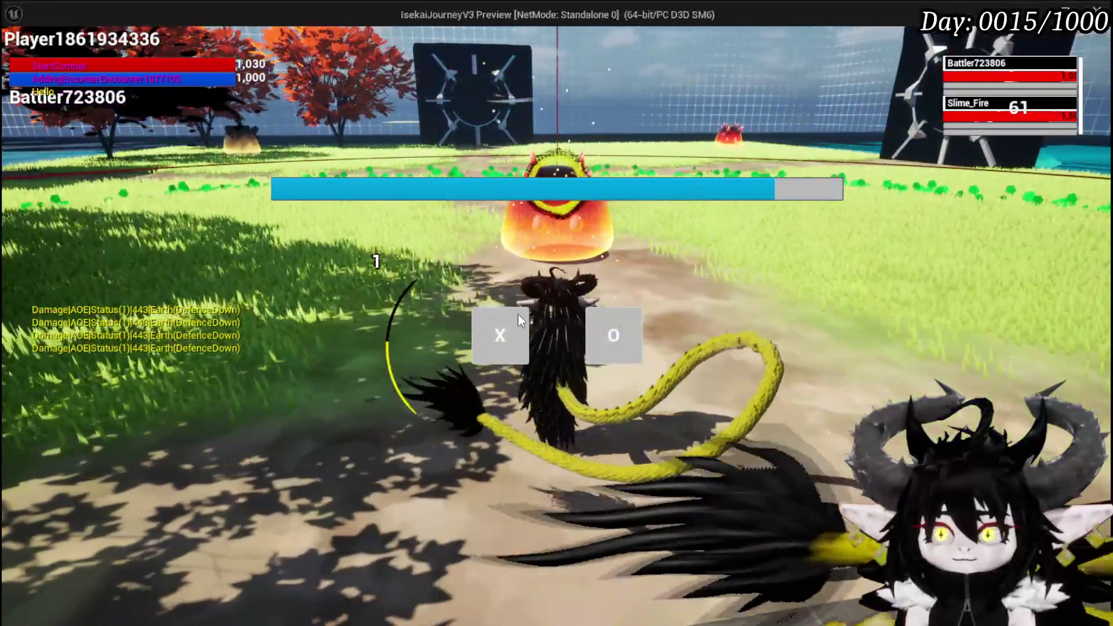
left_click(517, 313)
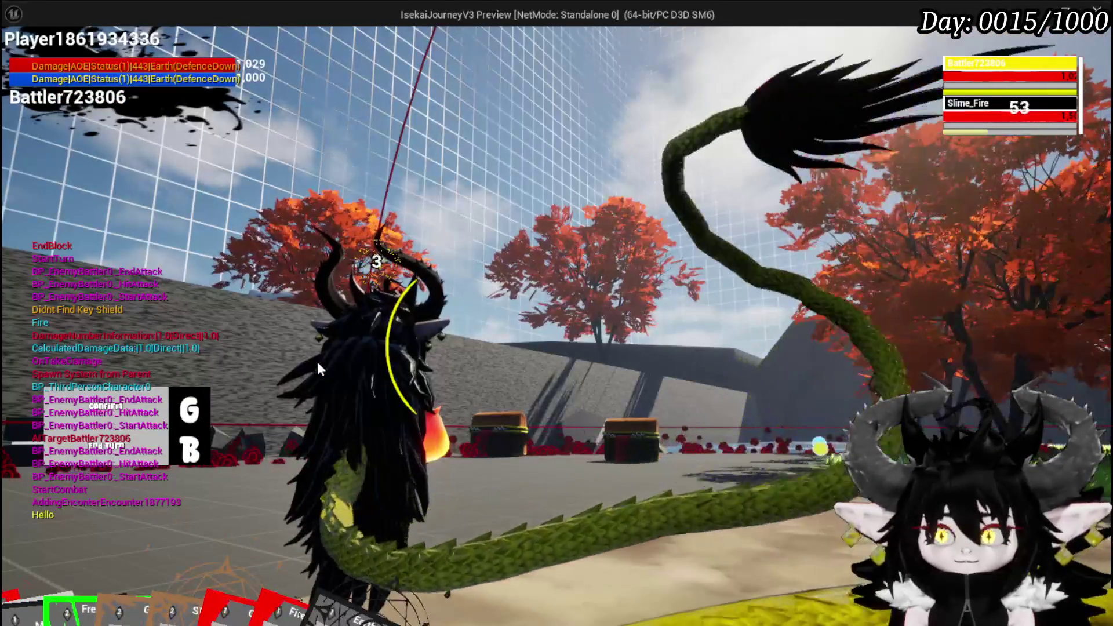
key("Escape")
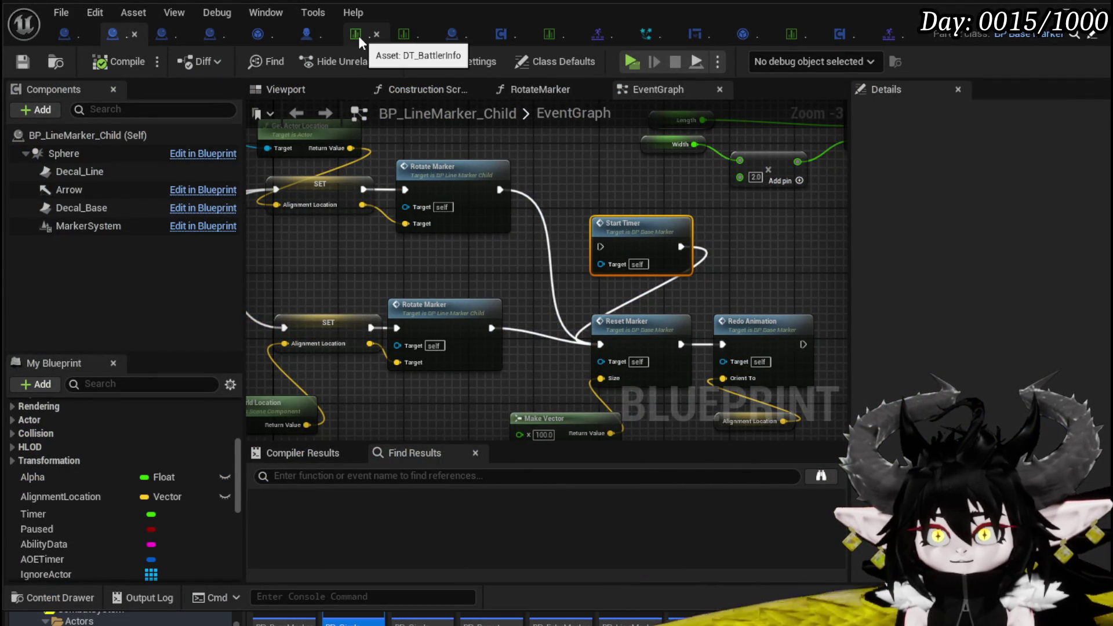
In DT_BattlerInfo, edit Slime_Fire|Elite's CombatLogic Index [4] so it ends in $4|2|1
left_click(358, 36)
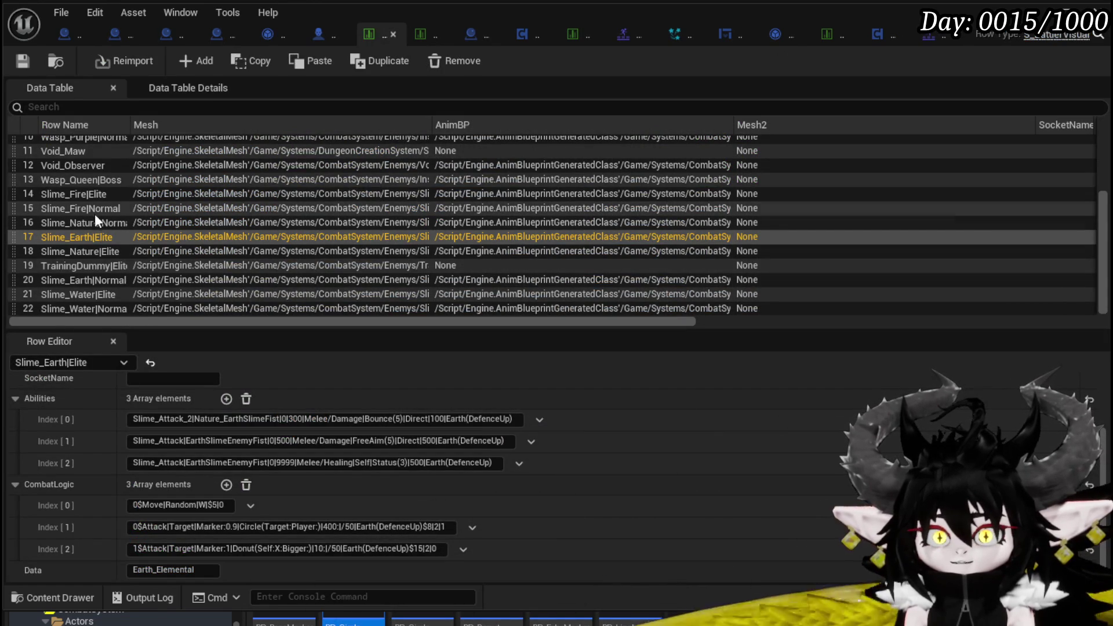
left_click(102, 195)
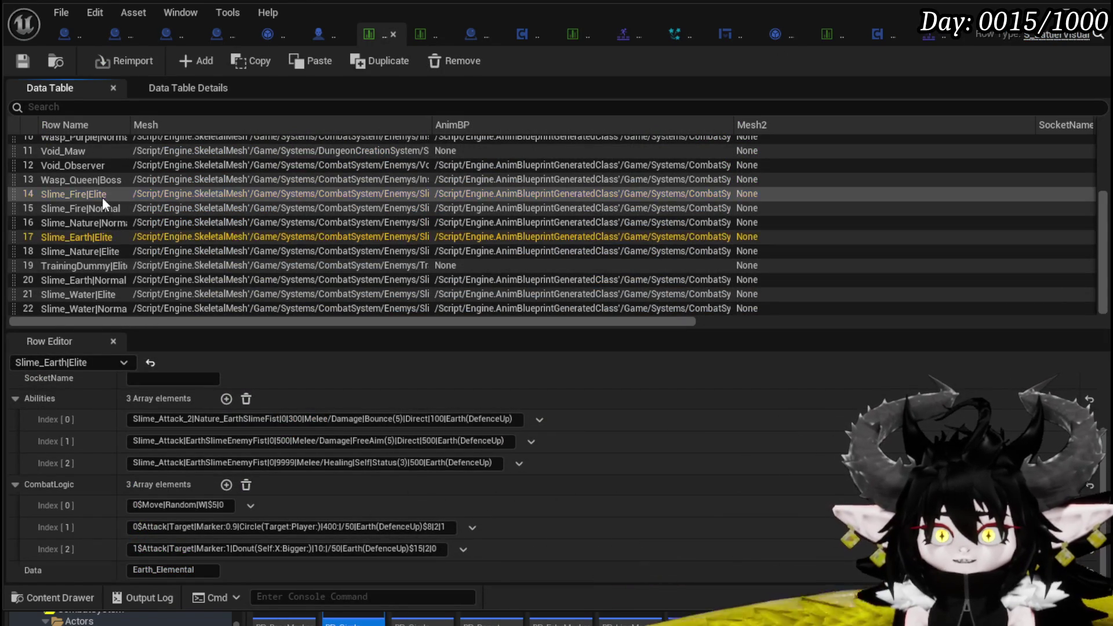
scroll(294, 505, "down", 1)
scroll(297, 512, "down", 1)
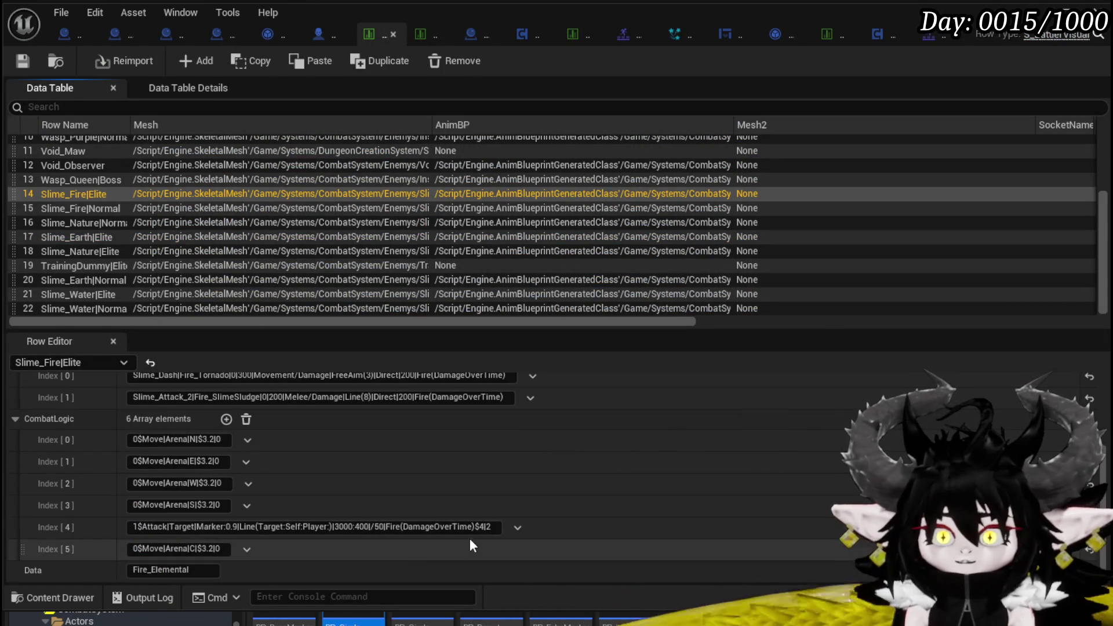
left_click(480, 526)
type("|")
key("Return")
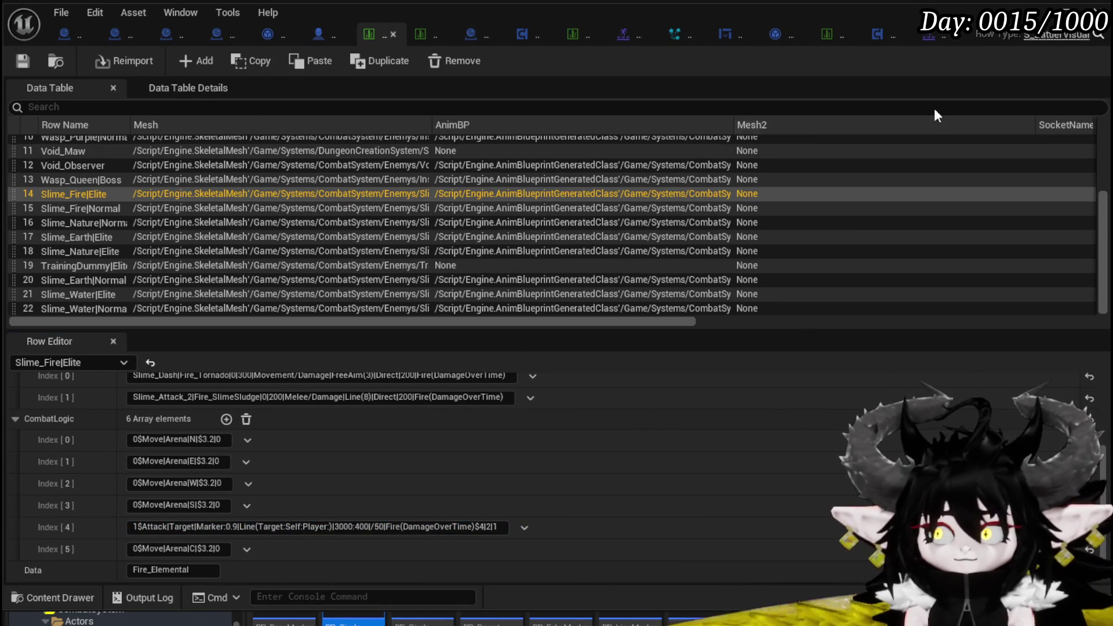
key("alt+Tab")
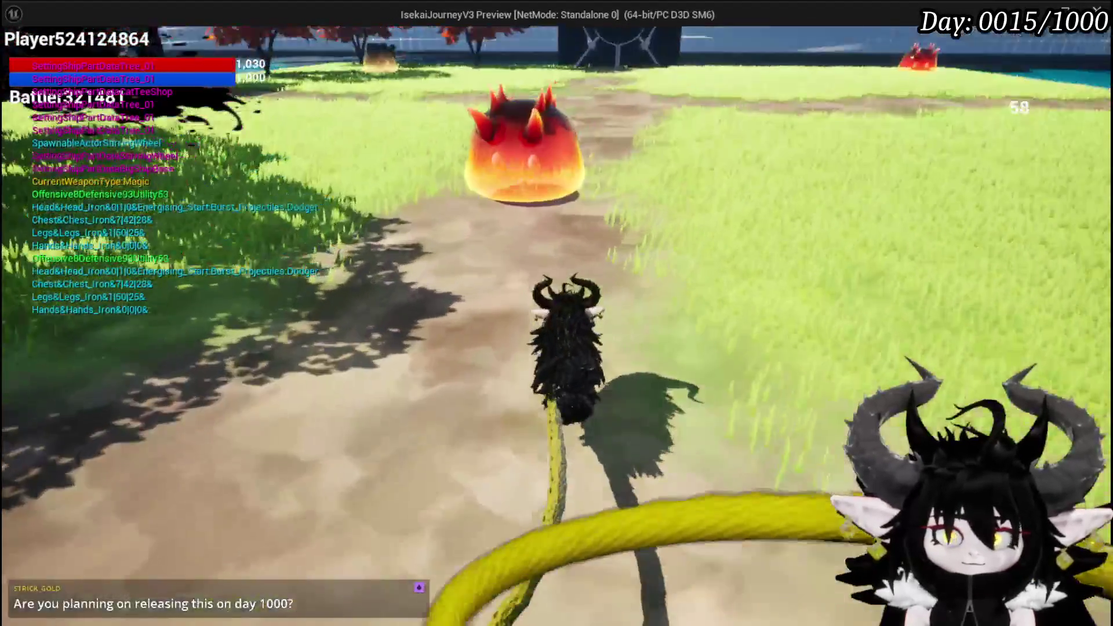
Fight the fire slime with a water spell, confirm the turn, then stop and save the level
left_click(556, 313)
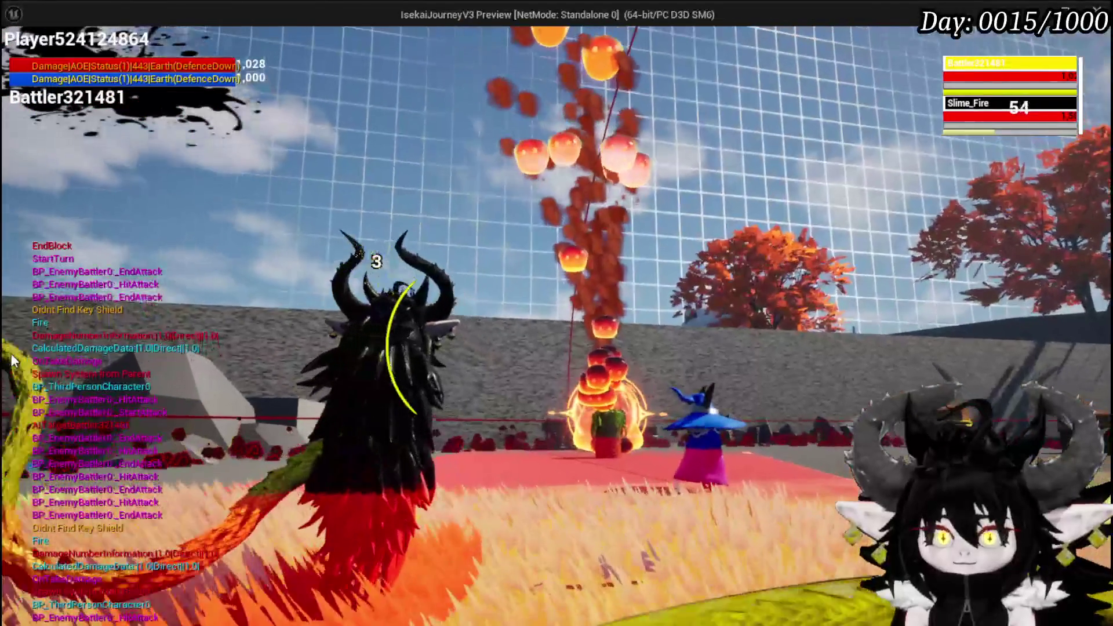
key("g")
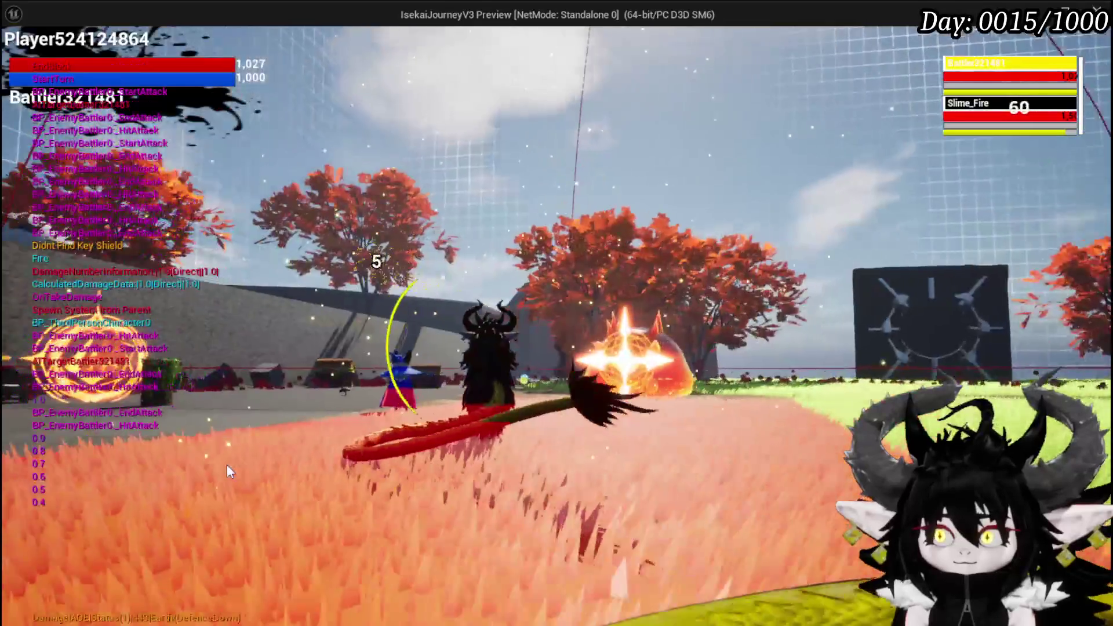
key("Escape")
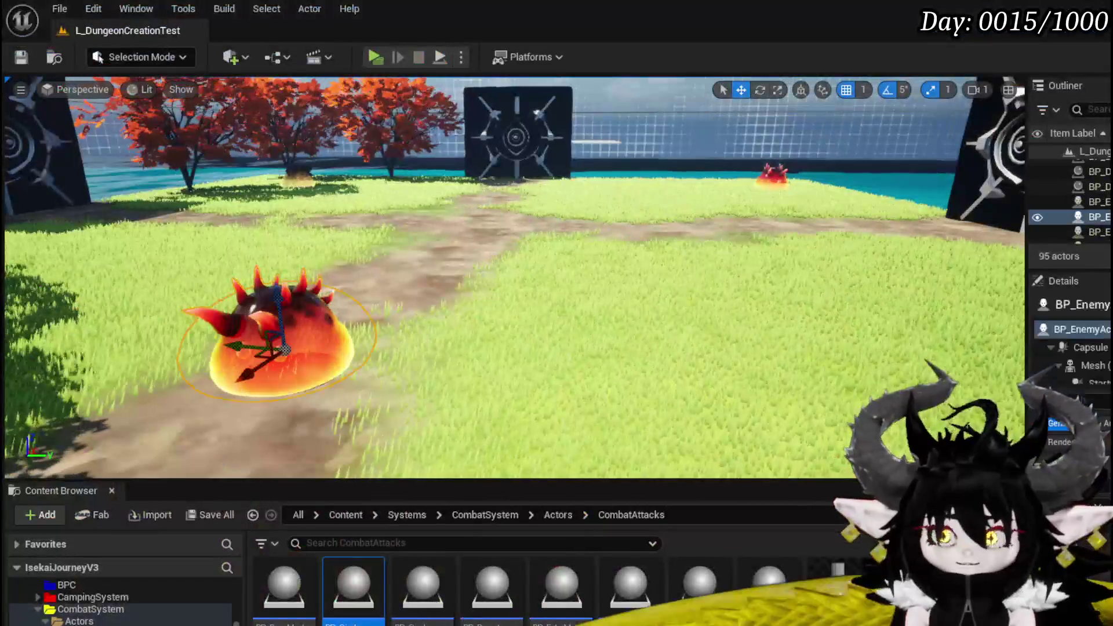
left_click(27, 61)
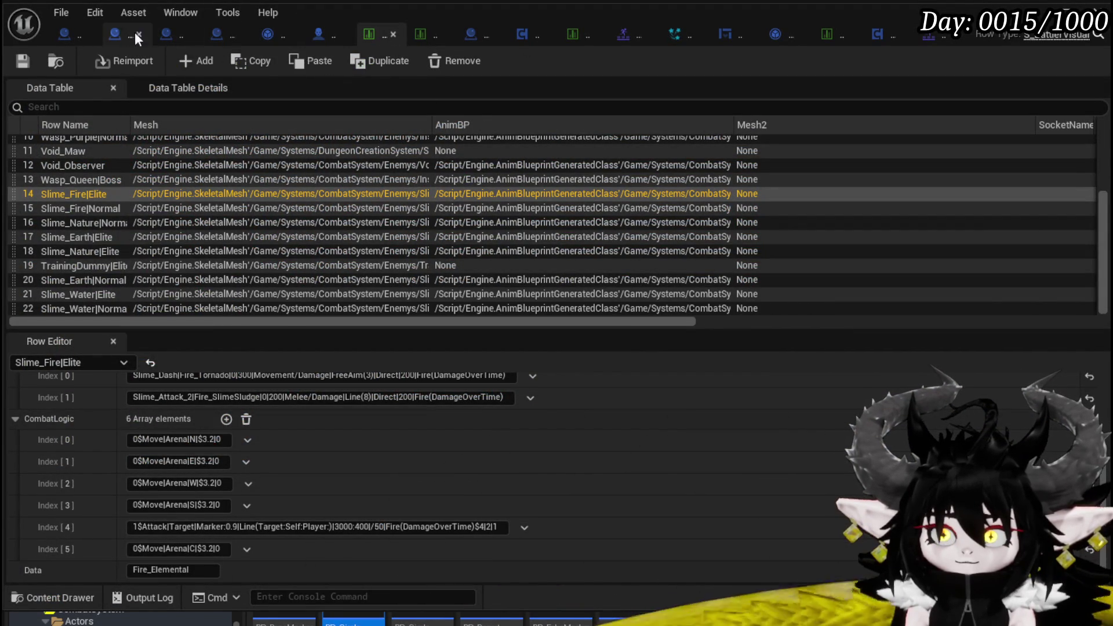
left_click(116, 36)
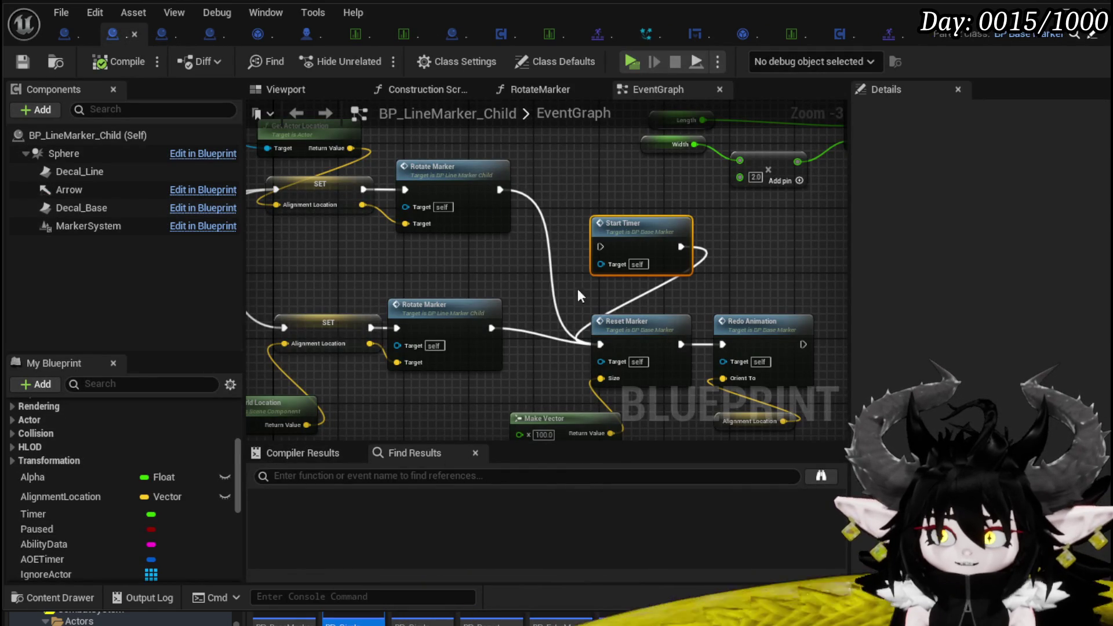
Shift Reset Marker and Redo Animation right and insert Start Timer before Reset Marker
scroll(510, 207, "down", 2)
scroll(650, 297, "up", 2)
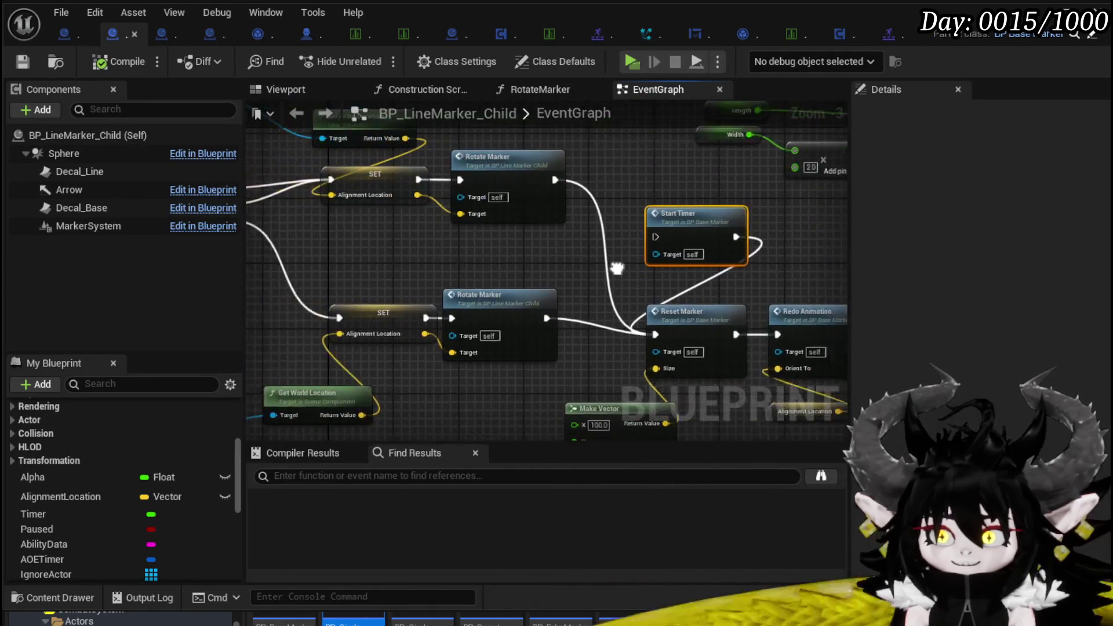
left_click_drag(617, 307, 658, 307)
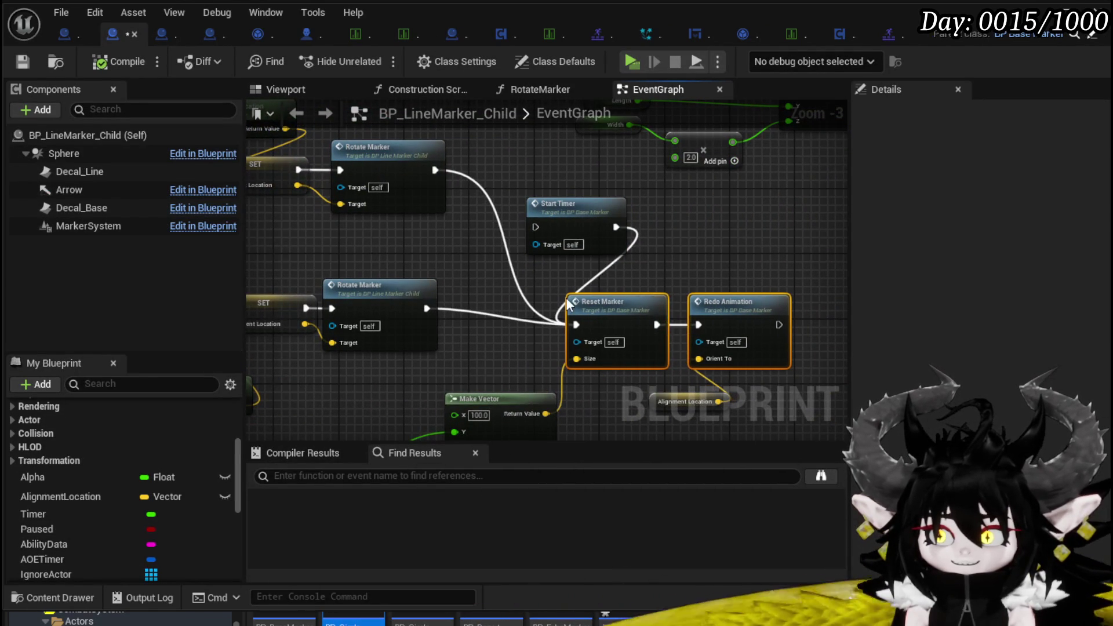
mouse_move(523, 222)
left_mouse_down()
mouse_move(544, 227)
mouse_move(505, 232)
left_mouse_up()
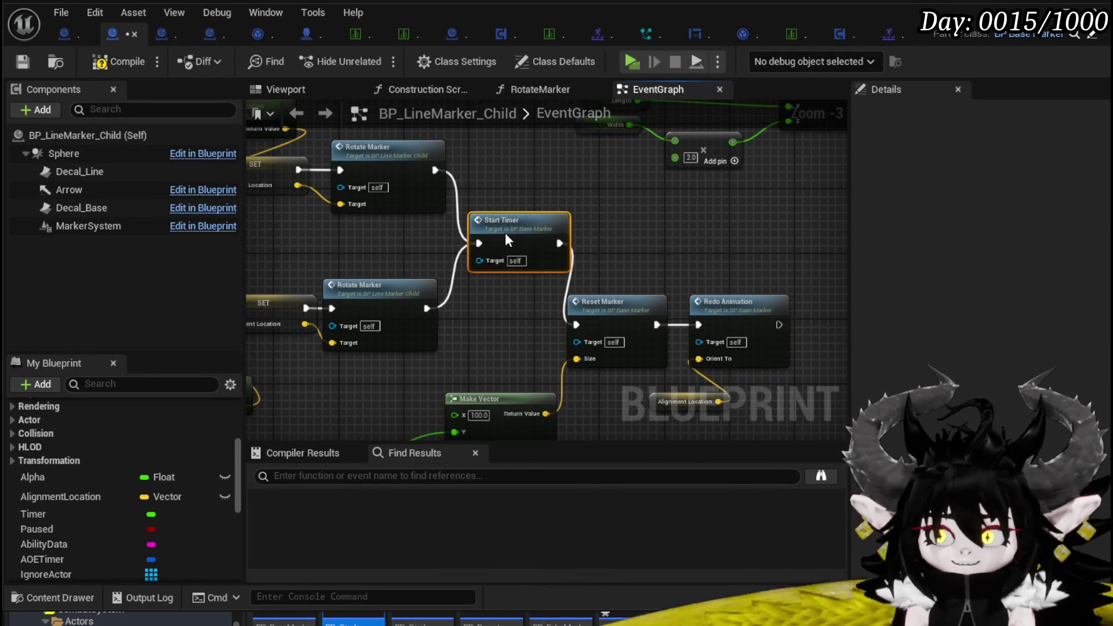
left_click_drag(585, 259, 639, 250)
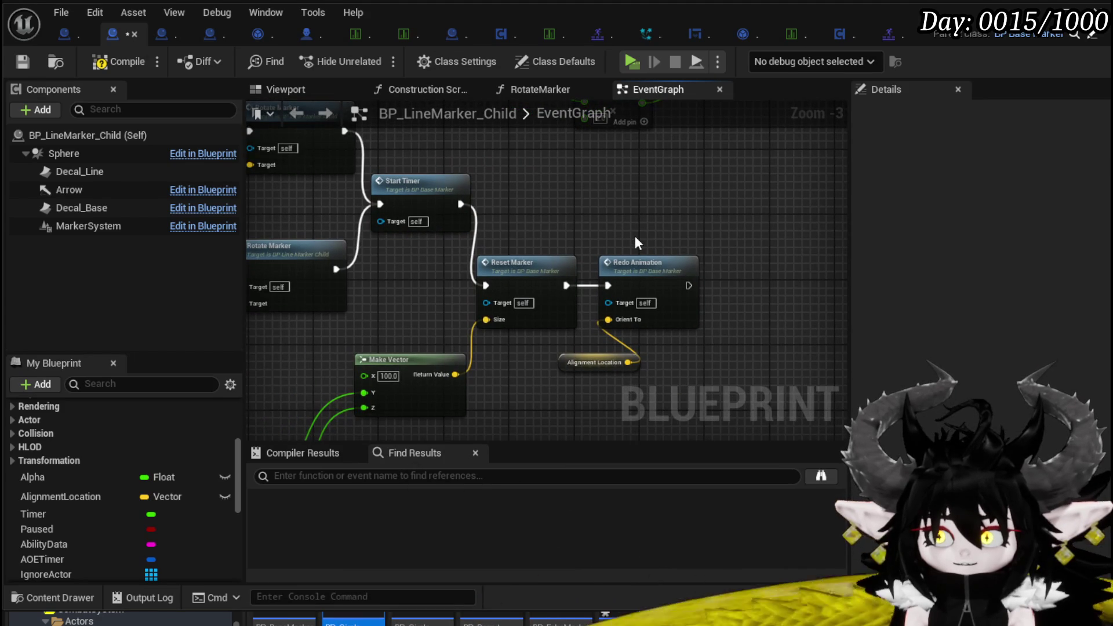
Check the RedoAnimation graph in BP_BaseMarker, then start a play-in-editor test
double_click(654, 268)
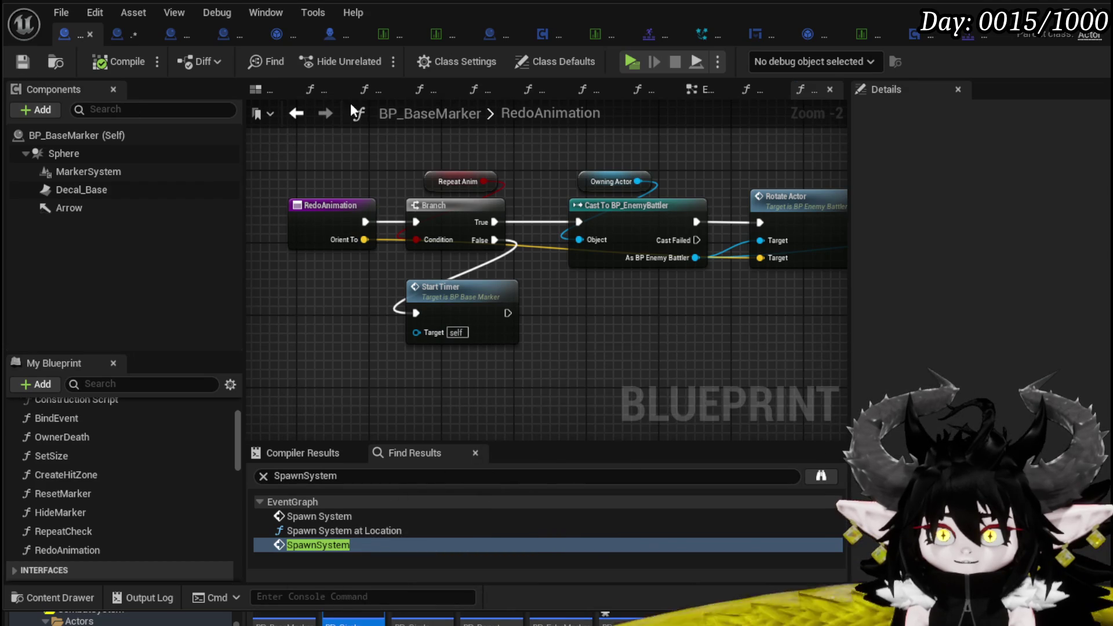
left_click(120, 40)
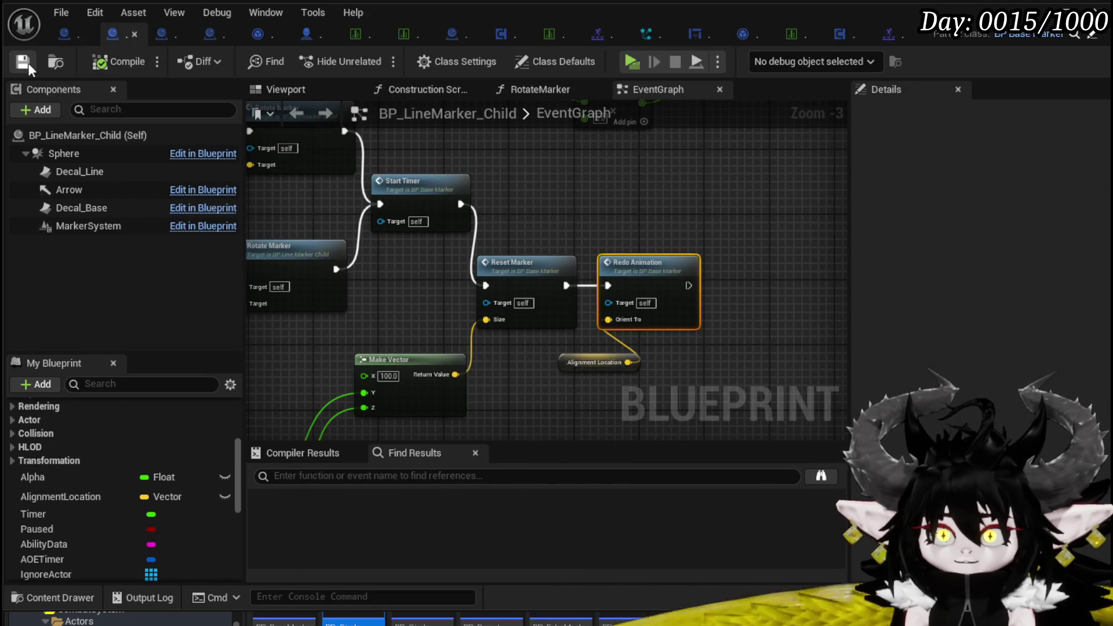
left_click(67, 33)
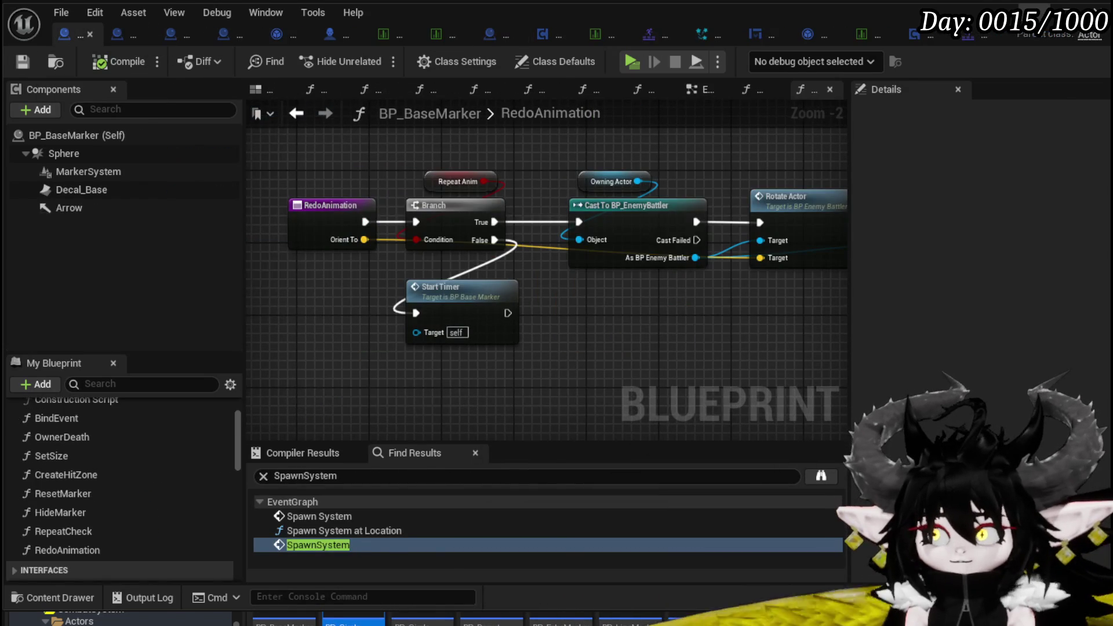
key("alt+Tab")
left_click(375, 56)
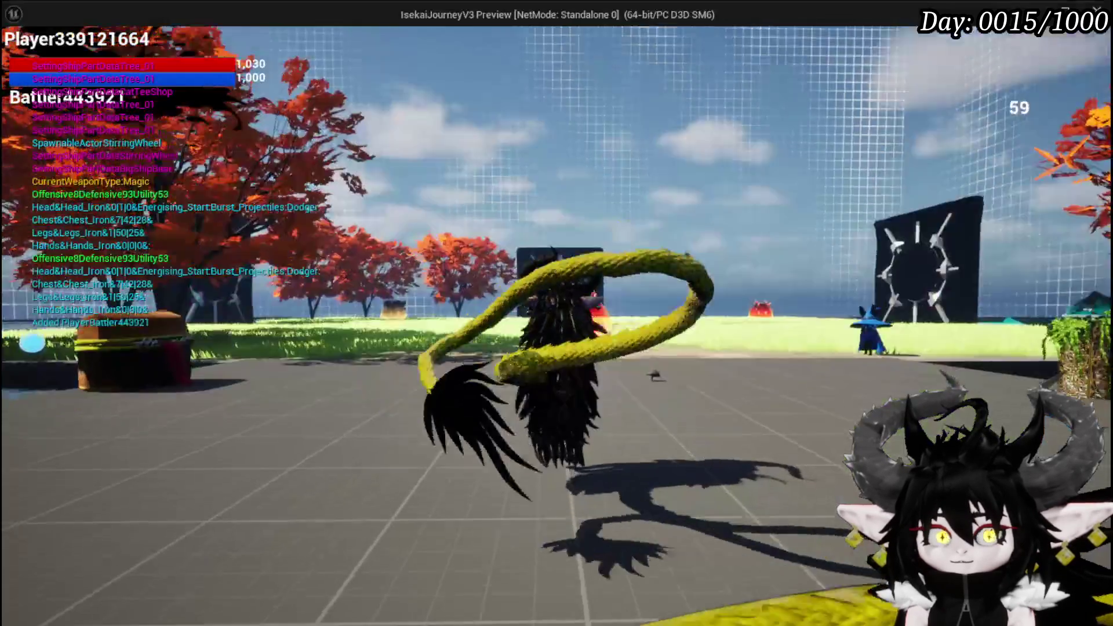
Cast a water spell at the fire slime, answer the timing prompt, then stop and save the level
key("w")
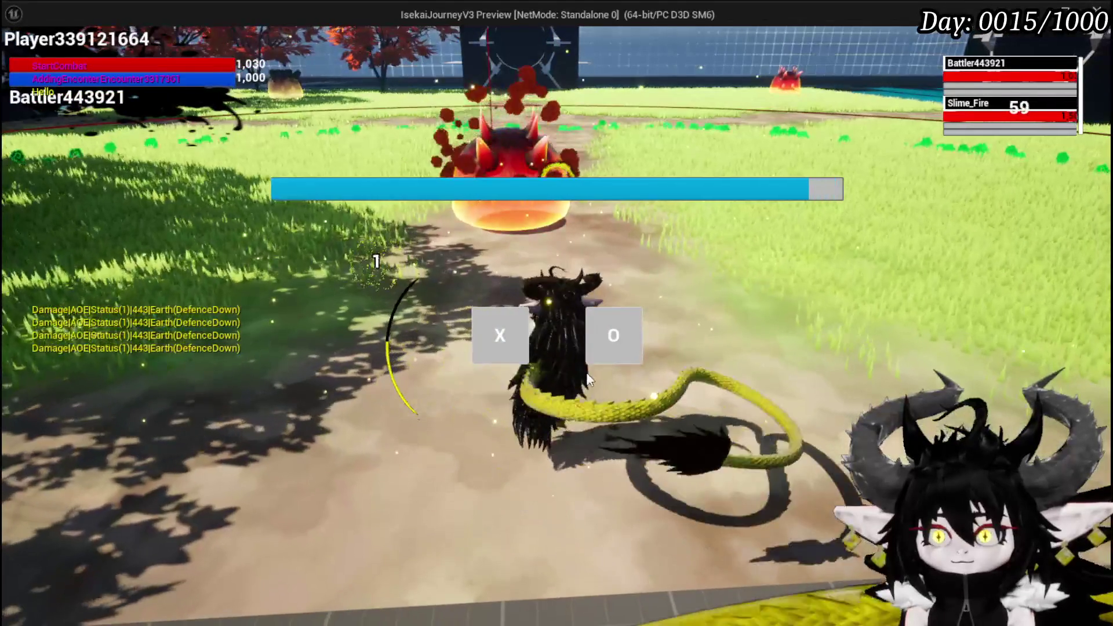
left_click(485, 327)
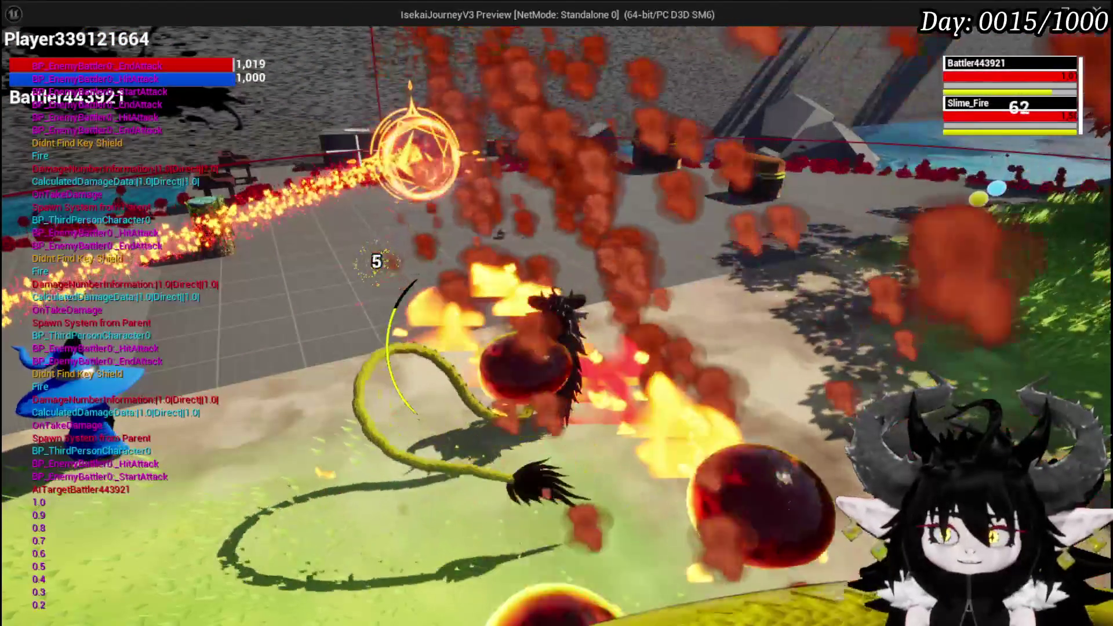
key("Escape")
left_click(19, 62)
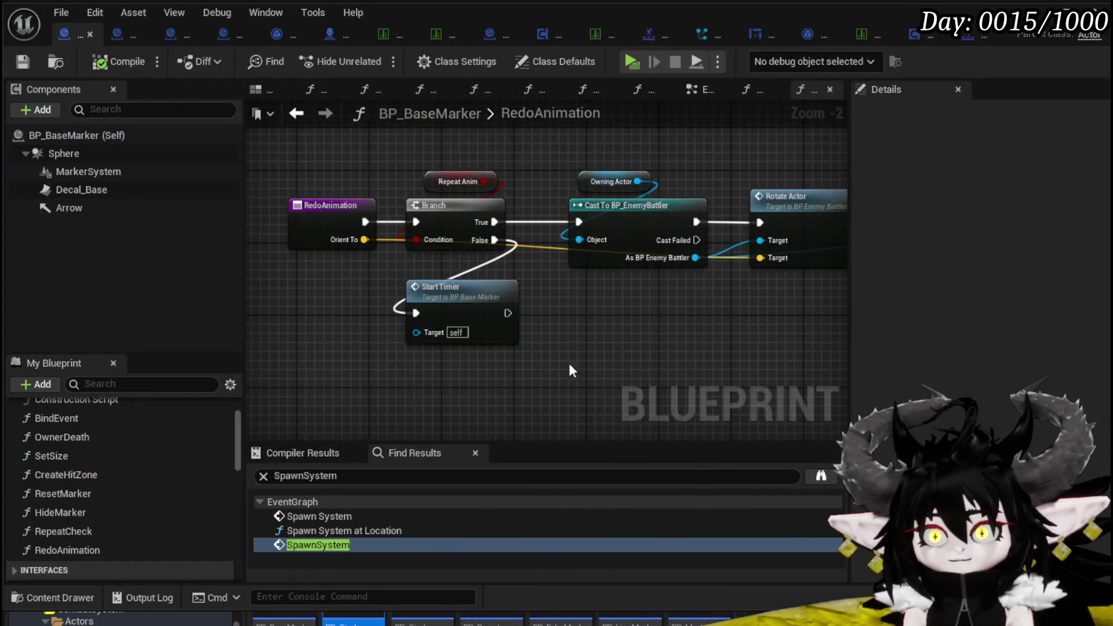
Review the nodes of BP_BaseMarker's RedoAnimation graph, then step back to the previous graph
scroll(558, 372, "down", 3)
scroll(331, 389, "up", 2)
mouse_move(328, 390)
left_mouse_down()
mouse_move(763, 138)
mouse_move(741, 165)
left_mouse_up()
left_click_drag(618, 179, 721, 185)
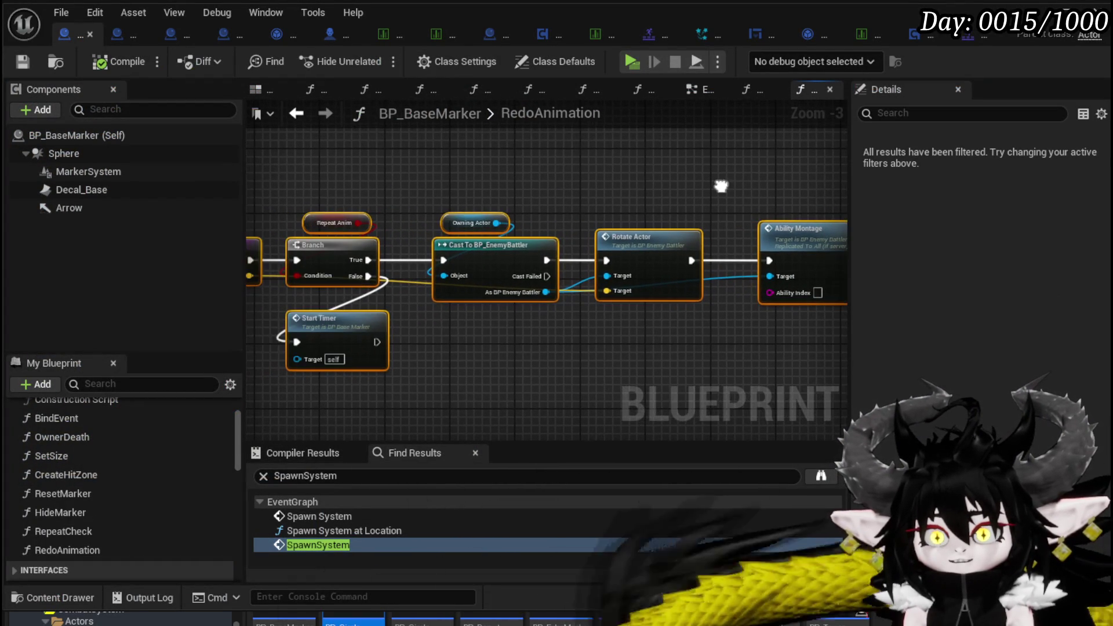
left_click(583, 151)
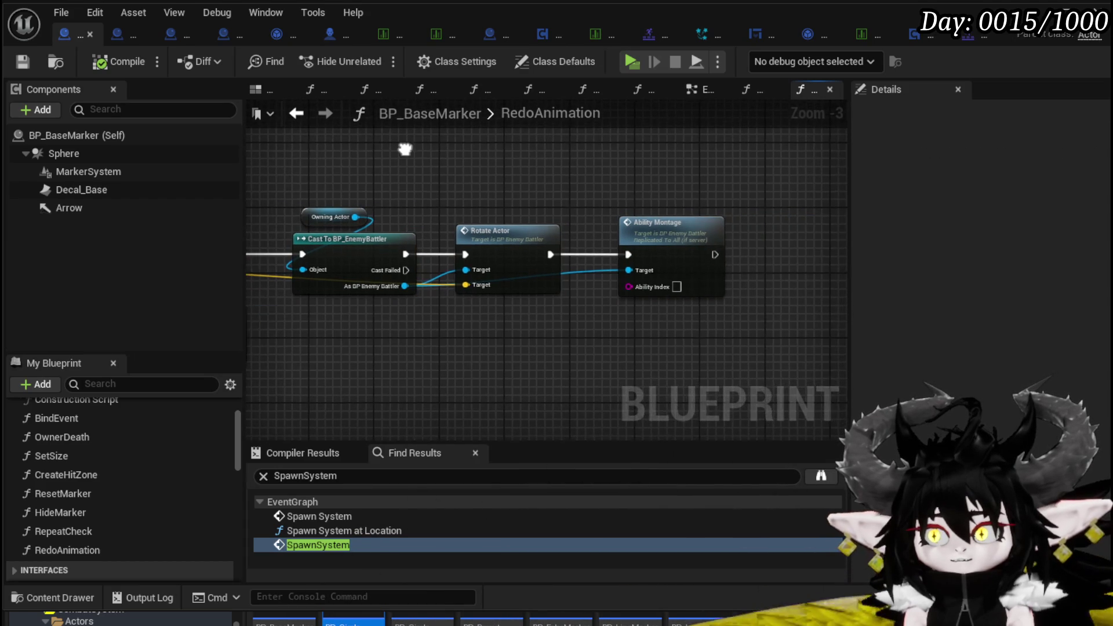
left_click(296, 113)
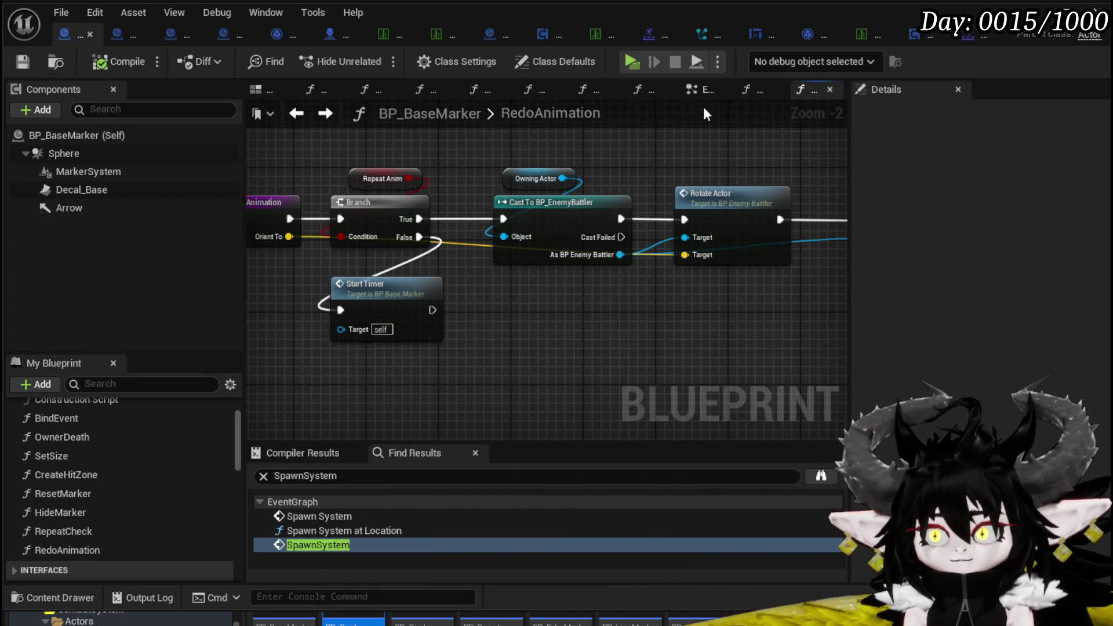
scroll(564, 184, "down", 1)
left_click_drag(563, 184, 613, 187)
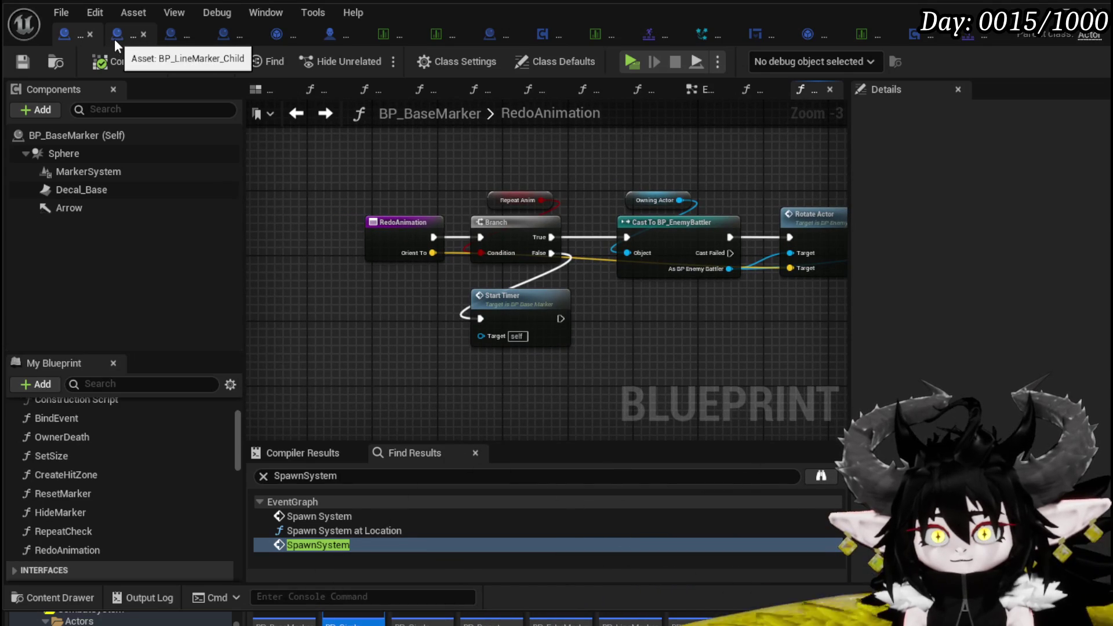
Inspect BP_LineMarker_Child's Event Repeat and Switch on String nodes in its event graph
left_click(119, 32)
left_click_drag(561, 207, 655, 379)
scroll(620, 245, "down", 2)
scroll(620, 246, "up", 4)
mouse_move(610, 279)
left_mouse_down()
mouse_move(454, 279)
mouse_move(419, 266)
left_mouse_up()
mouse_move(493, 284)
left_mouse_down()
mouse_move(493, 248)
mouse_move(317, 264)
left_mouse_up()
mouse_move(579, 323)
left_mouse_down()
mouse_move(775, 345)
mouse_move(423, 241)
mouse_move(329, 233)
mouse_move(569, 354)
mouse_move(547, 273)
mouse_move(506, 293)
mouse_move(475, 200)
mouse_move(475, 360)
mouse_move(547, 390)
mouse_move(524, 390)
mouse_move(506, 311)
left_mouse_up()
Trace BP_BaseMarker's Set Visibility, Set Timer by Event and Repeat Amount logic, save, and return to BP_LineMarker_Child
scroll(506, 312, "down", 2)
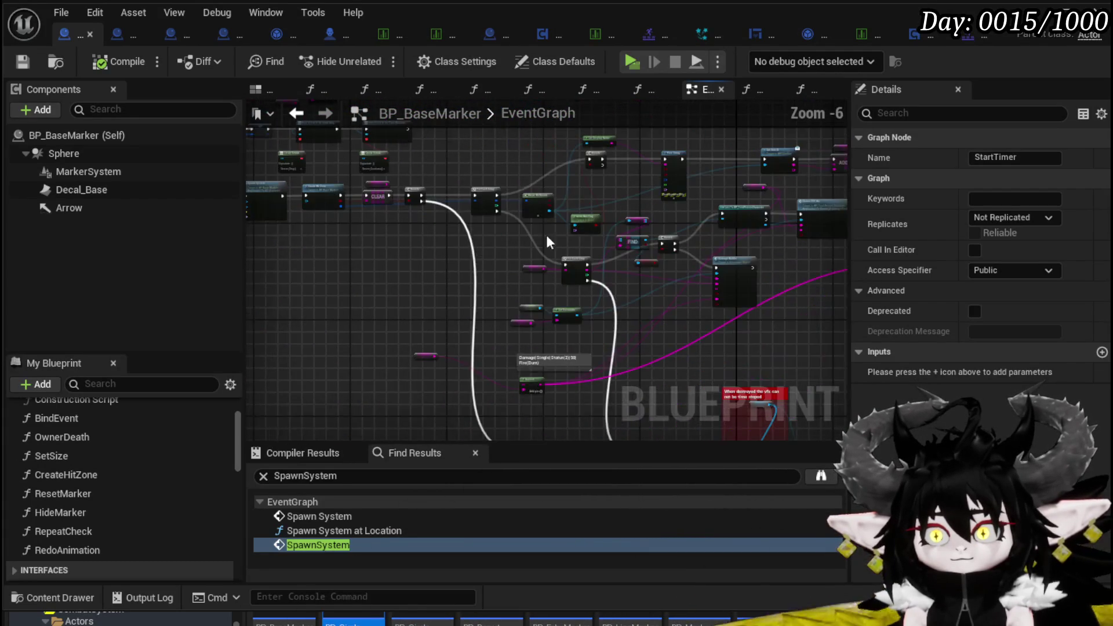
scroll(502, 257, "up", 3)
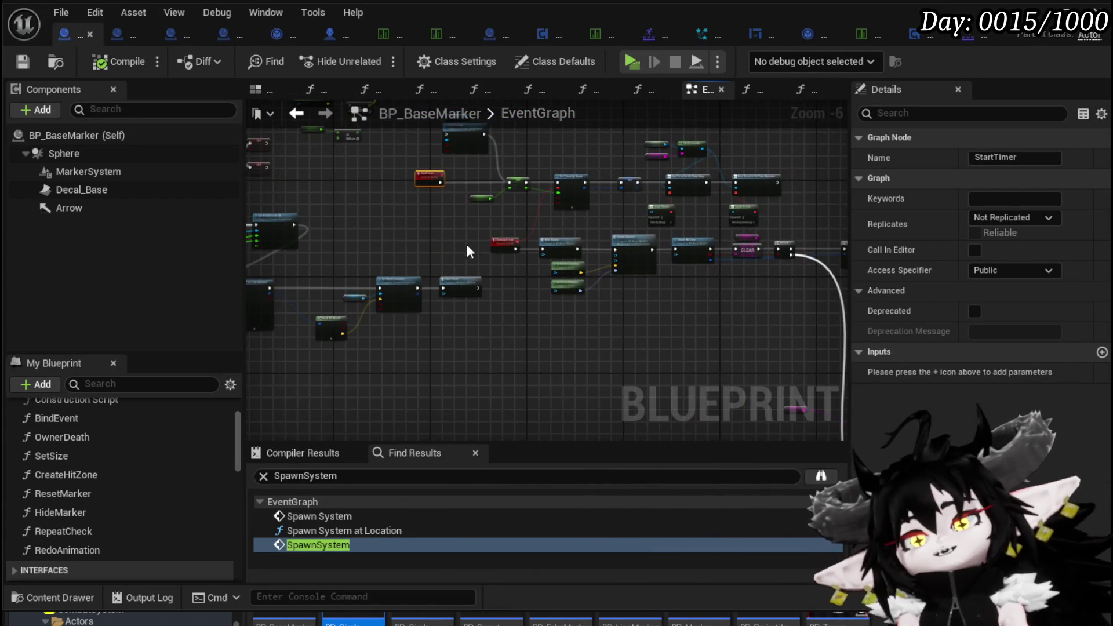
mouse_move(430, 288)
left_mouse_down()
mouse_move(418, 279)
mouse_move(428, 268)
mouse_move(329, 297)
mouse_move(348, 371)
mouse_move(677, 381)
mouse_move(591, 296)
mouse_move(756, 282)
mouse_move(604, 167)
left_mouse_up()
scroll(342, 287, "down", 2)
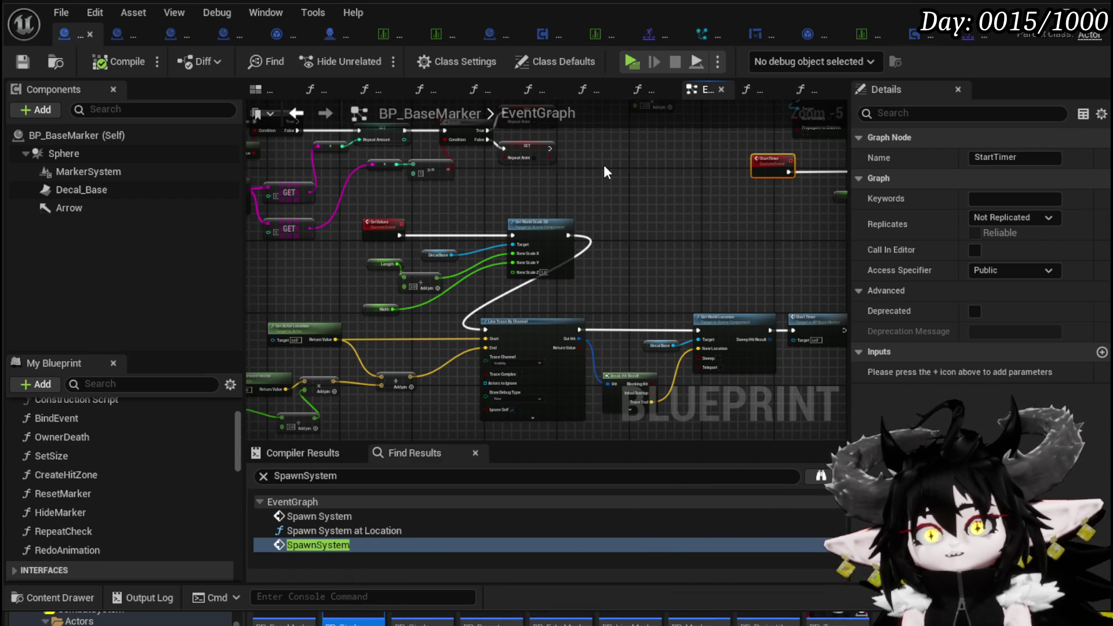
scroll(512, 211, "up", 3)
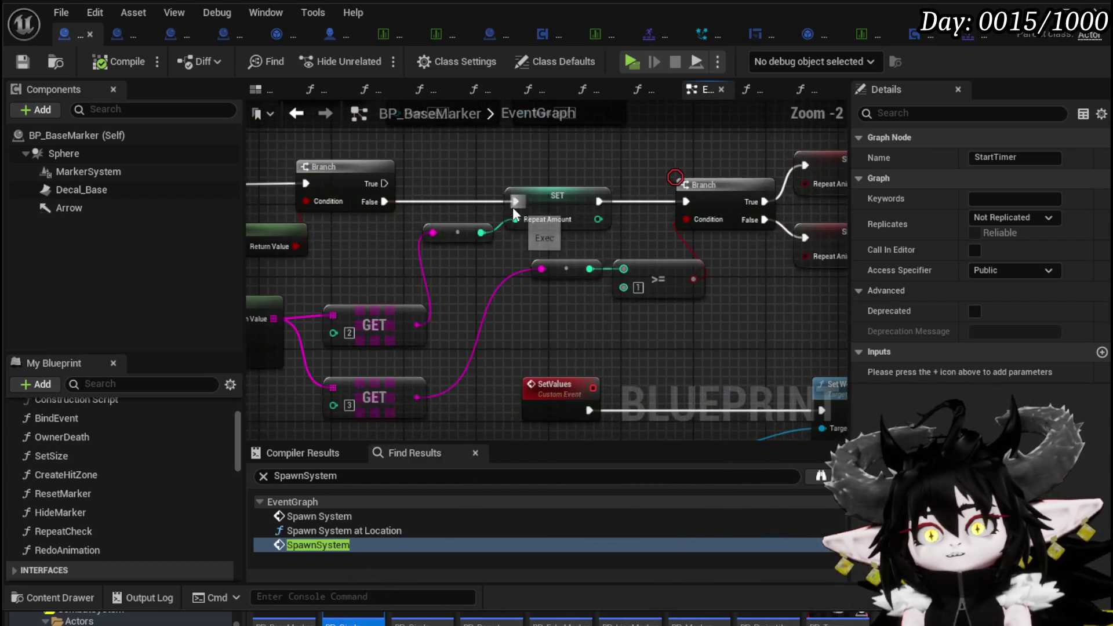
left_click_drag(480, 188, 579, 195)
left_click(26, 58)
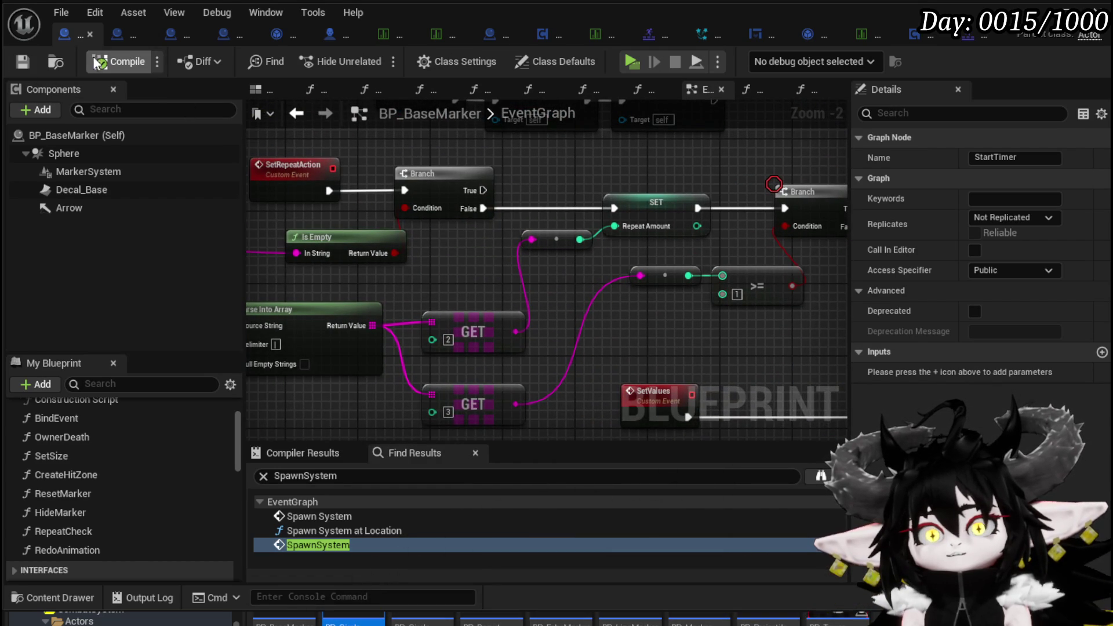
left_click_drag(632, 249, 632, 249)
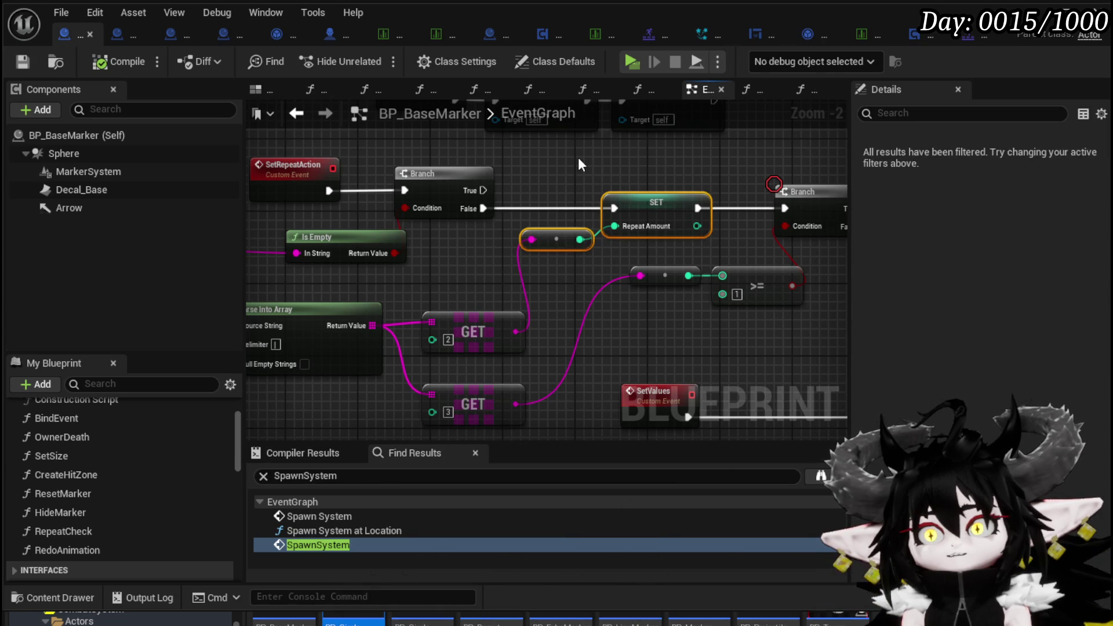
left_click(130, 39)
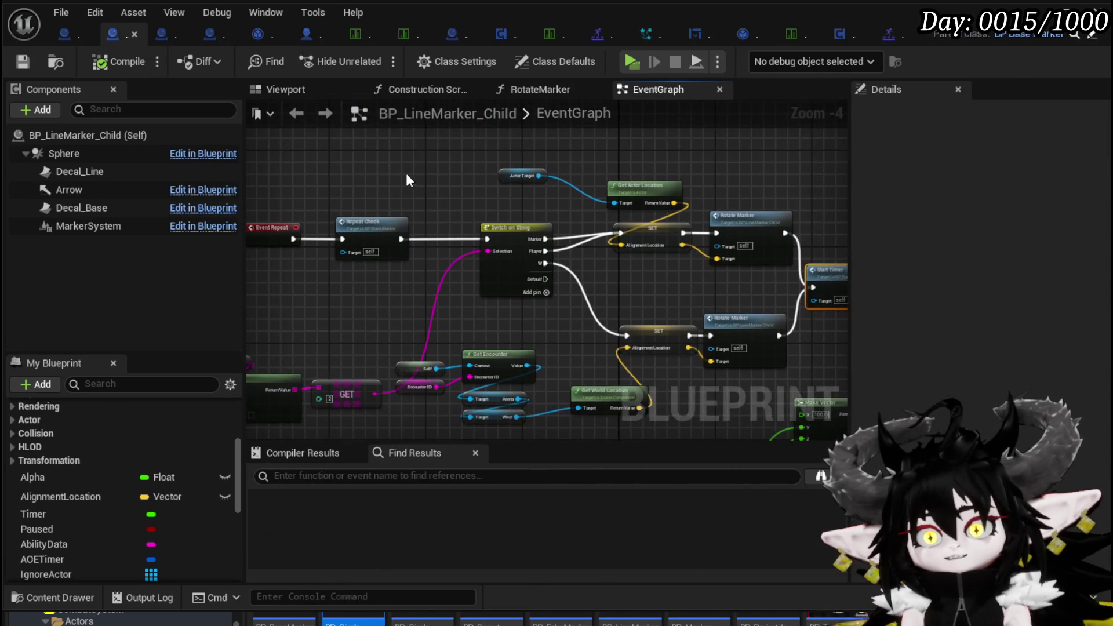
Open the RepeatCheck function and wire the <= result into the Return Node's Return Value
left_click_drag(408, 177, 466, 164)
double_click(442, 216)
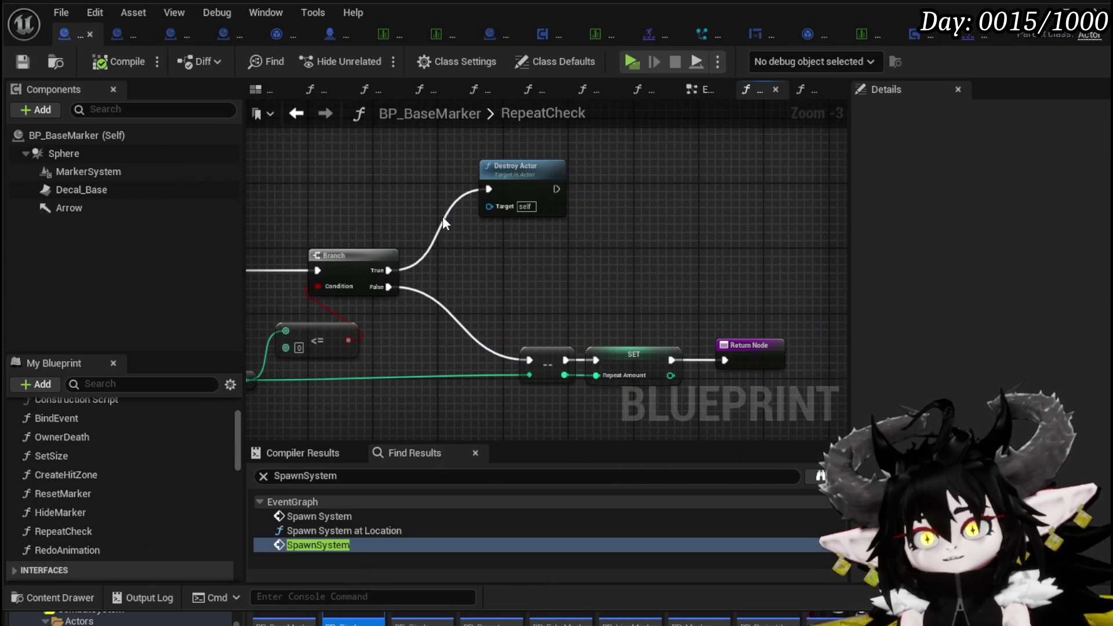
left_click_drag(525, 209, 535, 170)
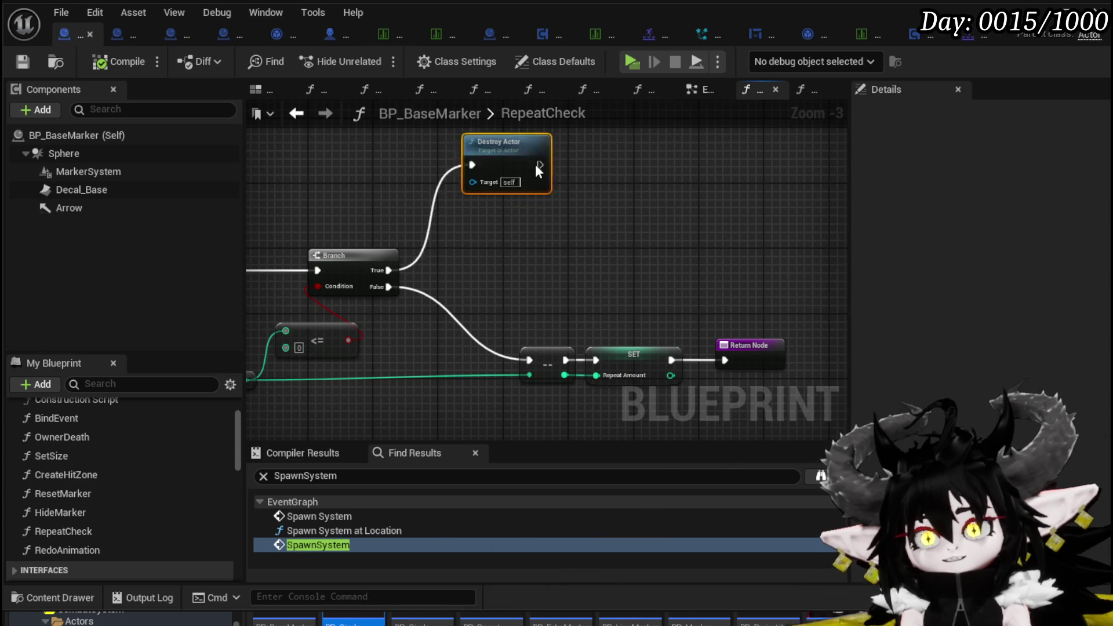
mouse_move(670, 248)
left_mouse_down()
mouse_move(626, 223)
mouse_move(633, 214)
mouse_move(469, 236)
mouse_move(476, 207)
left_mouse_up()
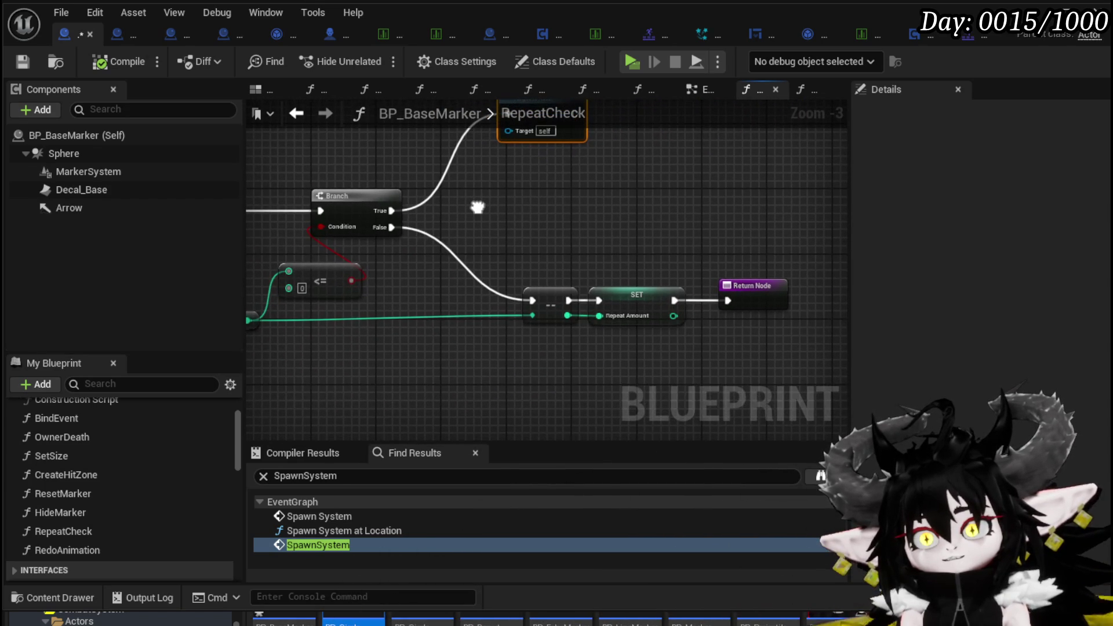
left_click_drag(351, 280, 674, 302)
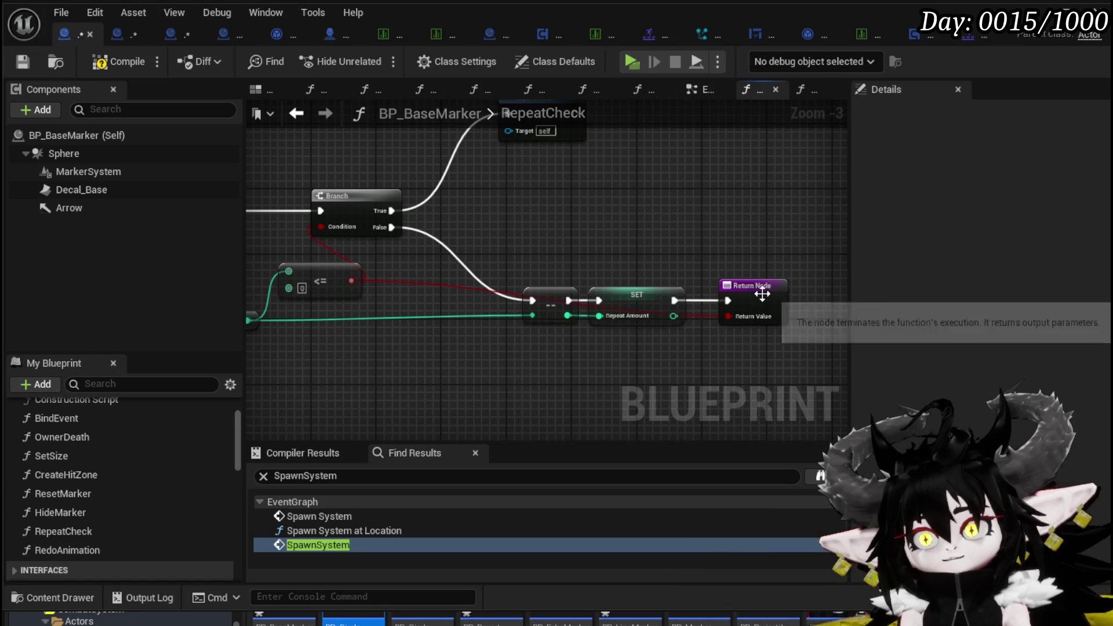
left_click_drag(764, 296, 756, 298)
left_click(708, 250)
Link Destroy Actor's output to the Return Node, save BP_BaseMarker, and go back to the event graph
left_click_drag(680, 238, 646, 207)
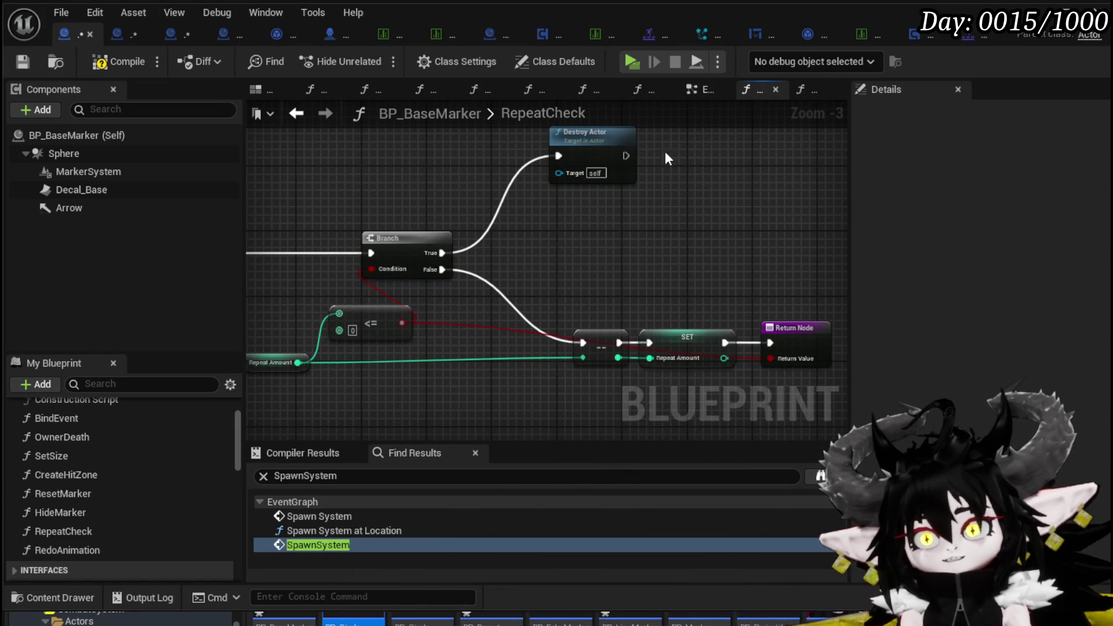
key("Home")
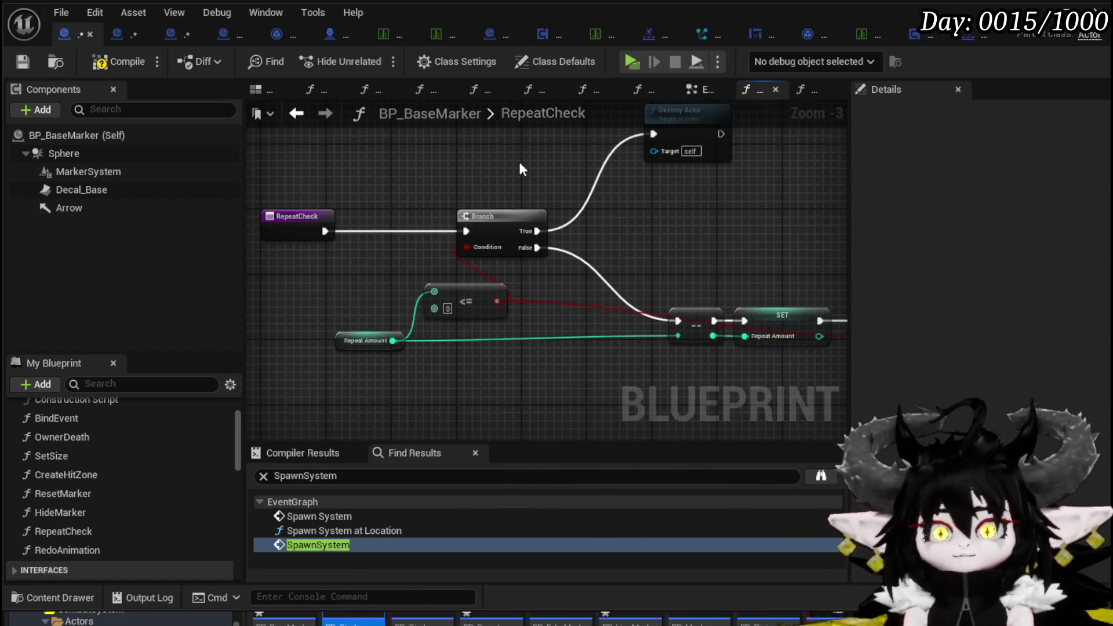
left_click(667, 290)
mouse_move(649, 218)
left_mouse_down()
mouse_move(677, 284)
mouse_move(614, 268)
left_mouse_up()
mouse_move(506, 151)
left_mouse_down()
mouse_move(656, 352)
mouse_move(666, 239)
left_mouse_up()
mouse_move(275, 316)
left_mouse_down()
mouse_move(446, 328)
mouse_move(353, 319)
left_mouse_up()
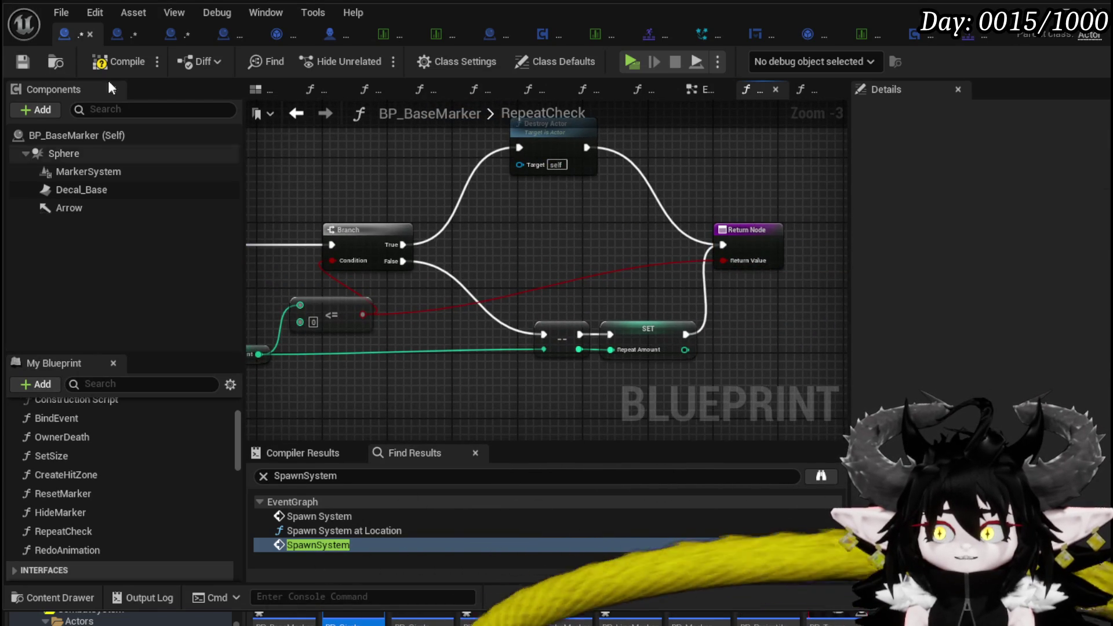
left_click(12, 60)
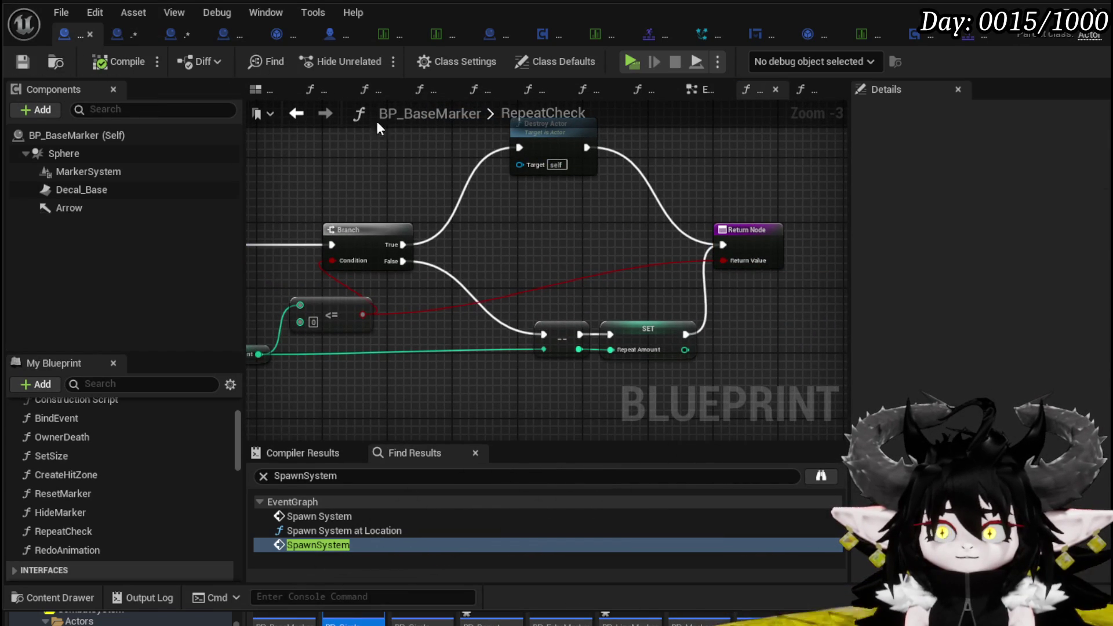
left_click(296, 113)
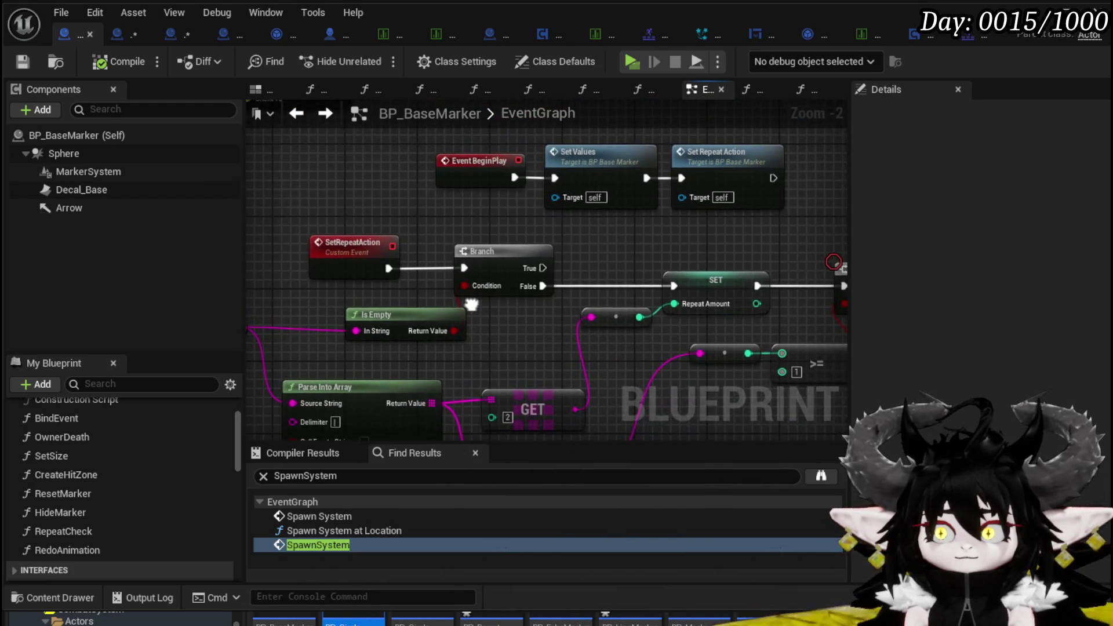
In BP_BaseMarker, wire the Repeat Check Branch's False output into Switch on String and save
mouse_move(470, 306)
left_mouse_down()
mouse_move(336, 206)
mouse_move(314, 206)
mouse_move(591, 248)
left_mouse_up()
scroll(473, 232, "down", 3)
scroll(478, 231, "up", 3)
scroll(384, 235, "down", 8)
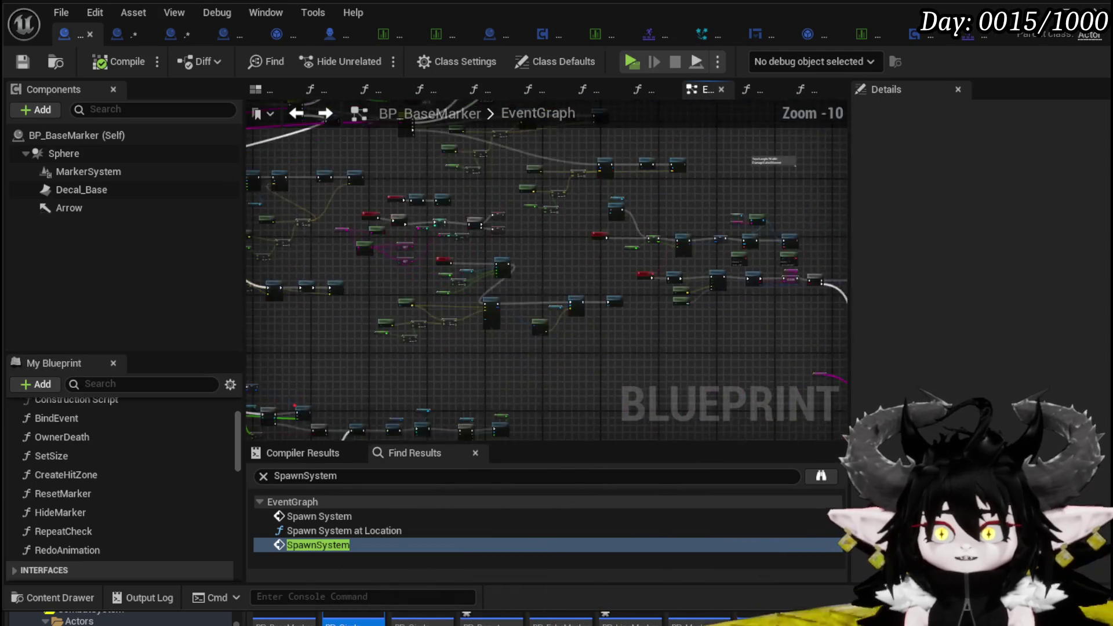
left_click_drag(384, 234, 701, 306)
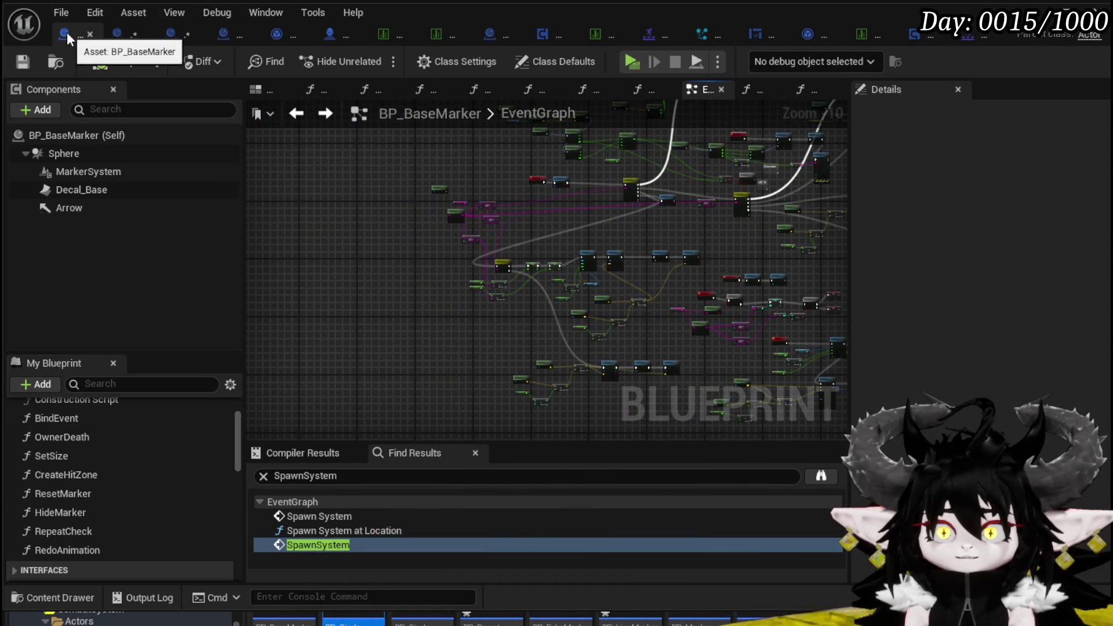
scroll(443, 197, "up", 8)
mouse_move(603, 229)
left_mouse_down()
mouse_move(433, 263)
mouse_move(670, 247)
left_mouse_up()
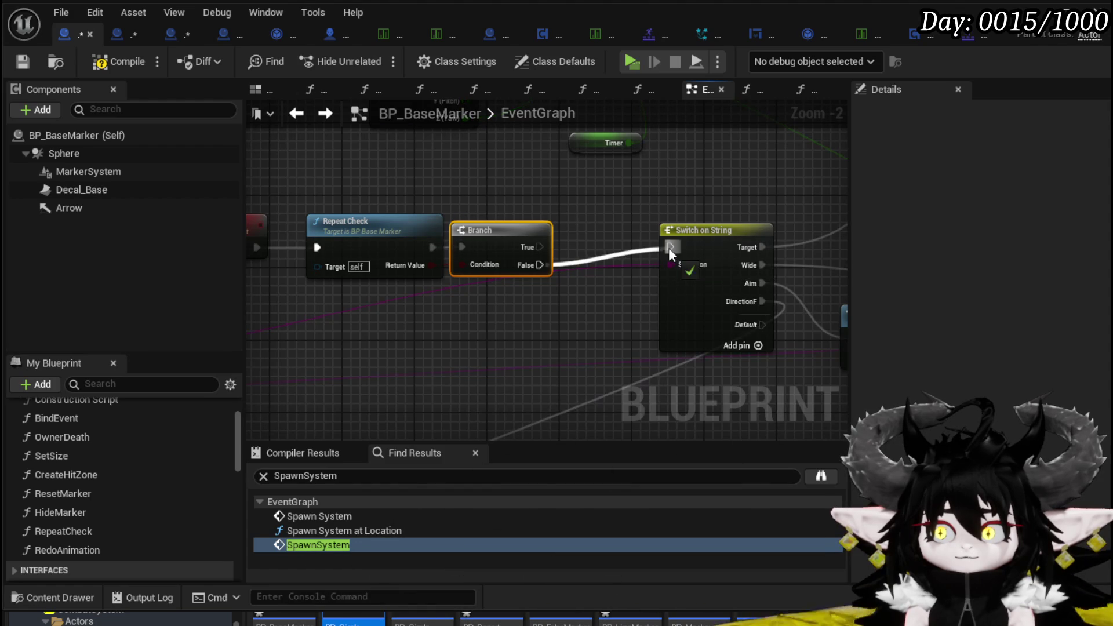
mouse_move(251, 295)
left_mouse_down()
mouse_move(348, 291)
mouse_move(569, 245)
mouse_move(603, 217)
left_mouse_up()
left_click(352, 175)
left_click(603, 218)
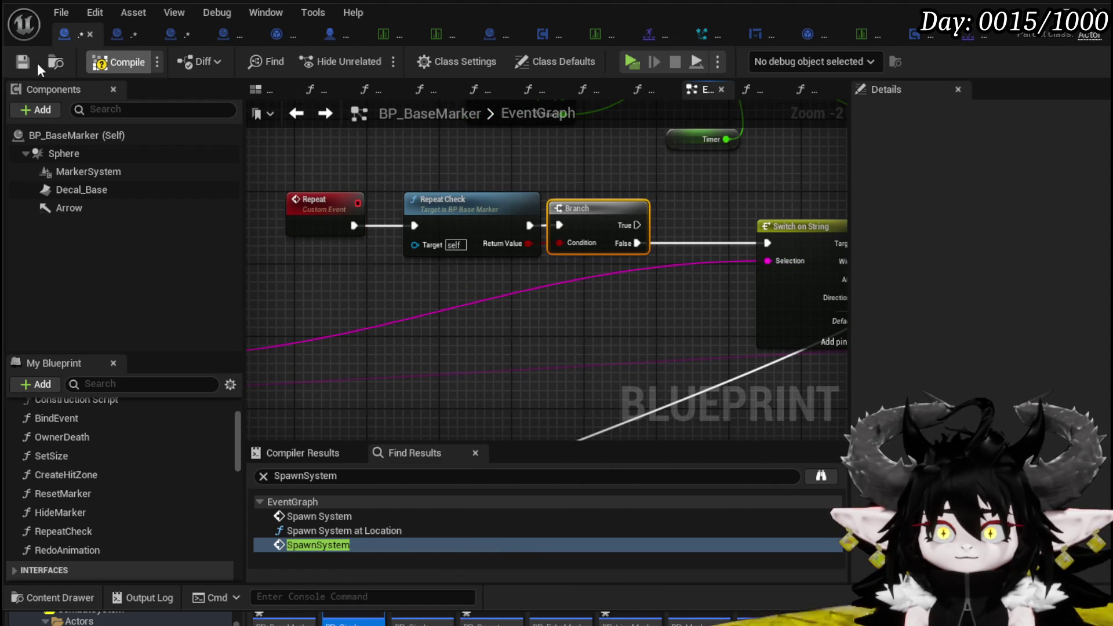
left_click(22, 63)
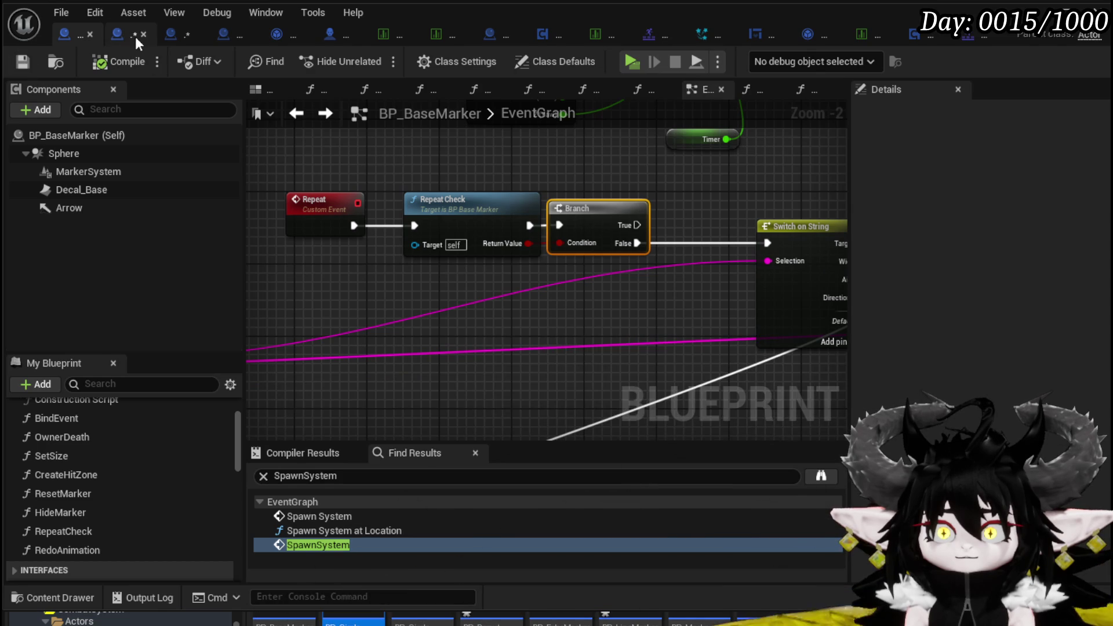
In BP_LineMarker_Child, add a Branch on Repeat Check whose False output feeds Switch on String, and save
left_click(137, 40)
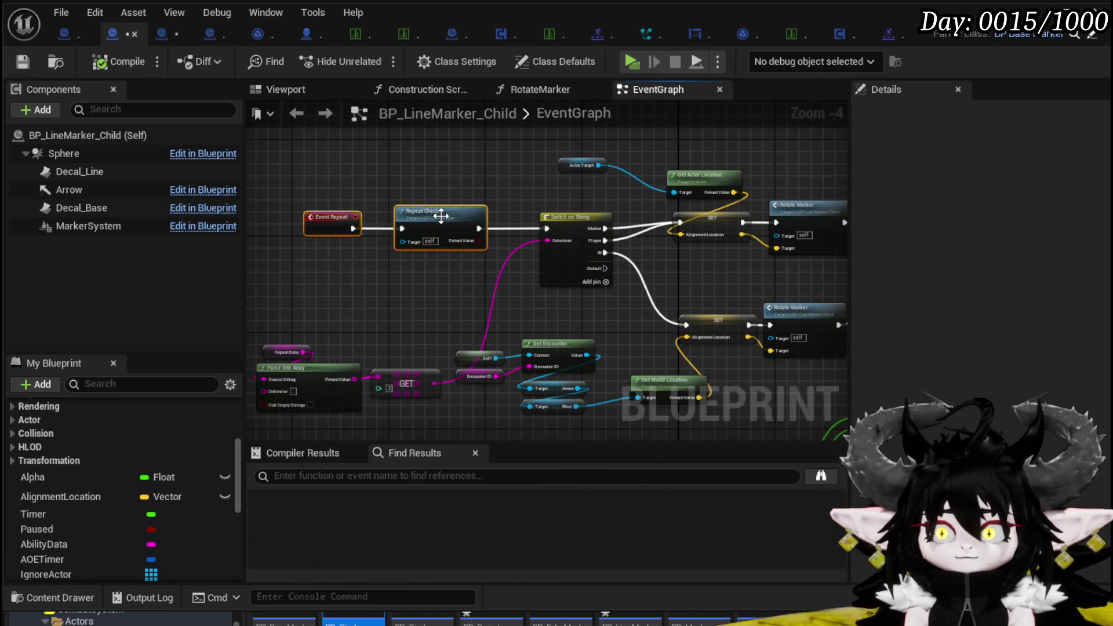
scroll(458, 249, "up", 3)
left_click_drag(382, 254, 470, 249)
left_click_drag(382, 235, 457, 231)
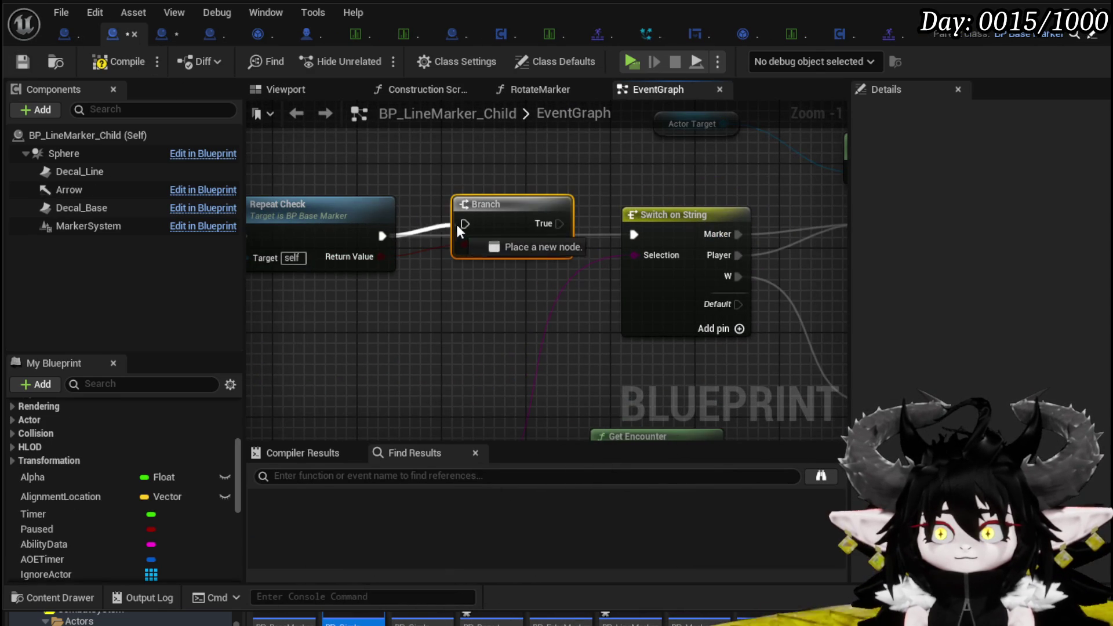
left_click_drag(547, 253, 638, 235)
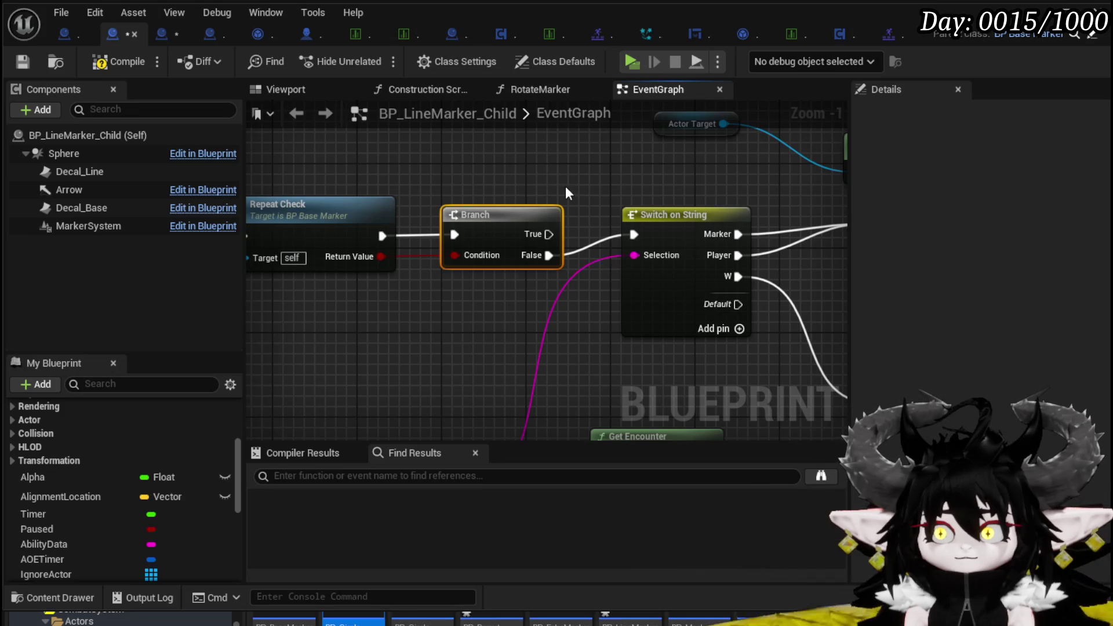
left_click(23, 62)
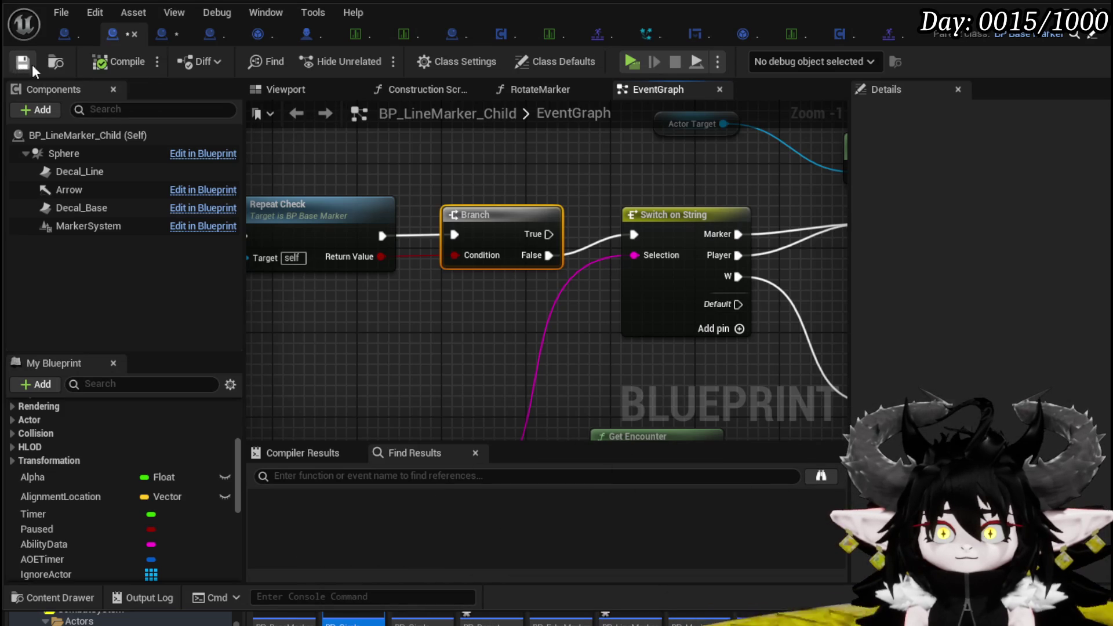
In BP_DonutMarker_Child, route the Branch False output to Set Visibility, then launch Play In Editor
left_click(168, 36)
scroll(479, 281, "down", 3)
scroll(485, 254, "up", 7)
left_click_drag(576, 333, 396, 330)
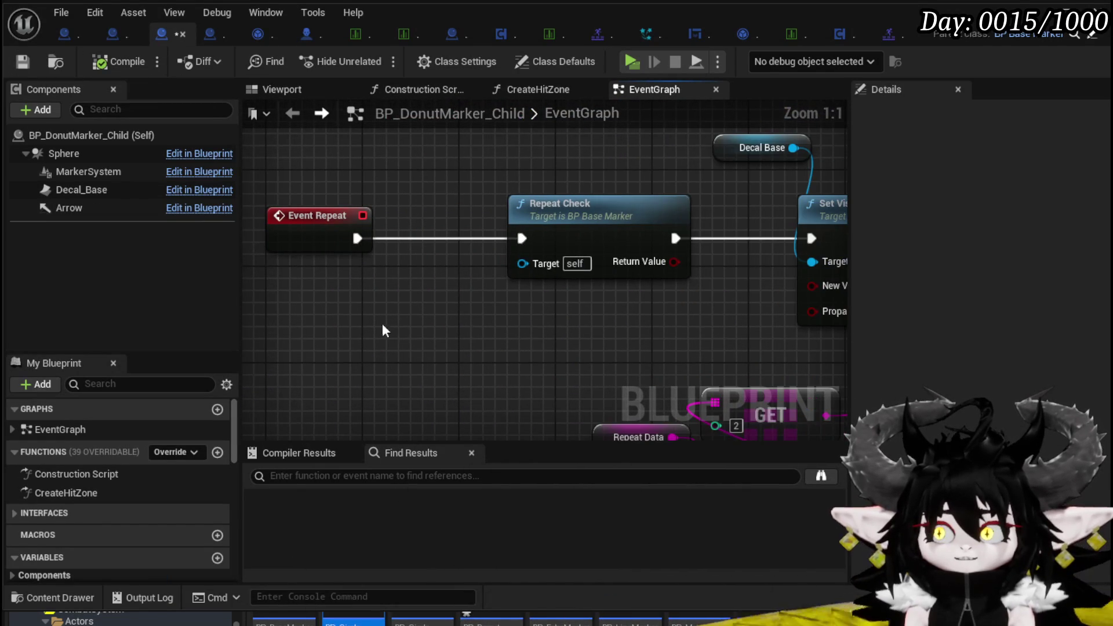
mouse_move(566, 242)
left_mouse_down()
mouse_move(518, 242)
mouse_move(635, 238)
left_mouse_up()
left_click_drag(576, 267, 637, 238)
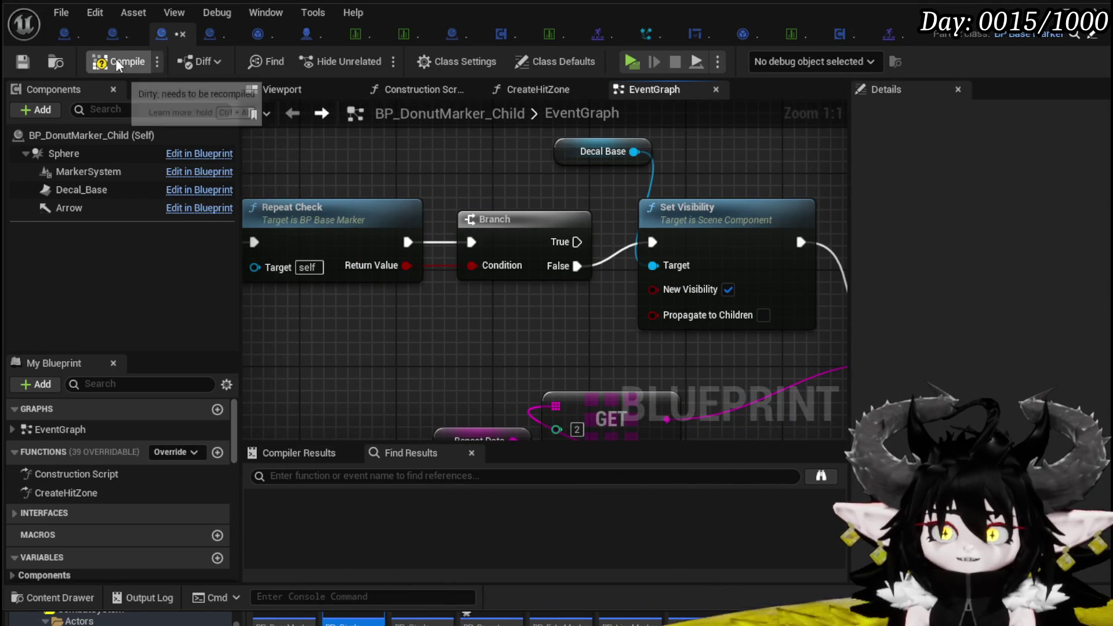
scroll(475, 149, "down", 3)
scroll(475, 148, "up", 1)
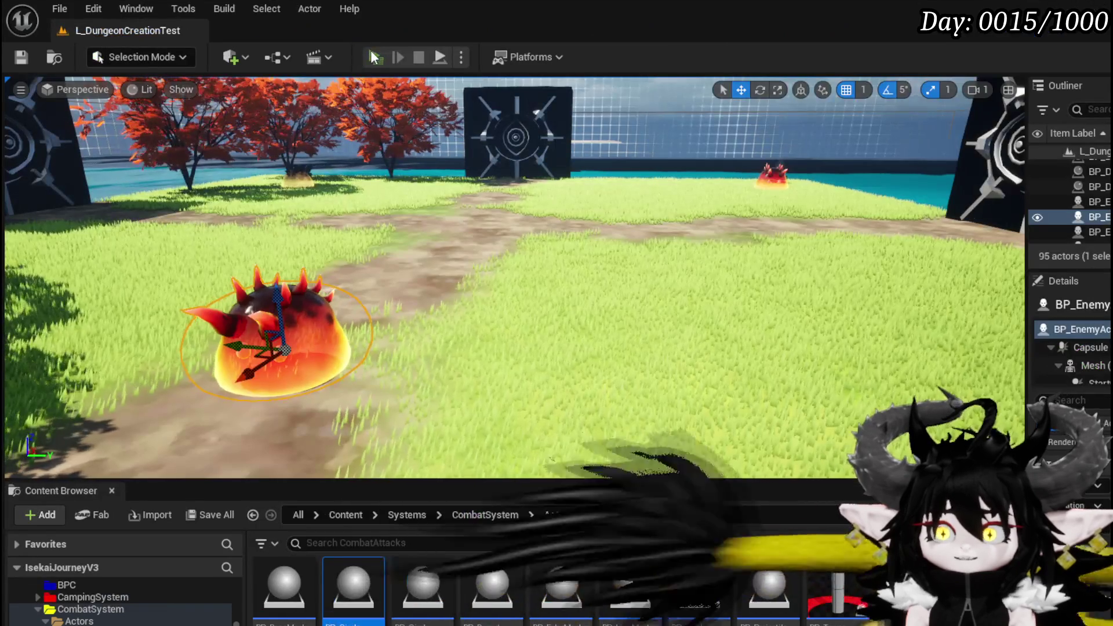
left_click(372, 55)
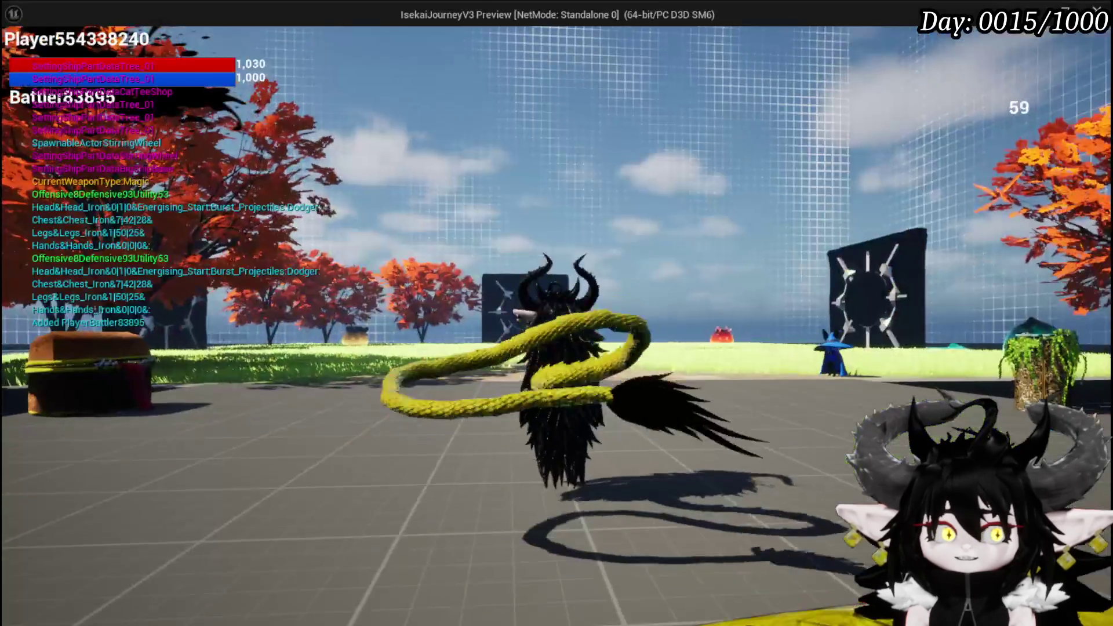
Run to the fire slime, fight it by confirming turns with G and playing a spell card, then stop the preview
key("w")
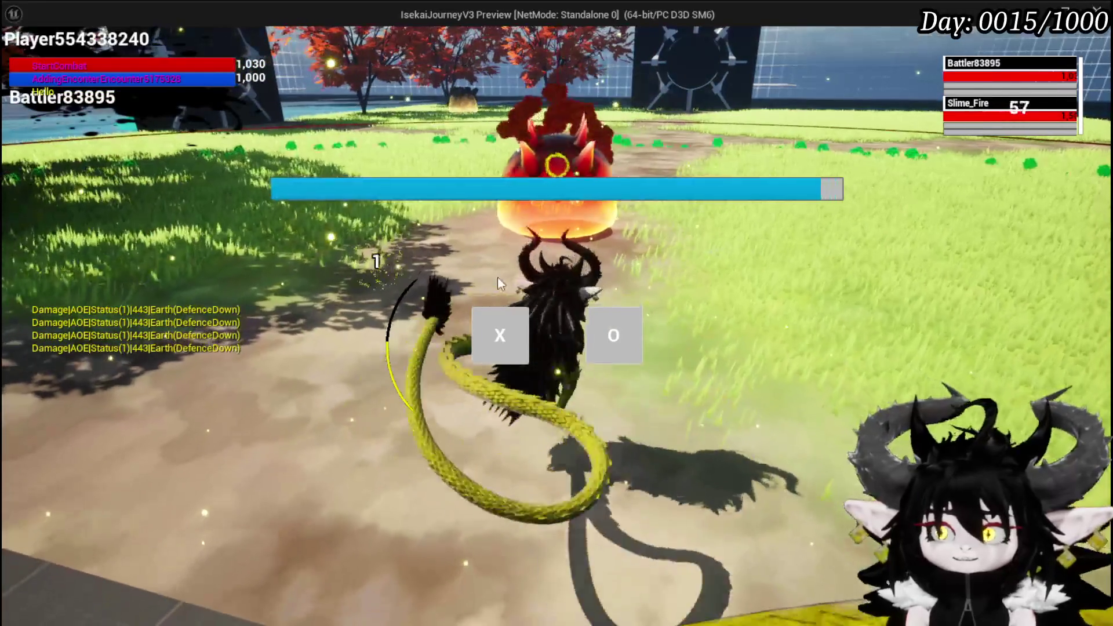
left_click(497, 330)
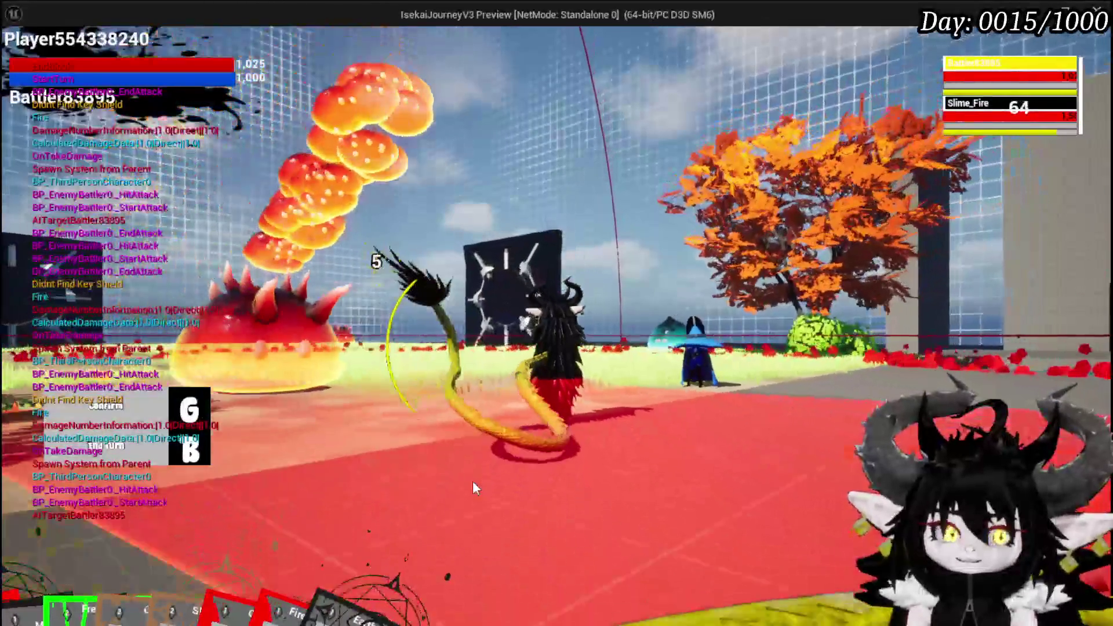
key("g")
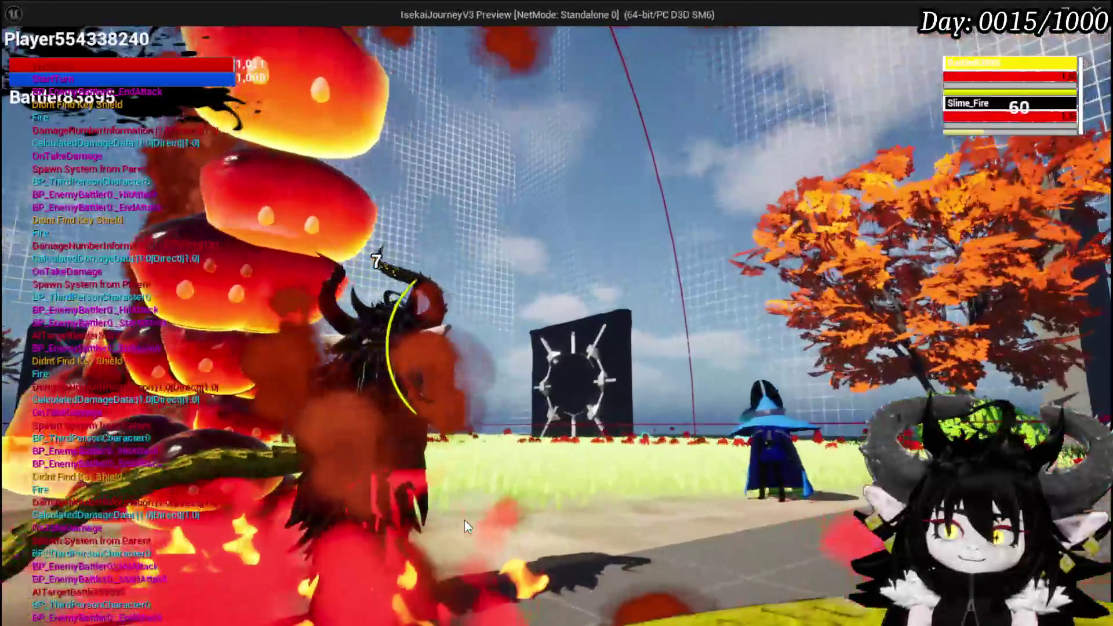
key("g")
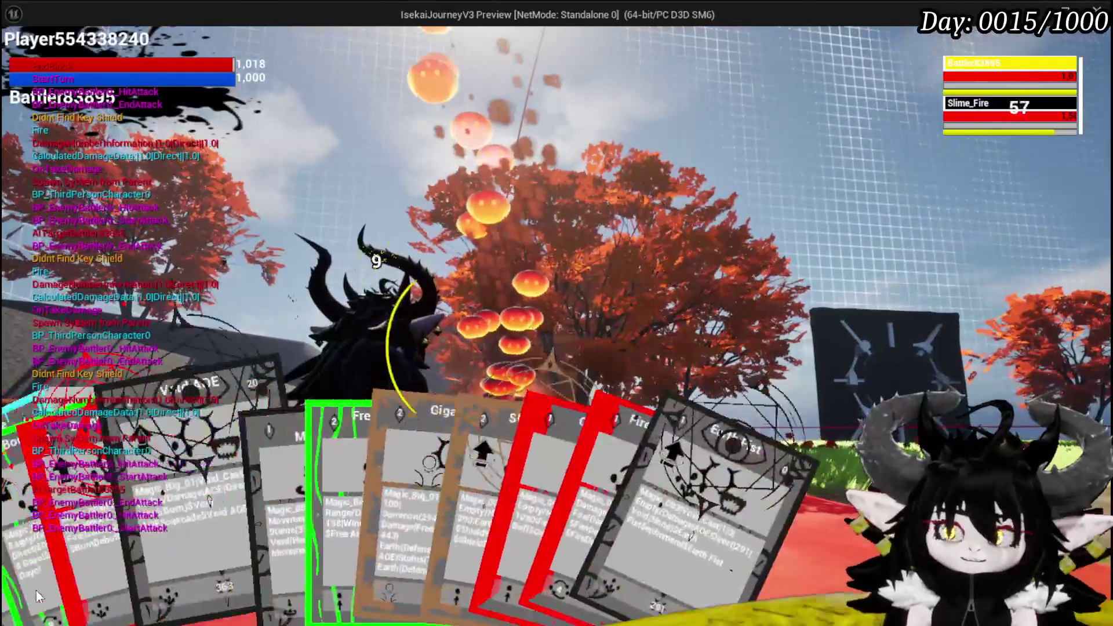
left_click(43, 574)
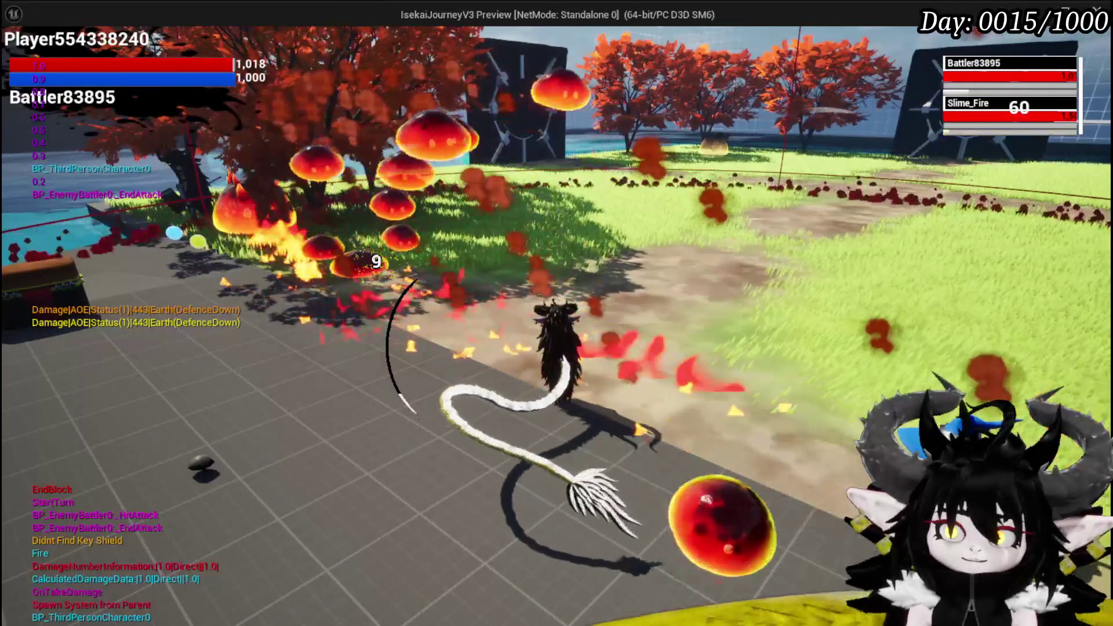
key("Escape")
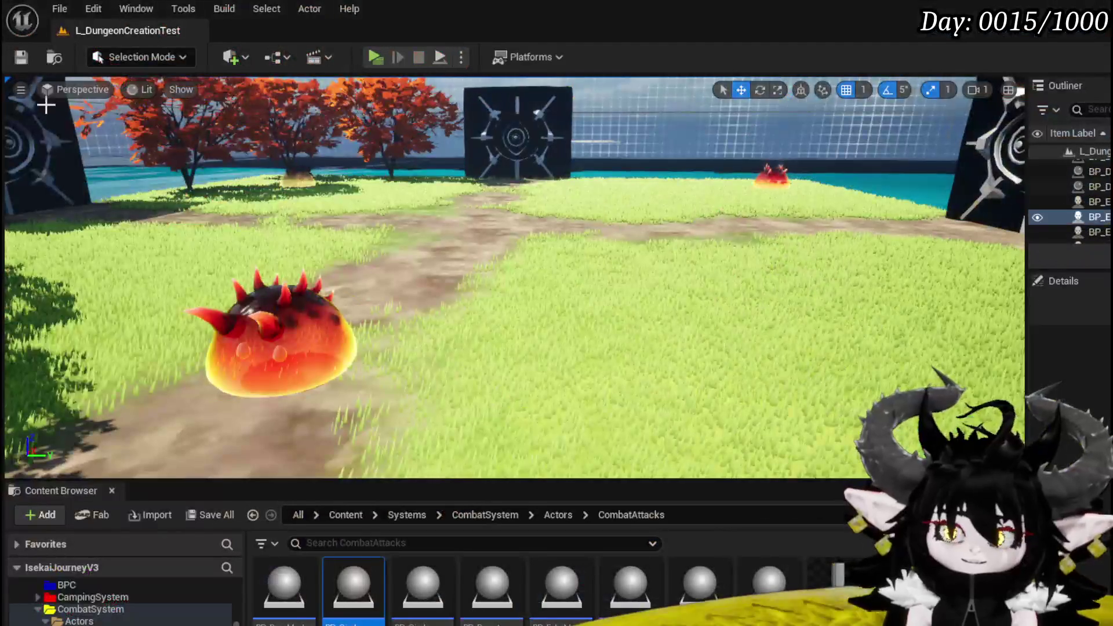
Save the level, change Slime_Fire|Elite's CombatLogic [4] in DT_BattlerInfo to $4|3|1, and relaunch Play
left_click(21, 55)
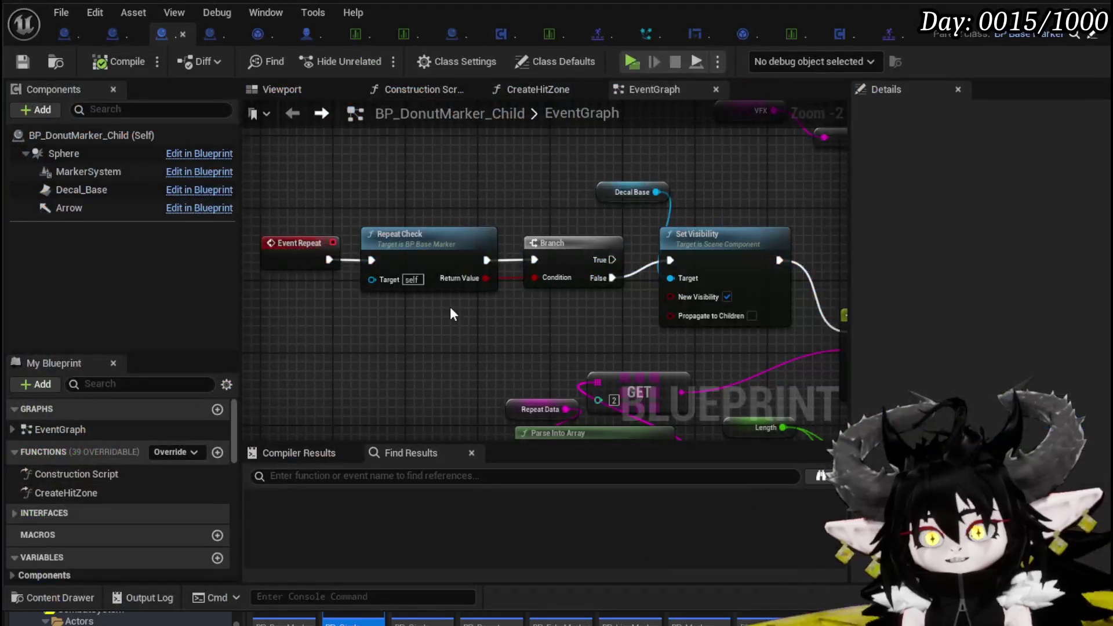
left_click(356, 35)
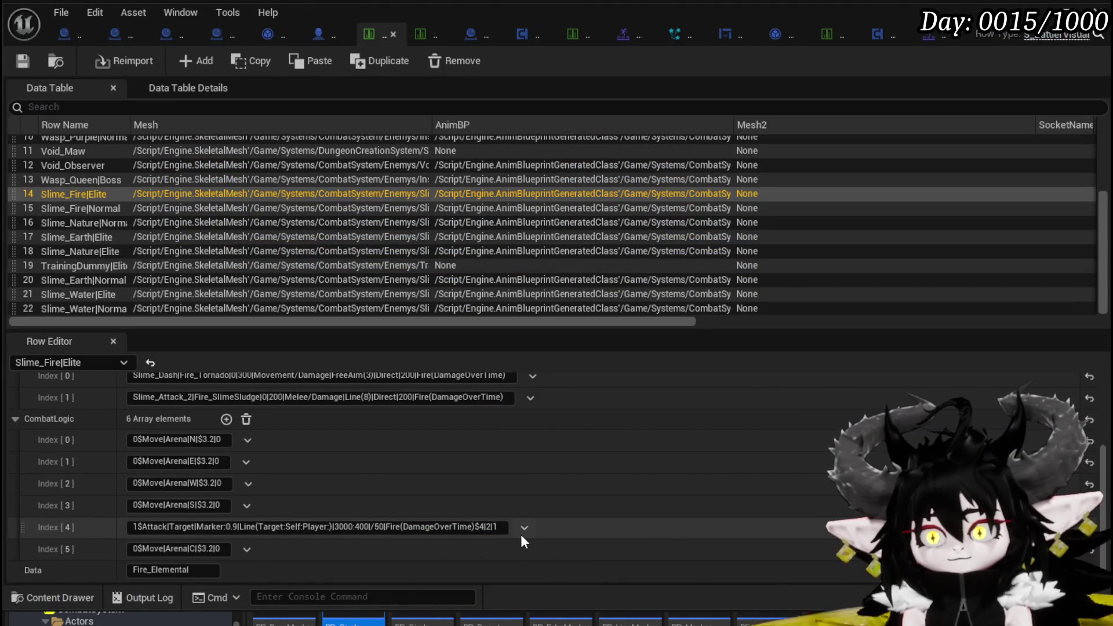
double_click(488, 528)
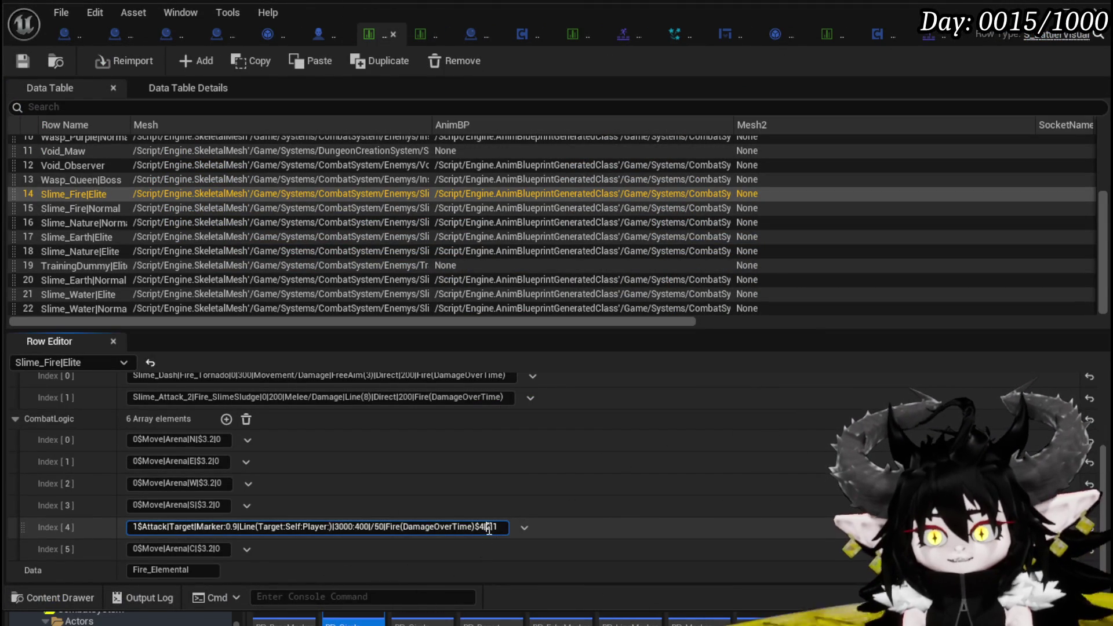
type("3")
key("Return")
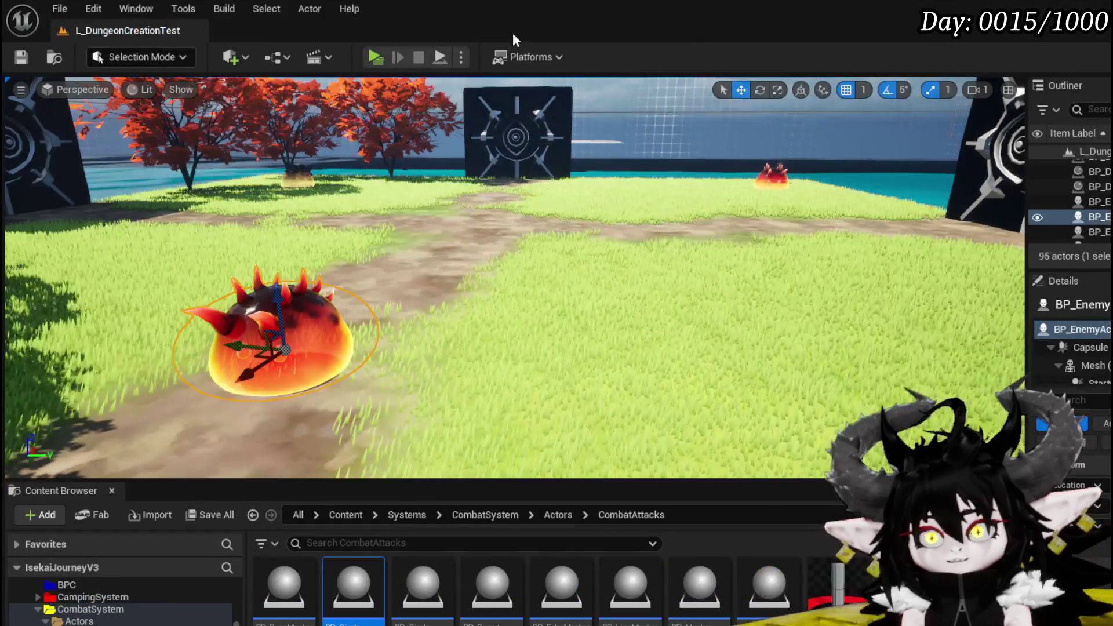
left_click(371, 56)
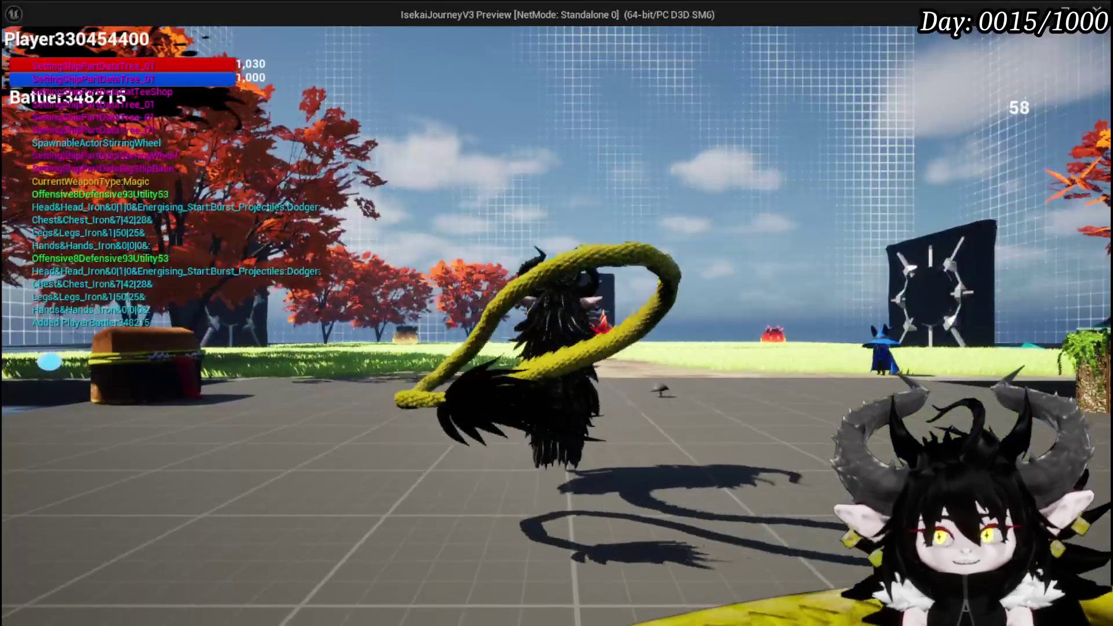
Run toward the $4|3|1 fire slime in the preview, stop it with Esc, and save the level
key("w")
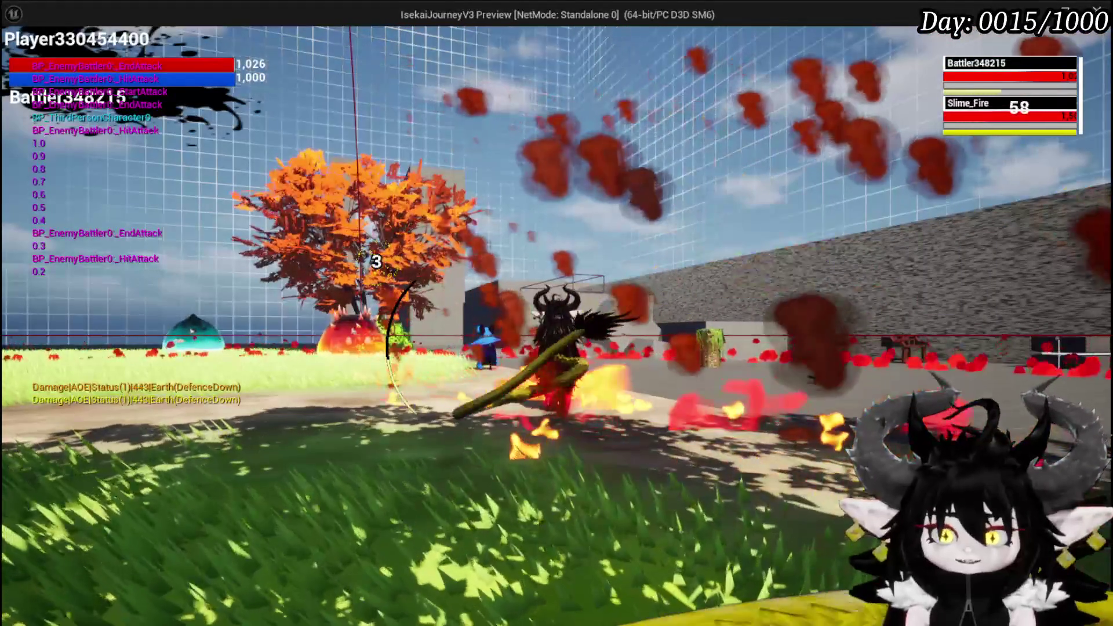
key("Escape")
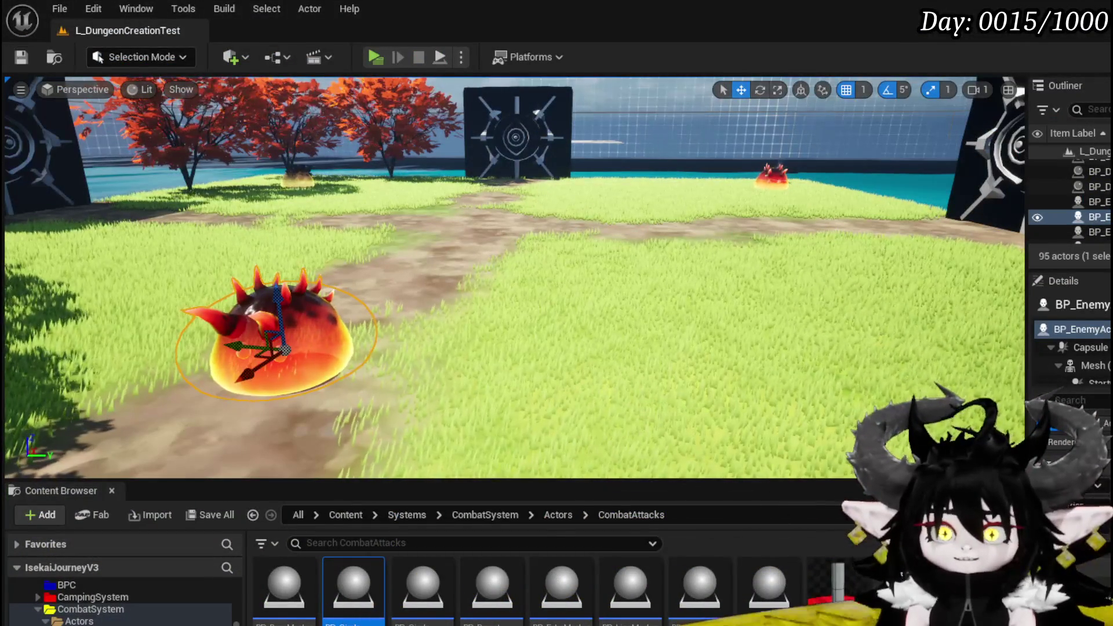
left_click(17, 58)
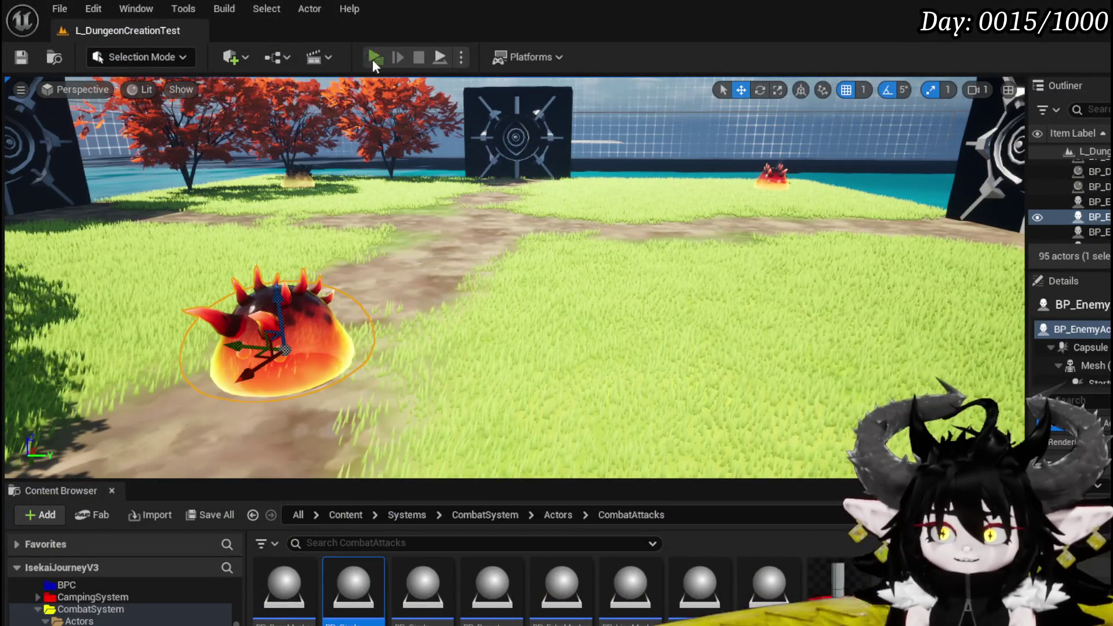
Play the level, engage the two earth slimes, cast Void Movement and end the turn, then stop the preview
left_click(371, 56)
key("w")
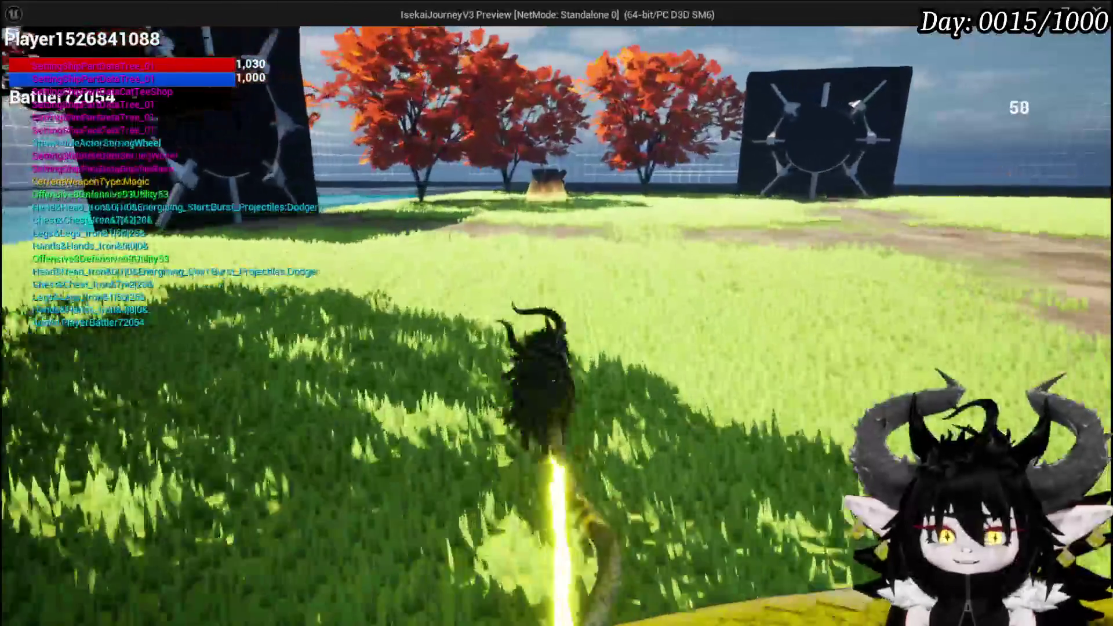
key("w")
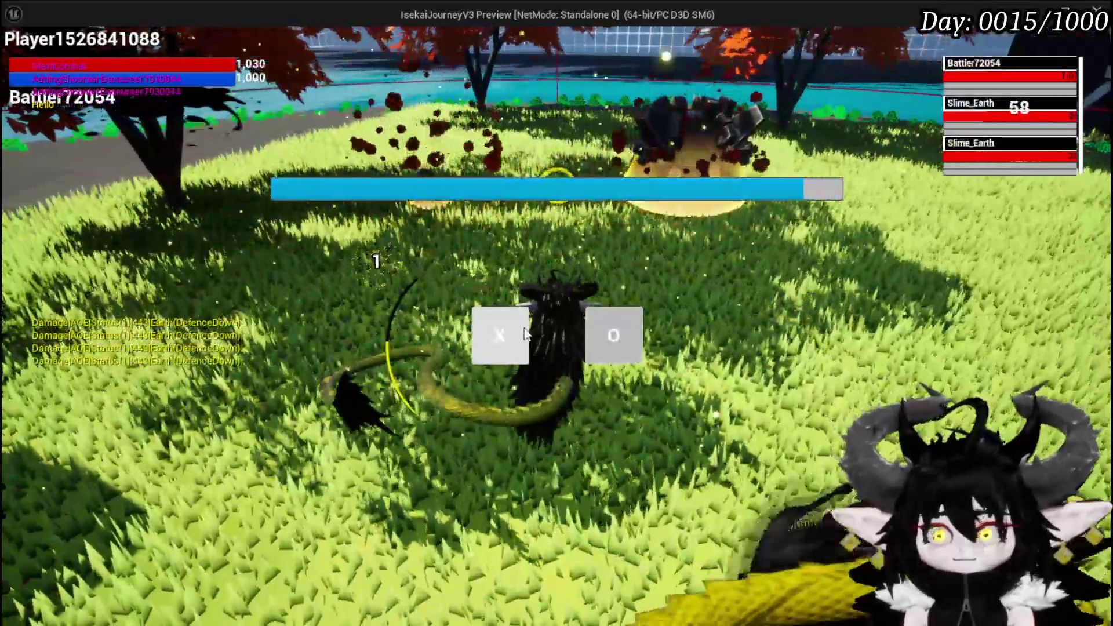
left_click(525, 333)
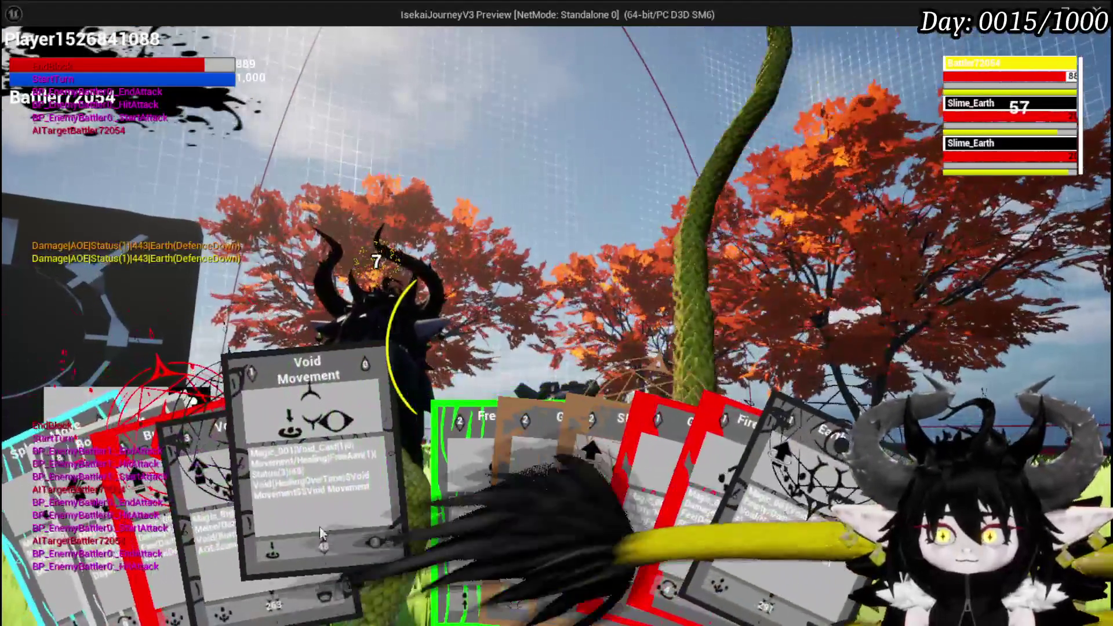
left_click(319, 526)
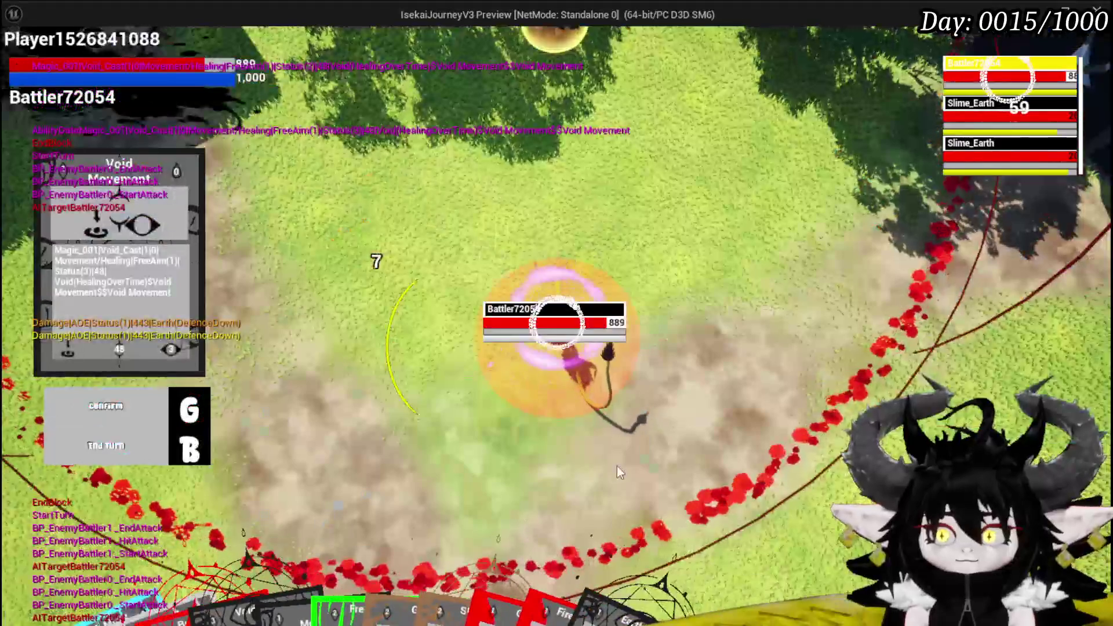
left_click(617, 473)
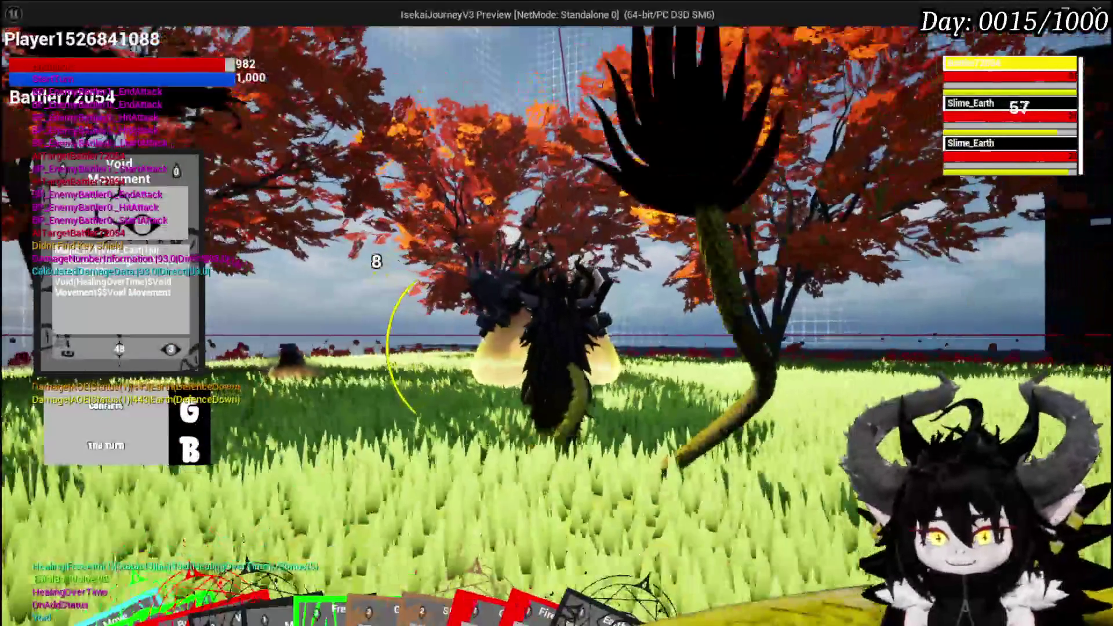
key("g")
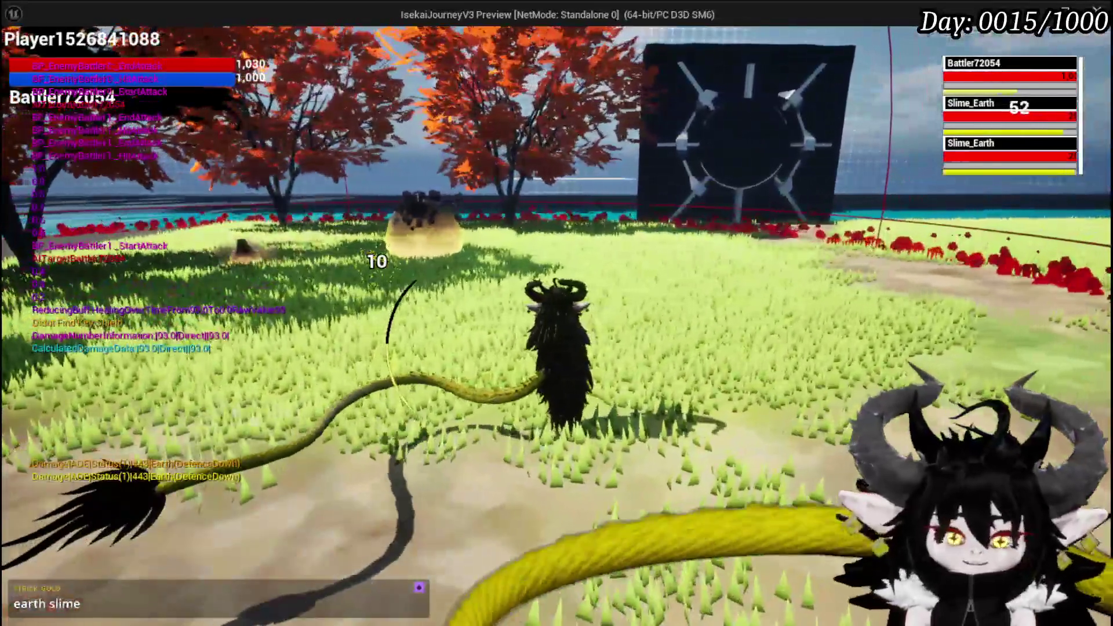
key("Escape")
Save the level, set Slime_Earth|Elite's CombatLogic entries to $8|4|1 and $3|3|0, and save DT_BattlerInfo
left_click(22, 57)
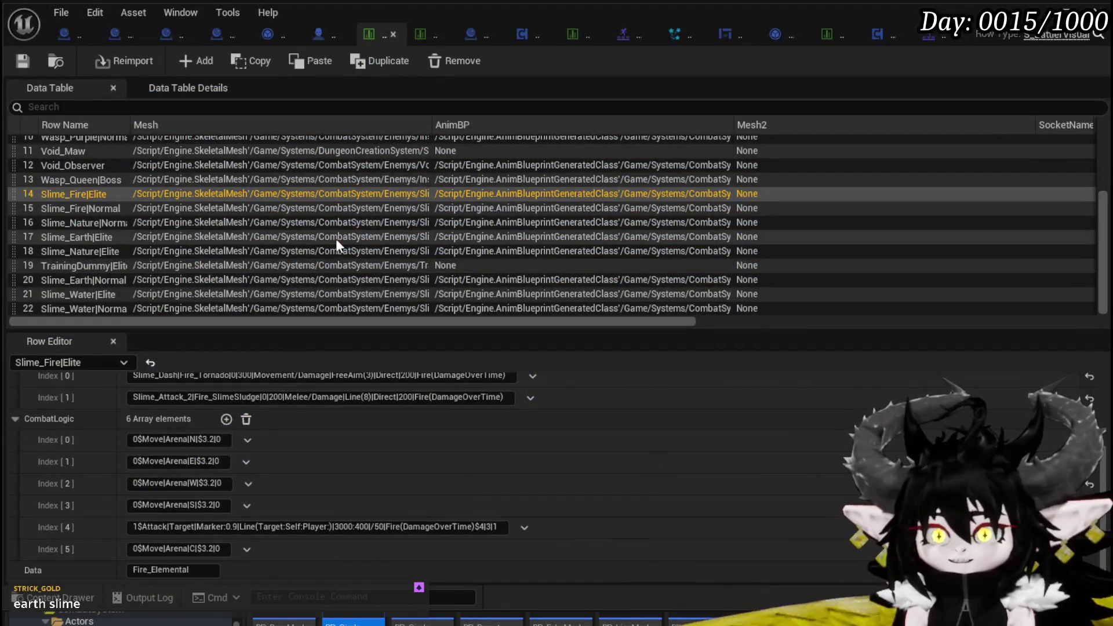
left_click(99, 236)
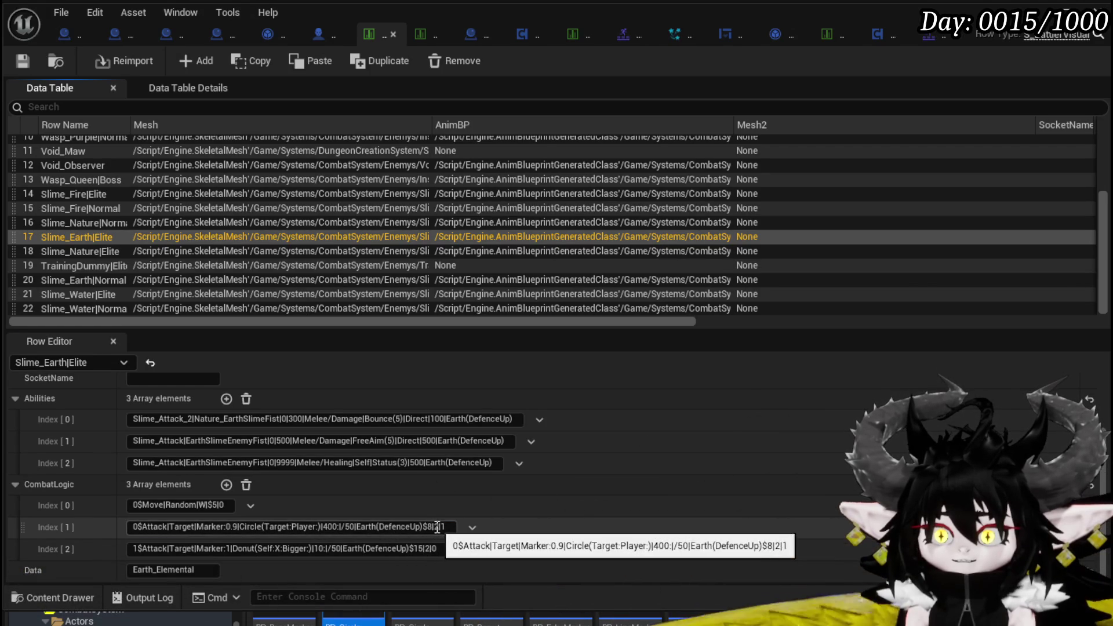
type("4")
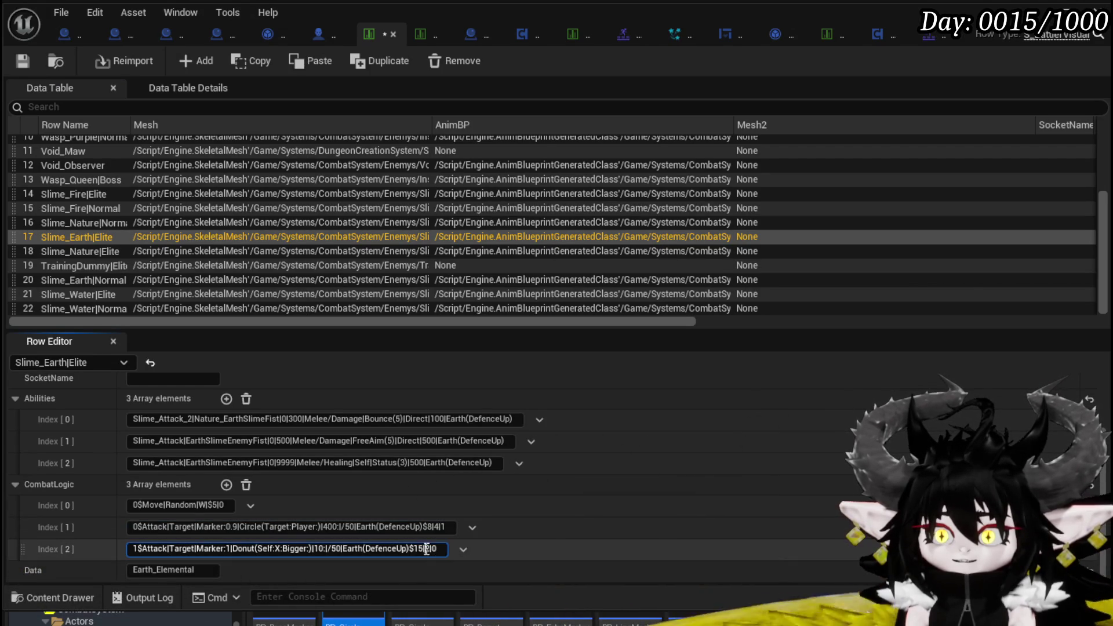
type("3")
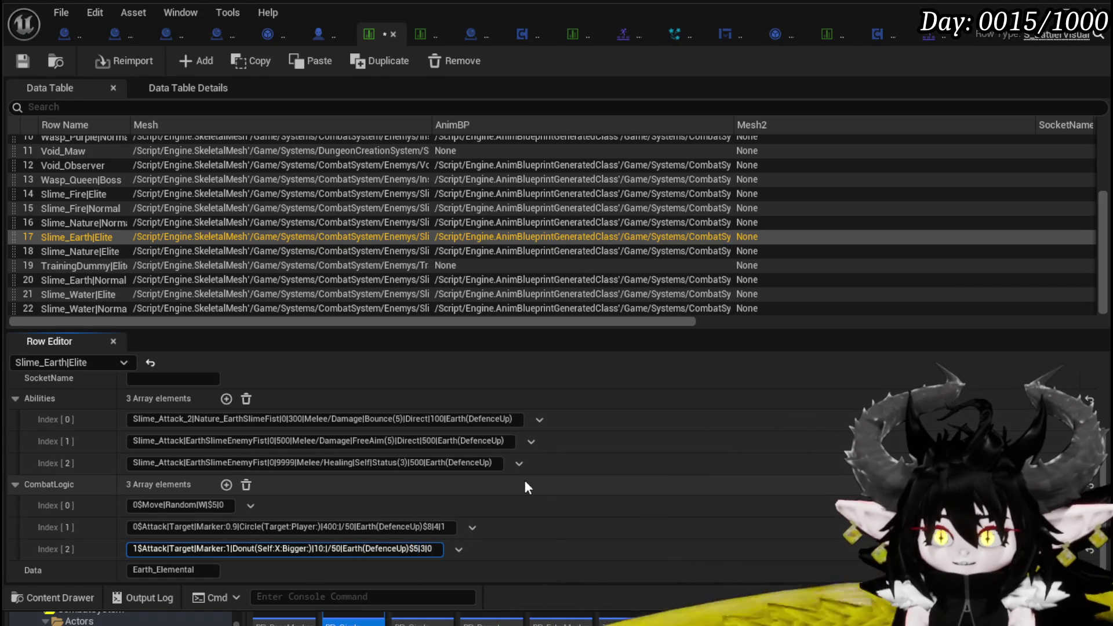
key("ctrl+a")
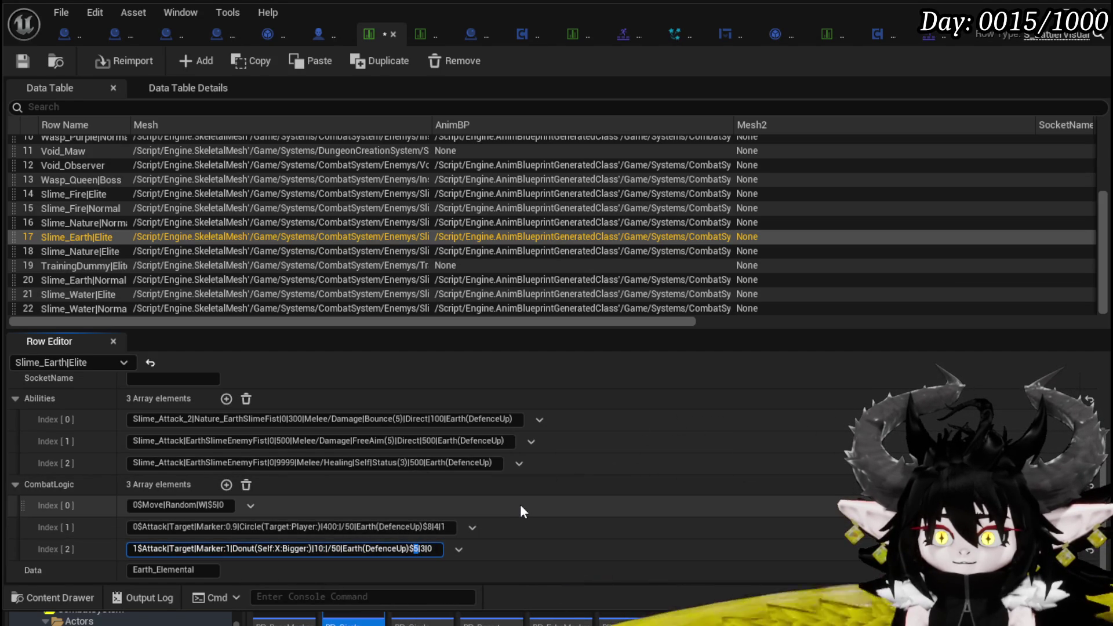
type("3")
key("ctrl+a")
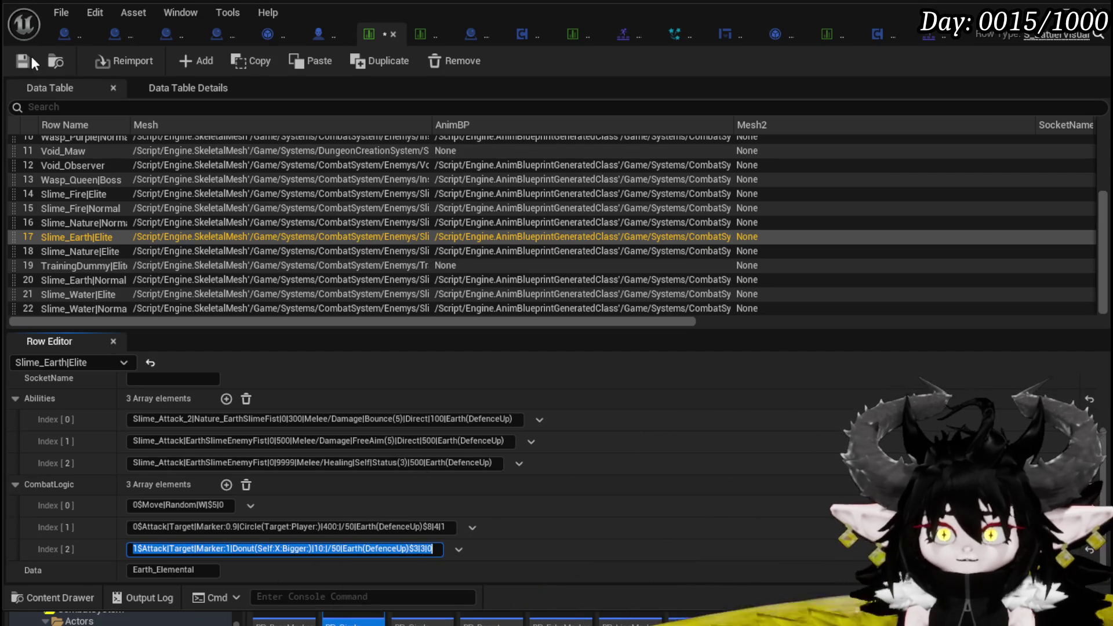
left_click(22, 61)
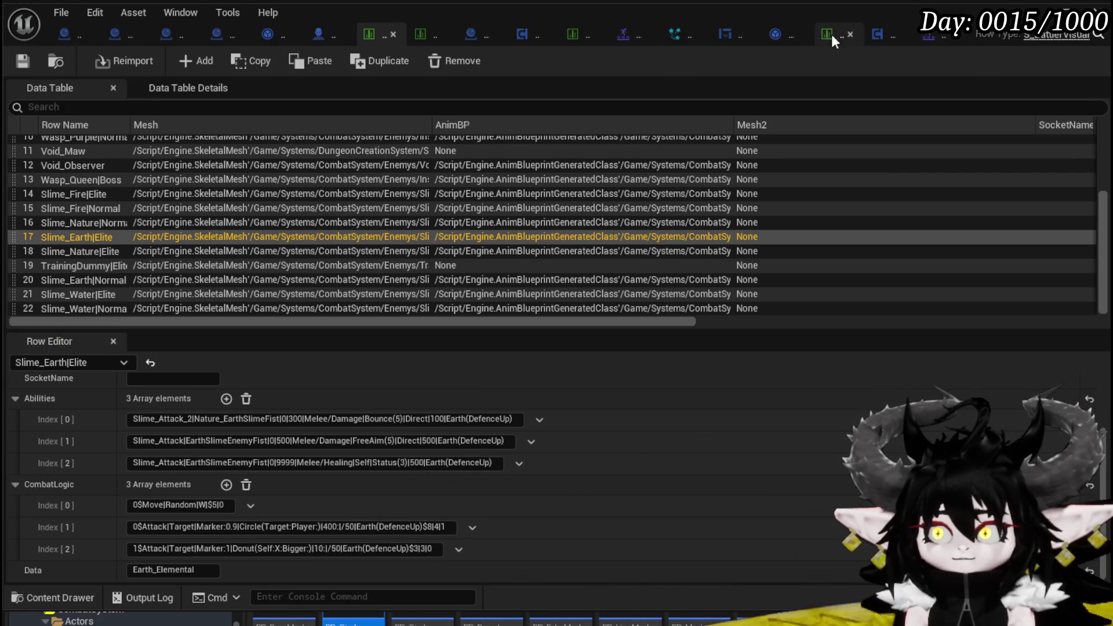
left_click(616, 36)
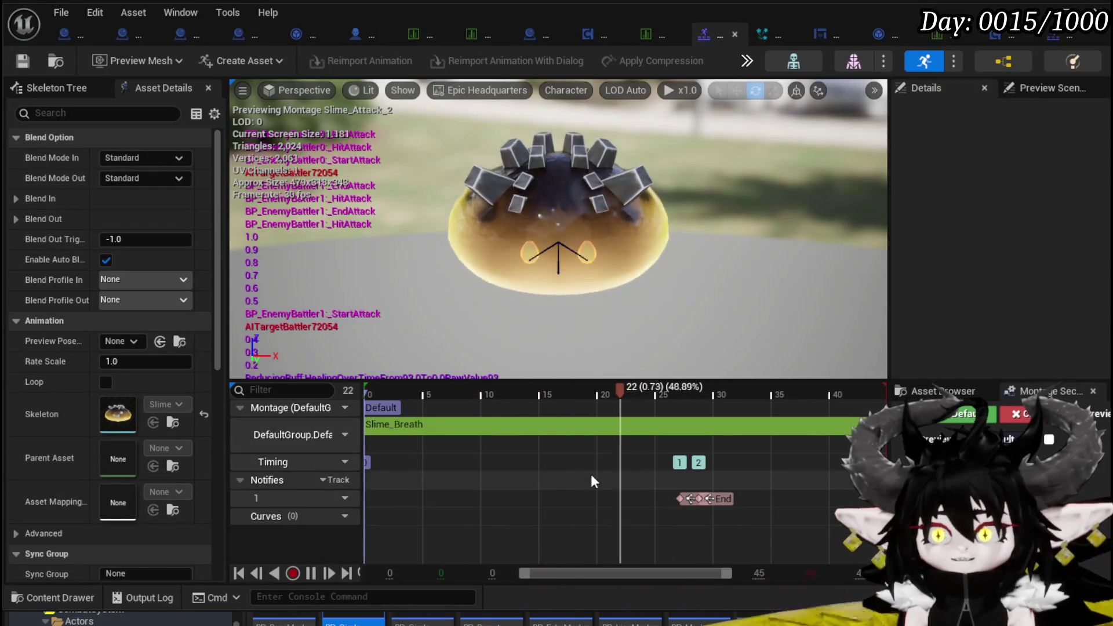
Scrub the Slime_Attack montage to frame 74, set Slime_Earth|Elite's CombatLogic [2] to $4|3|0, and play-test
left_click(1064, 37)
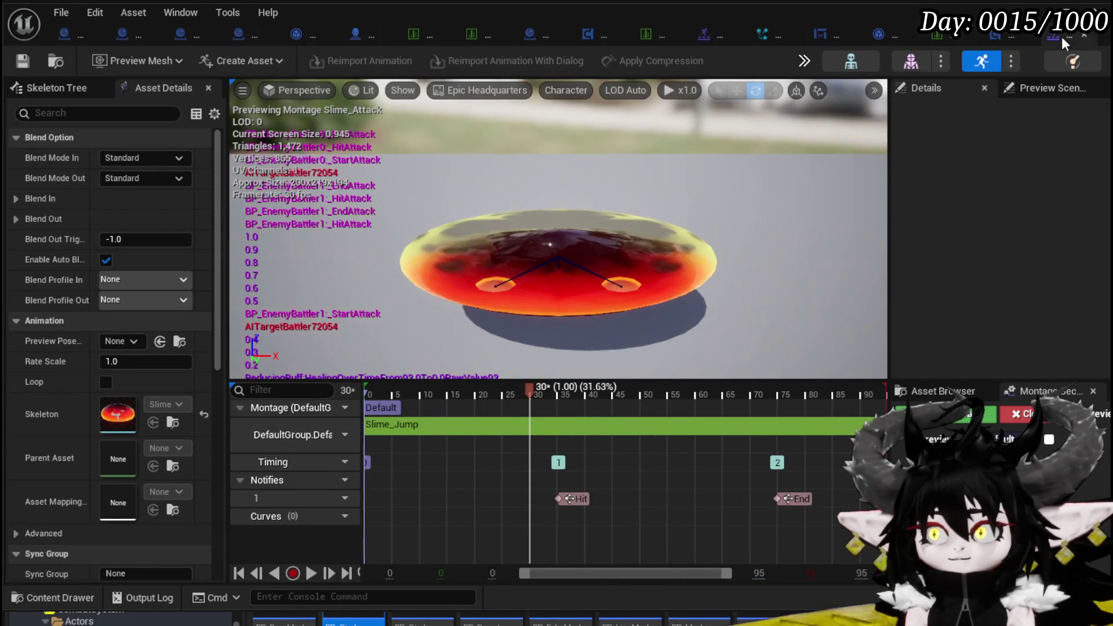
mouse_move(529, 388)
left_mouse_down()
mouse_move(778, 416)
mouse_move(884, 409)
left_mouse_up()
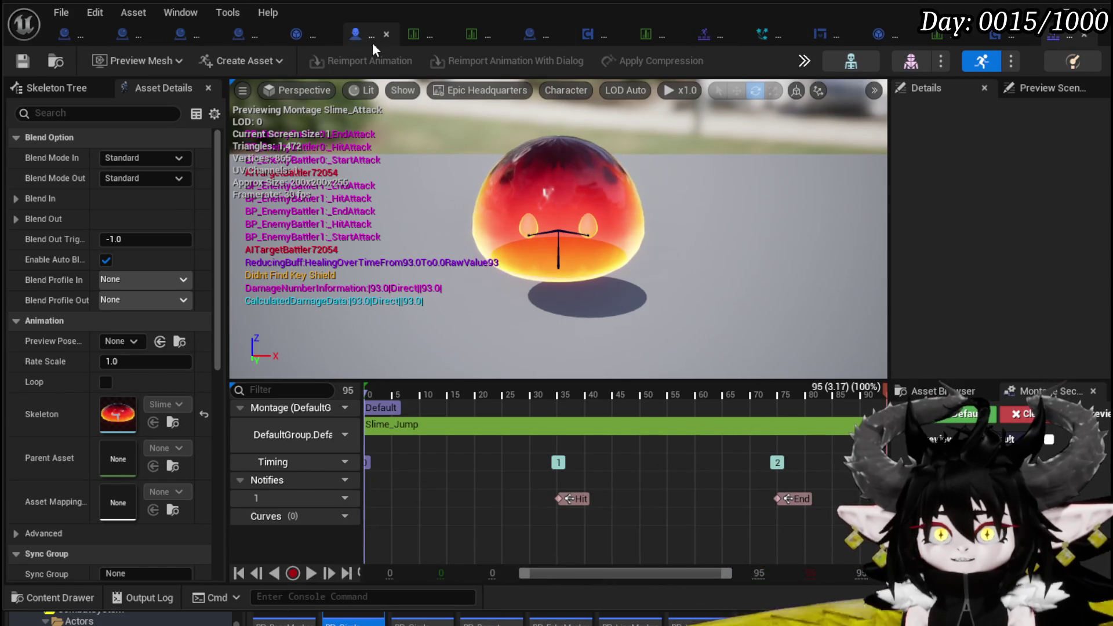
left_click(430, 33)
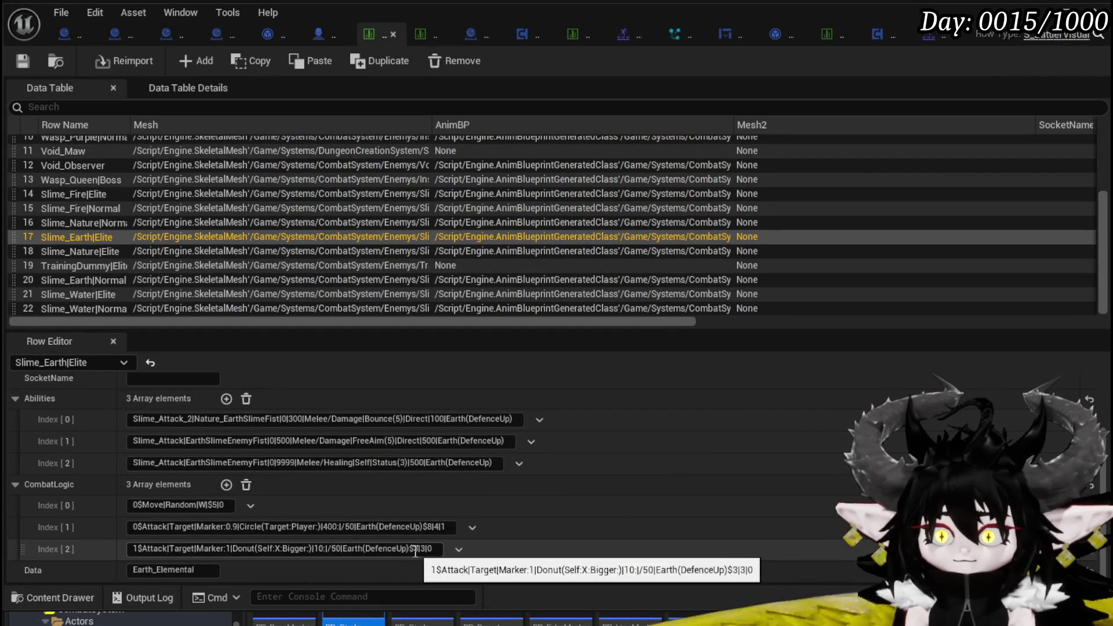
type("4")
key("Return")
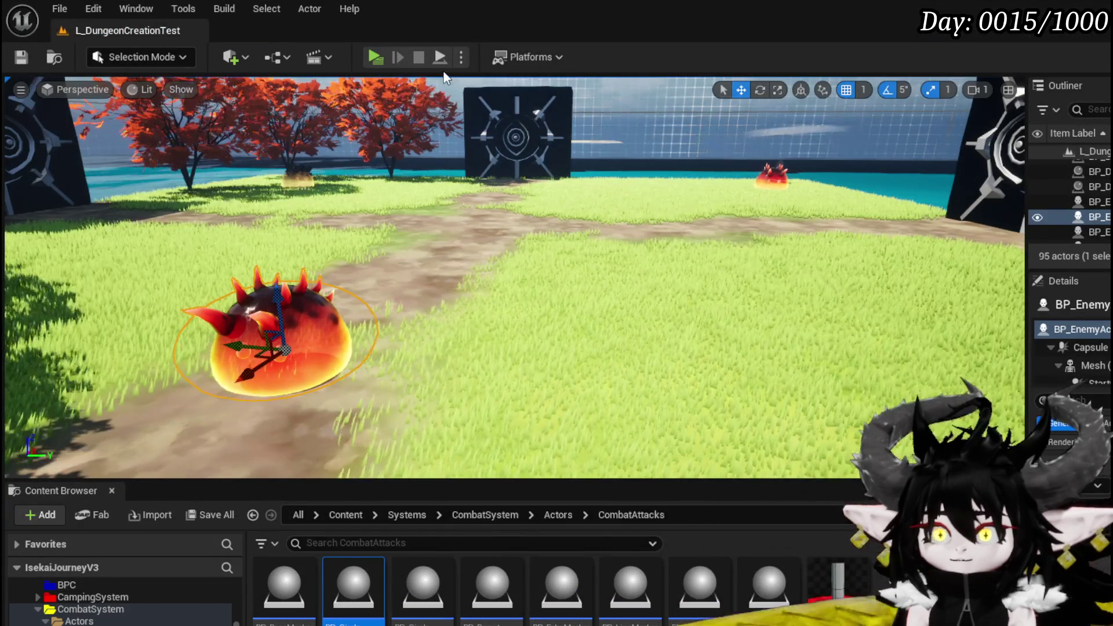
left_click(381, 57)
key("w")
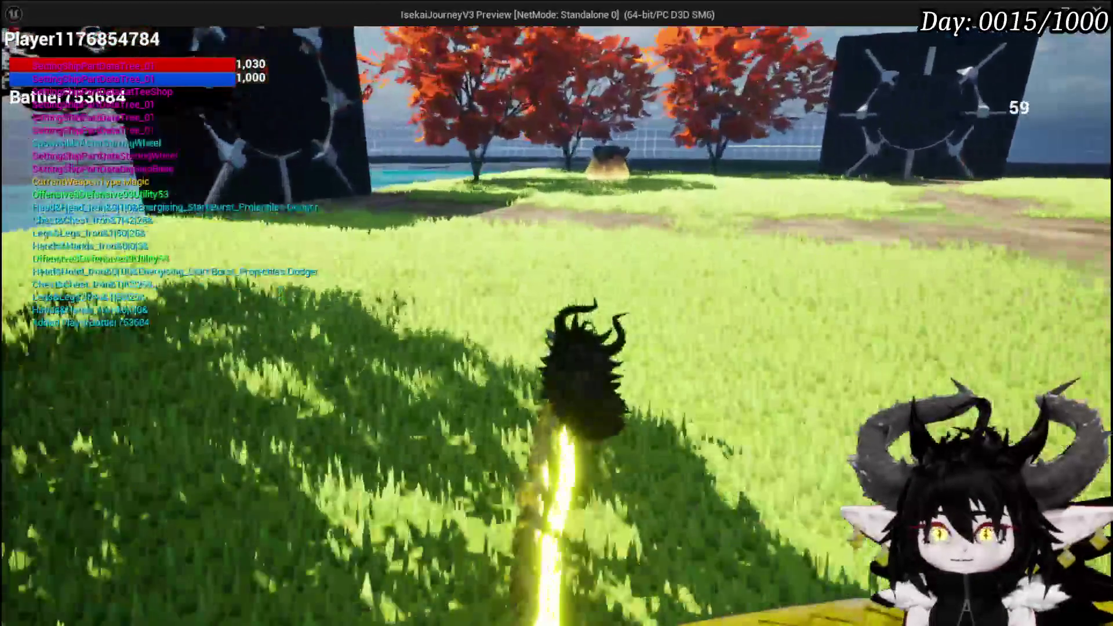
key("w")
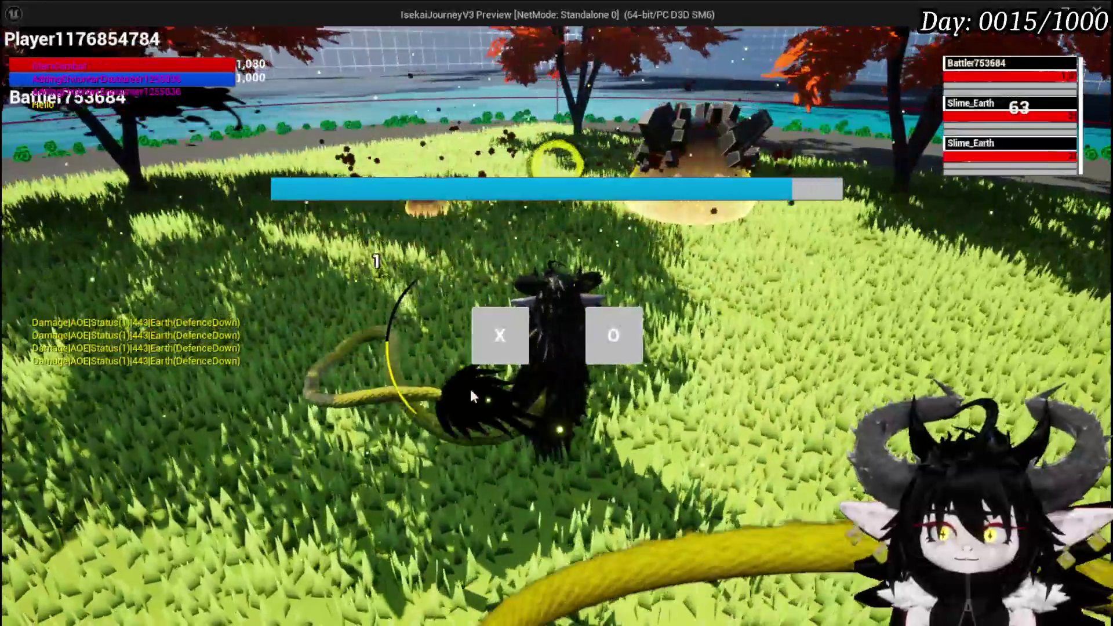
left_click(500, 335)
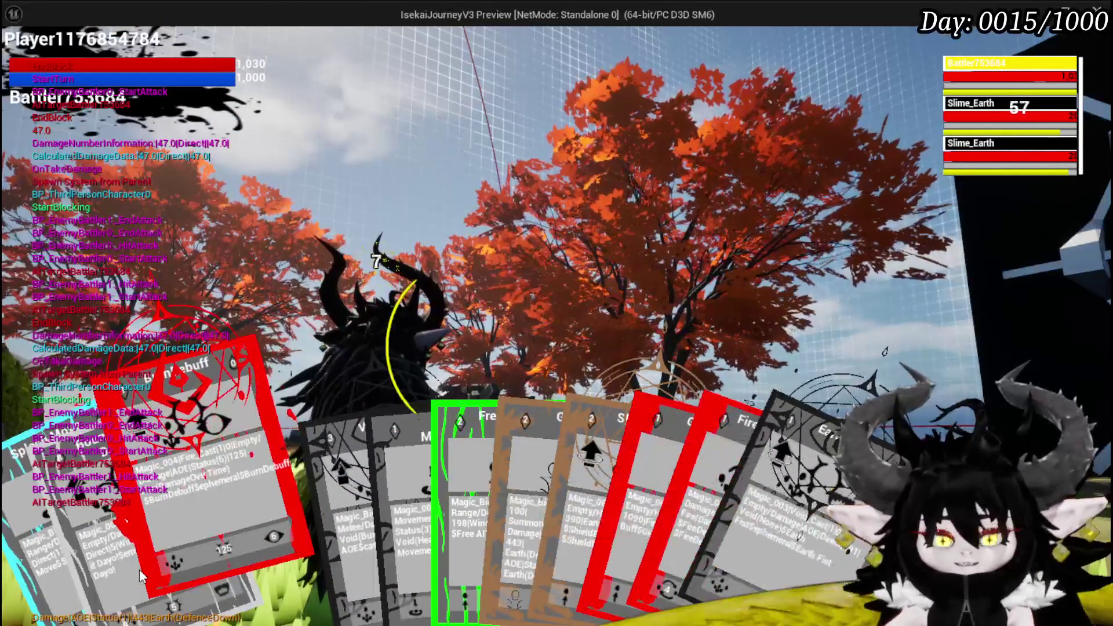
left_click(142, 576)
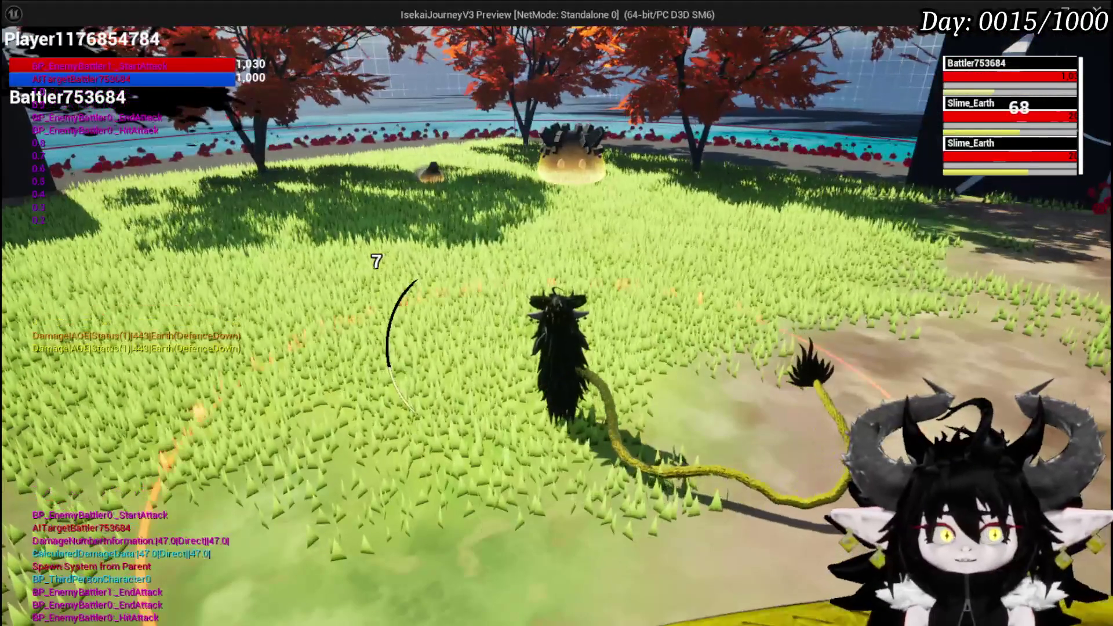
key("Escape")
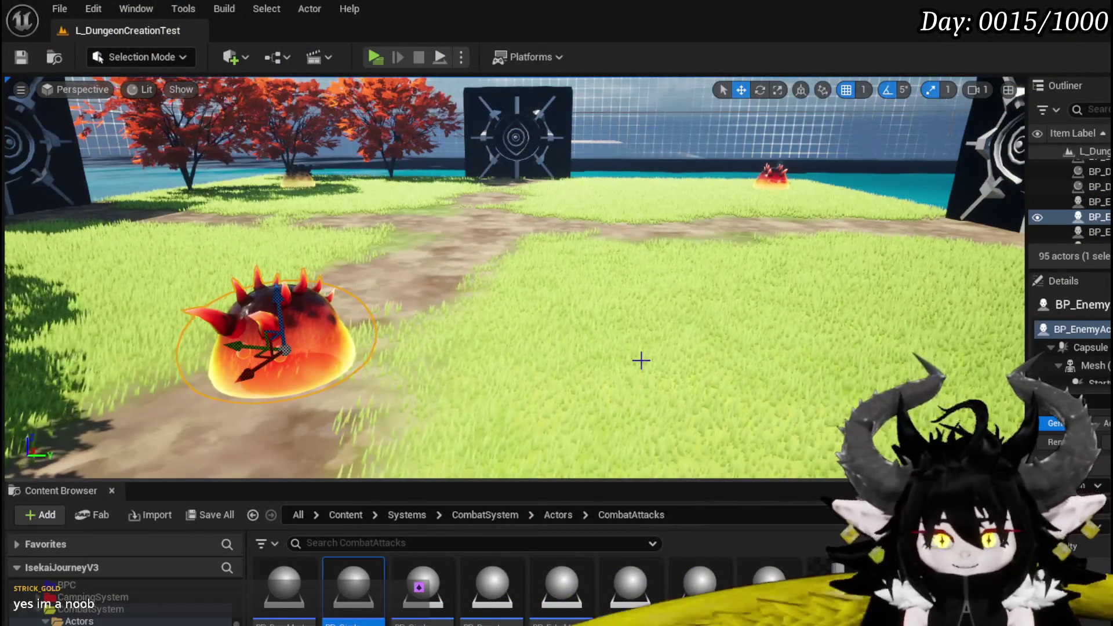
double_click(353, 584)
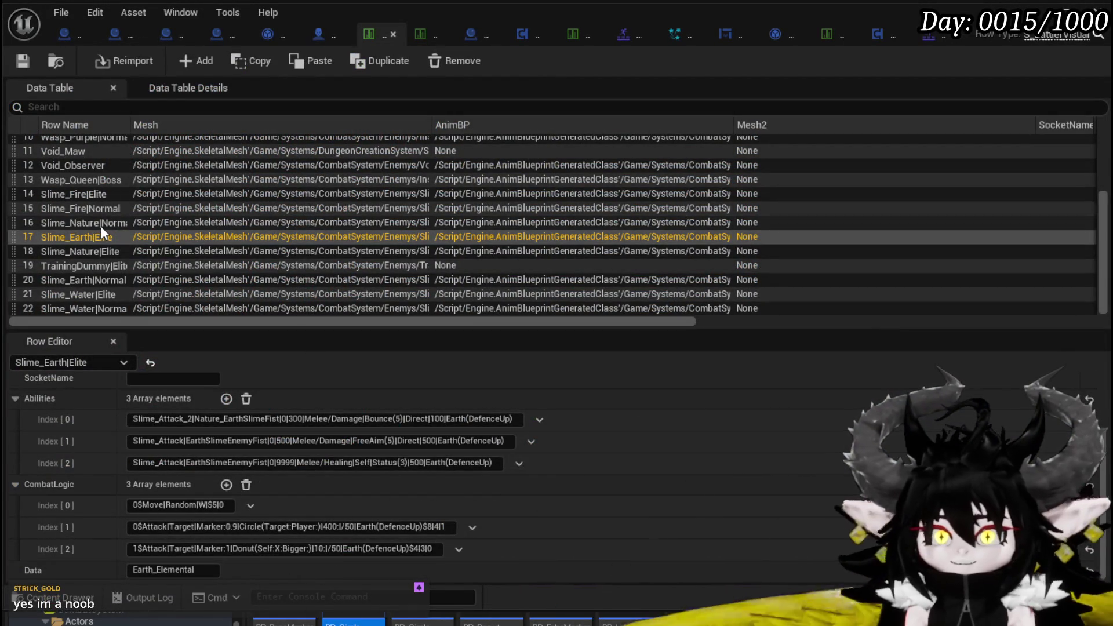
left_click(134, 255)
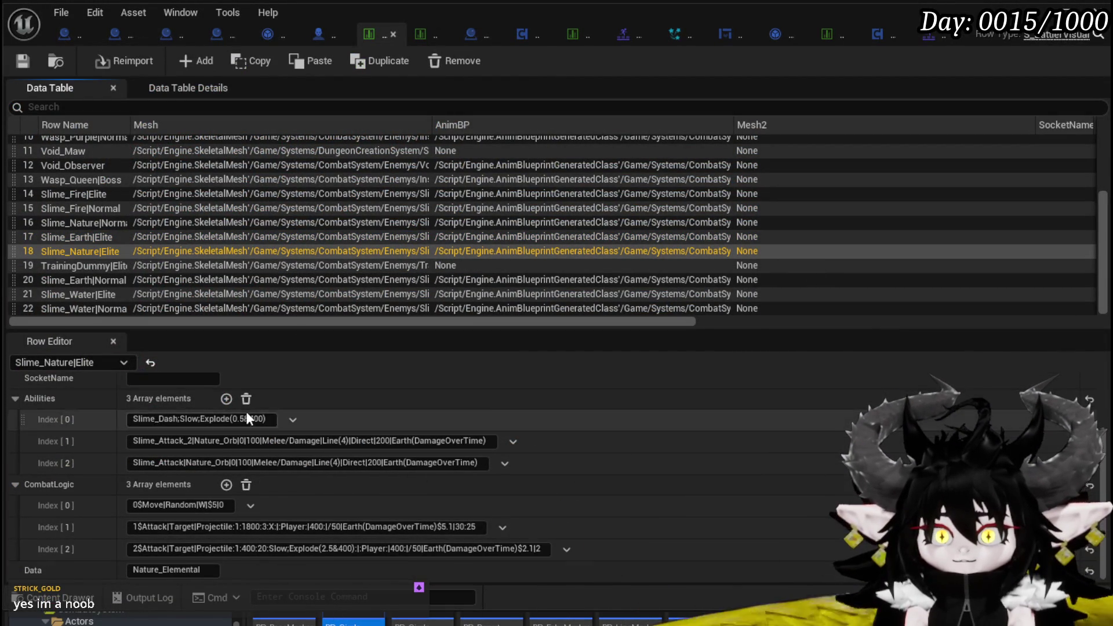
scroll(249, 403, "up", 5)
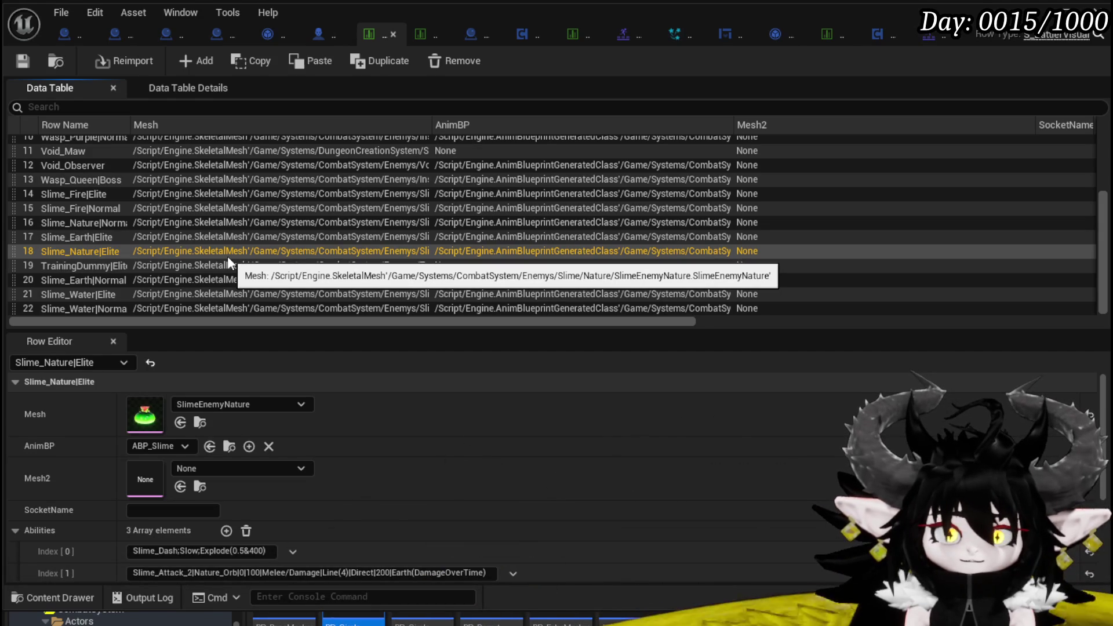
scroll(93, 148, "up", 5)
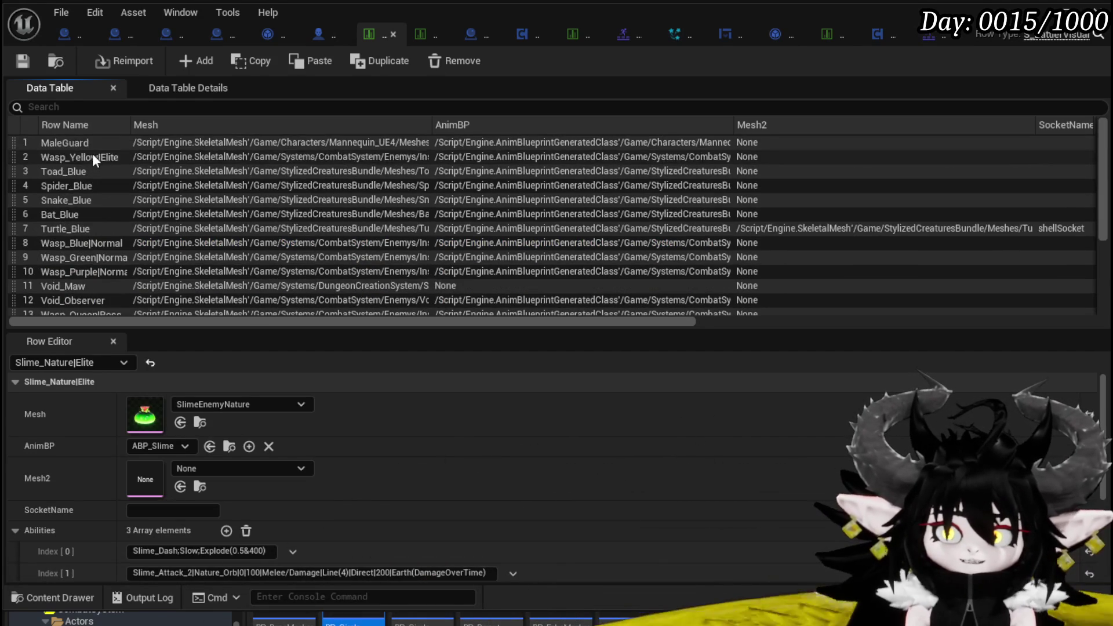
left_click(92, 156)
key("Down")
key("Down")
key("Down")
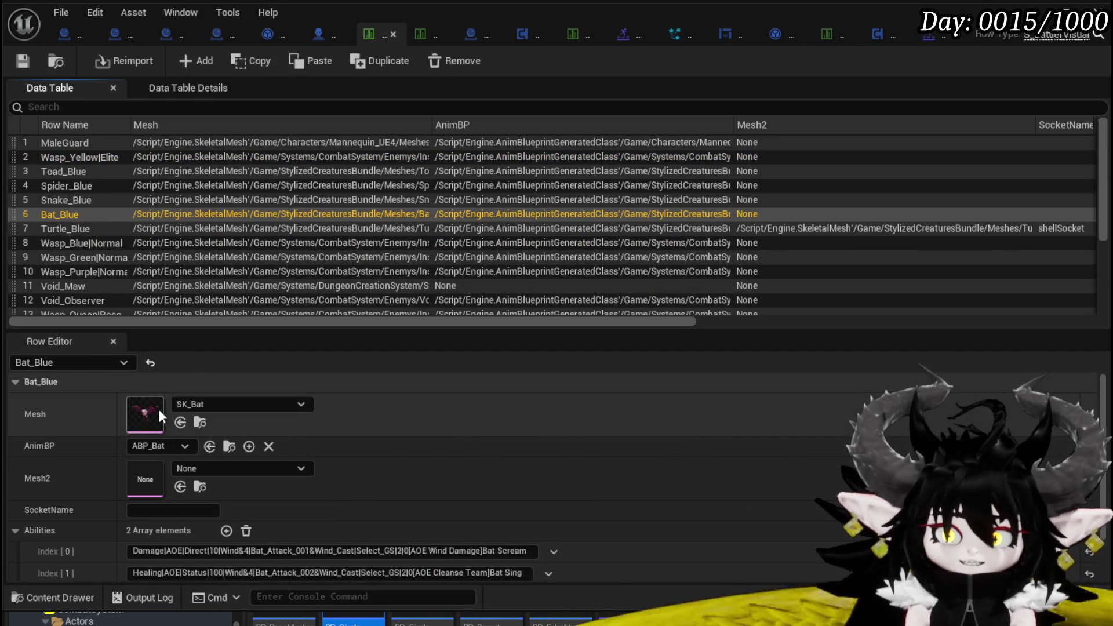
scroll(68, 208, "down", 1)
left_click(67, 209)
scroll(105, 258, "down", 1)
left_click(78, 218)
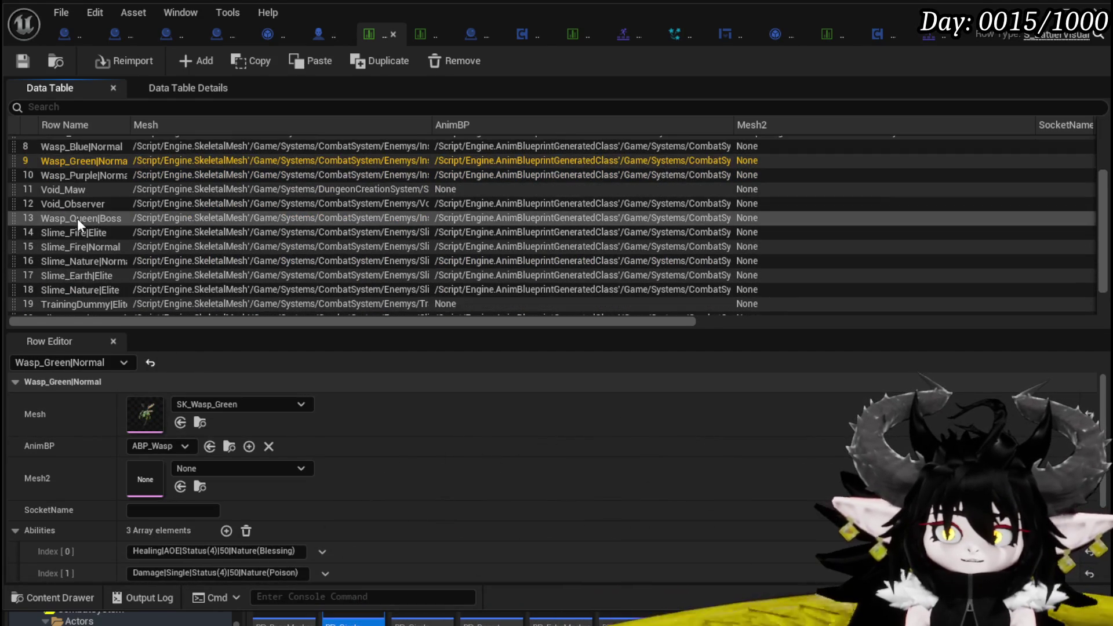
scroll(117, 245, "down", 1)
key("Down")
key("Down")
key("Down")
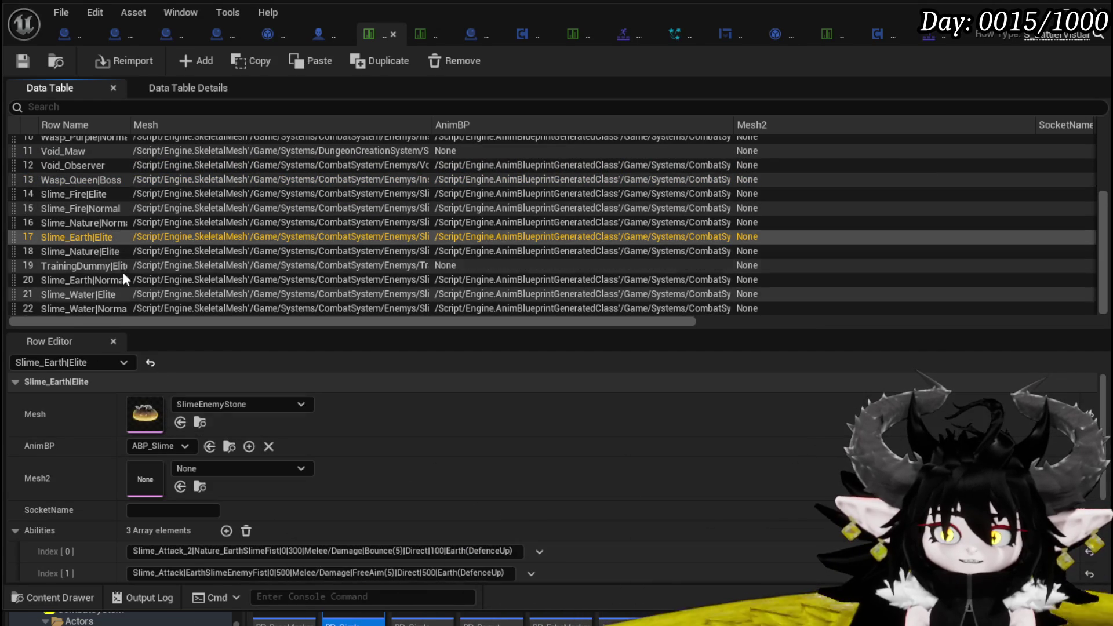
left_click(67, 309)
left_click(78, 237)
left_click(85, 279)
left_click(88, 298)
left_click(161, 182)
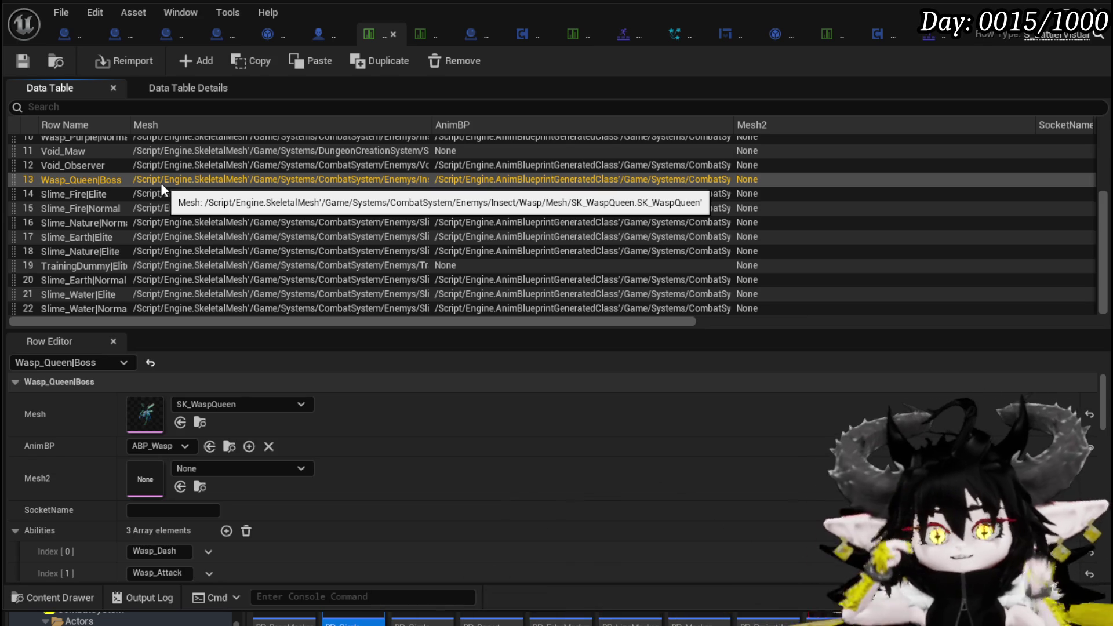
scroll(184, 382, "down", 5)
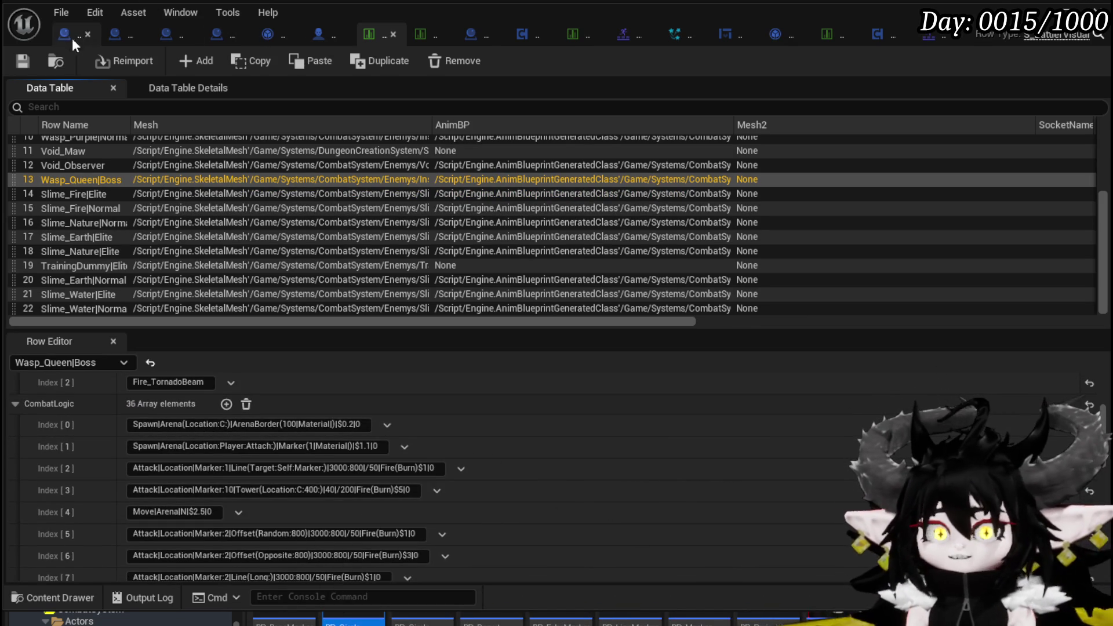
scroll(275, 440, "up", 4)
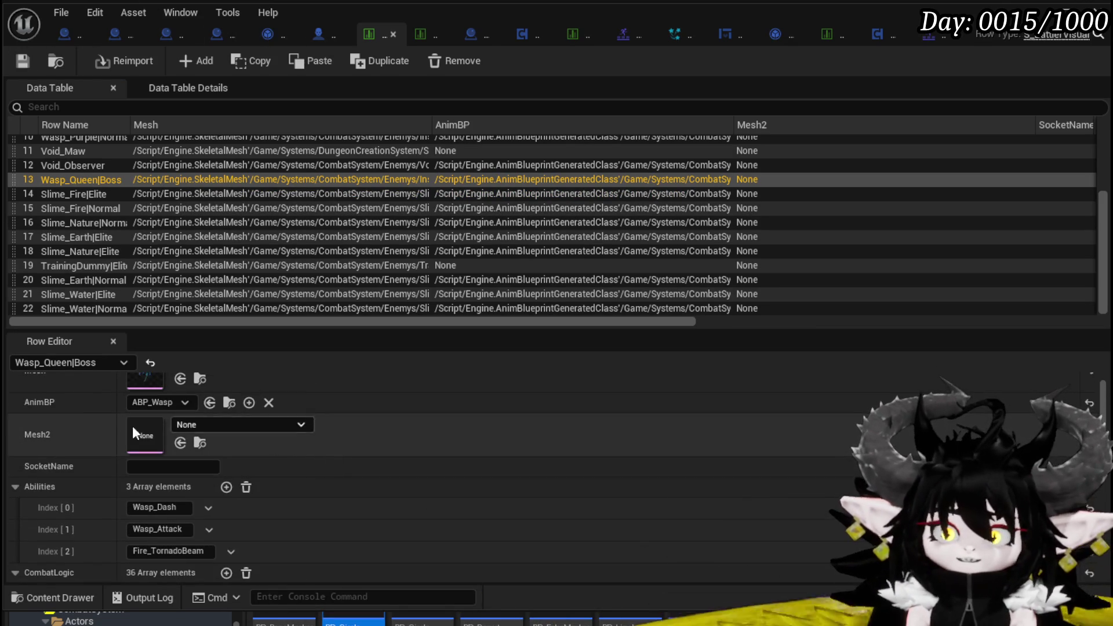
scroll(269, 425, "up", 2)
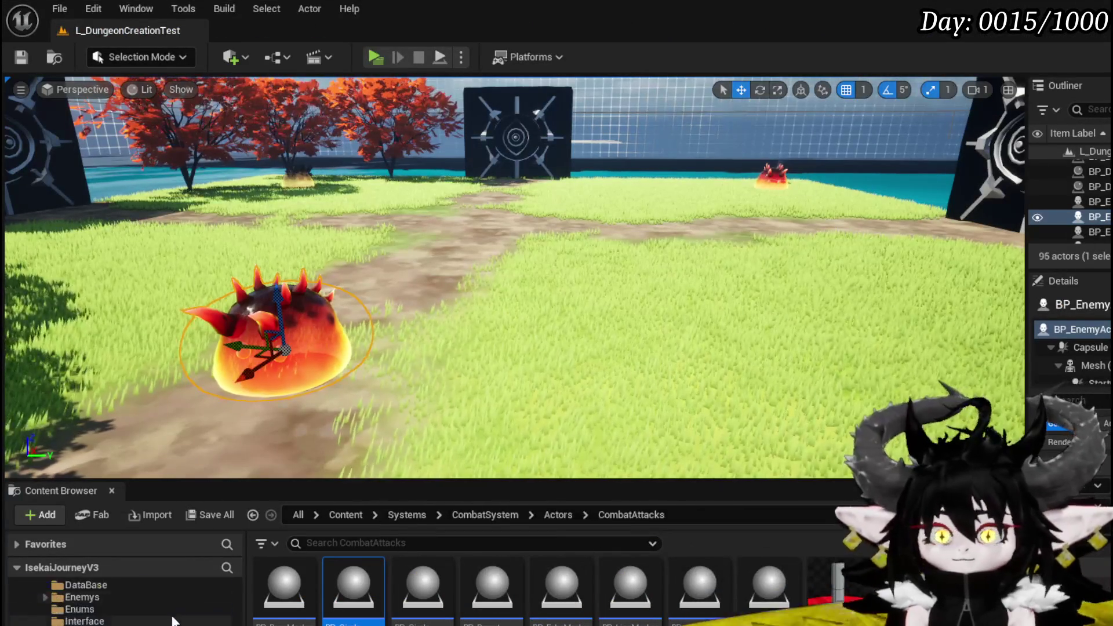
In the Structures folder, check the battler stats struct, then open S_BattlerVisual alongside DT_BattlerInfo
left_click(172, 623)
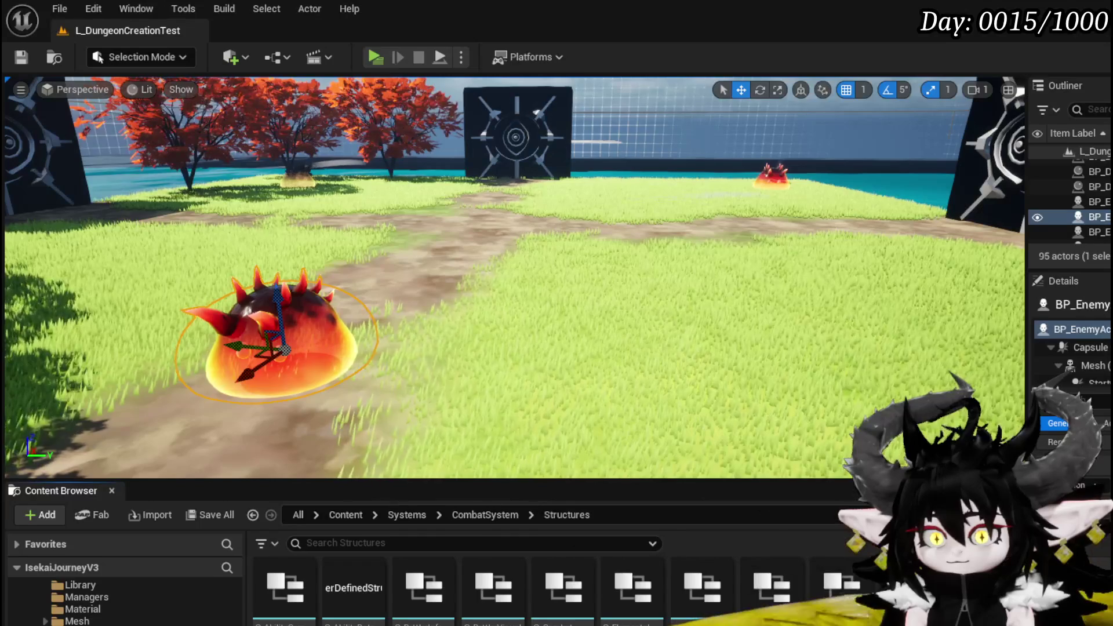
double_click(423, 586)
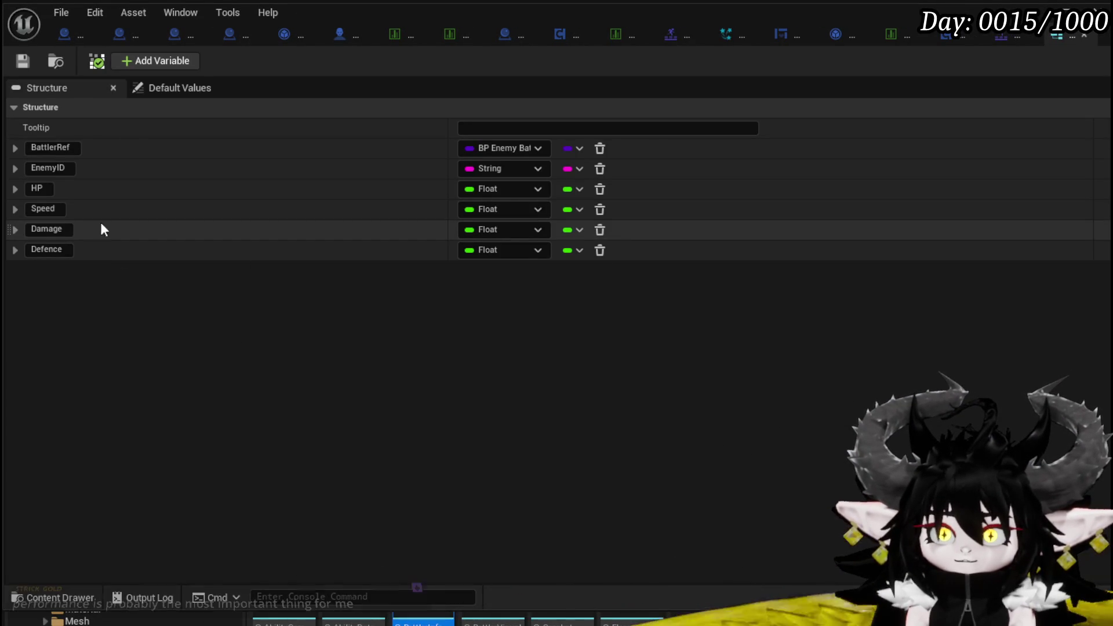
left_click(1081, 36)
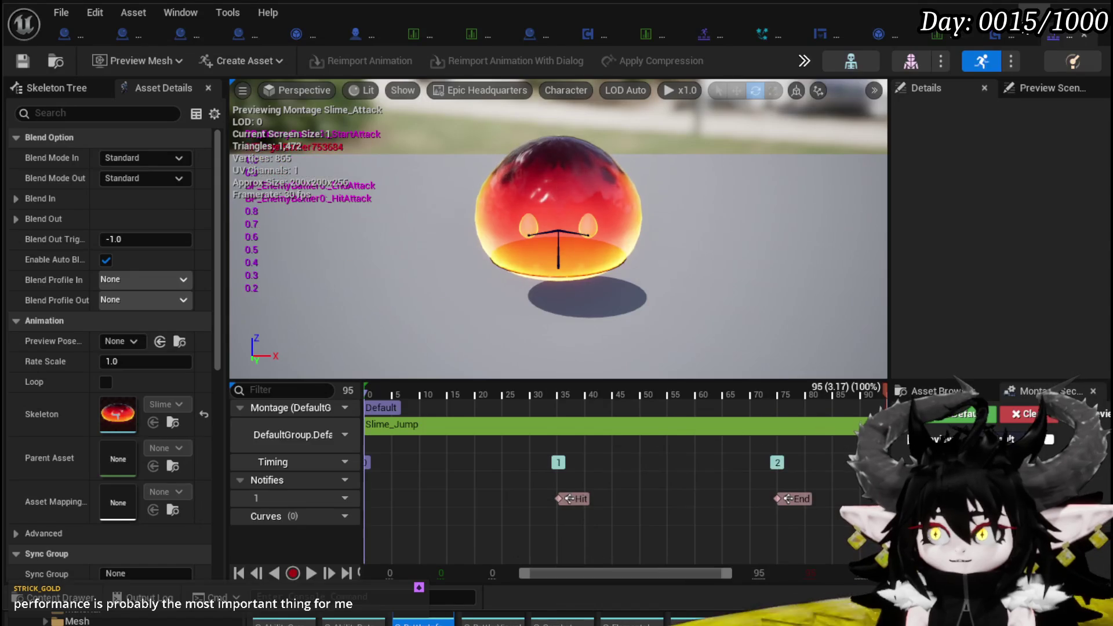
double_click(498, 581)
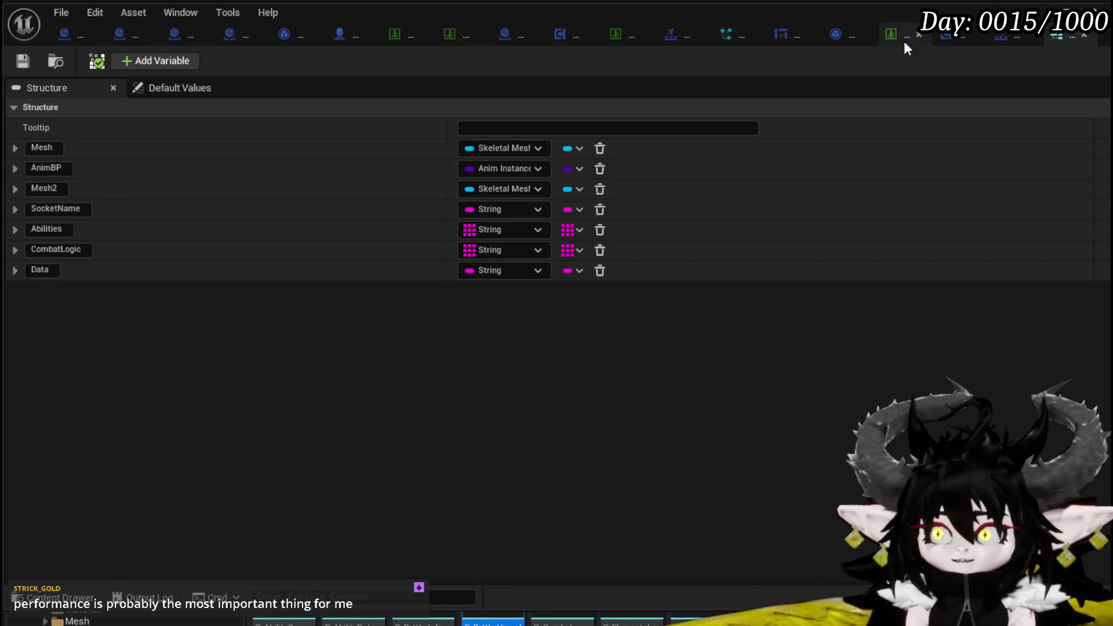
left_click(390, 31)
Detach DT_BattlerInfo into a floating window, shrink it, and place it over the right side
mouse_move(361, 38)
left_mouse_down()
mouse_move(399, 119)
mouse_move(657, 72)
left_mouse_up()
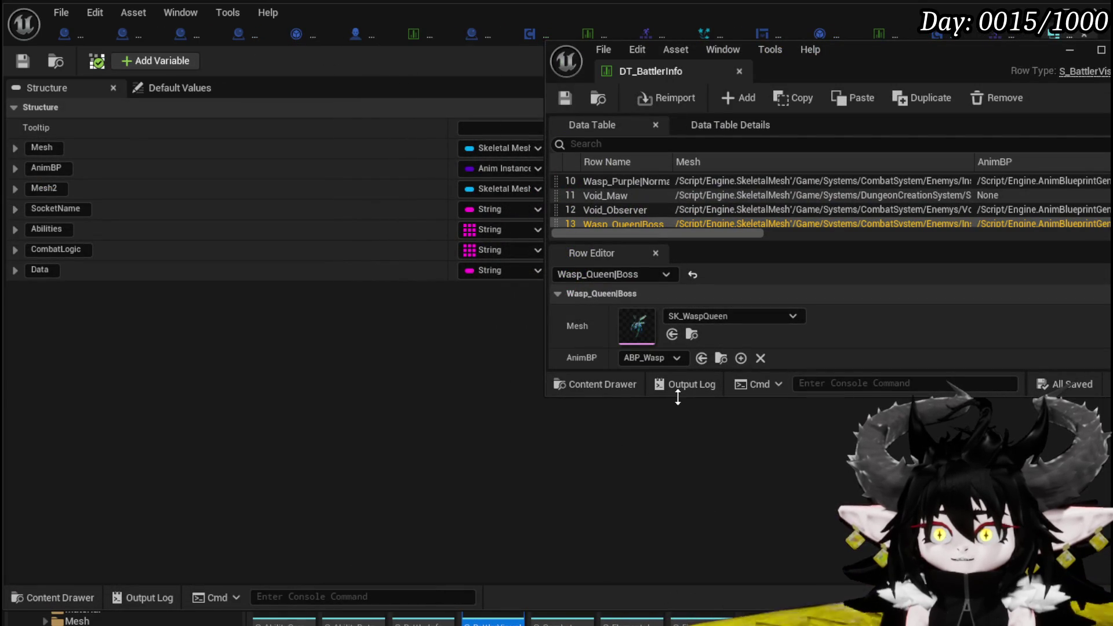
left_click_drag(614, 609, 615, 625)
scroll(718, 521, "down", 2)
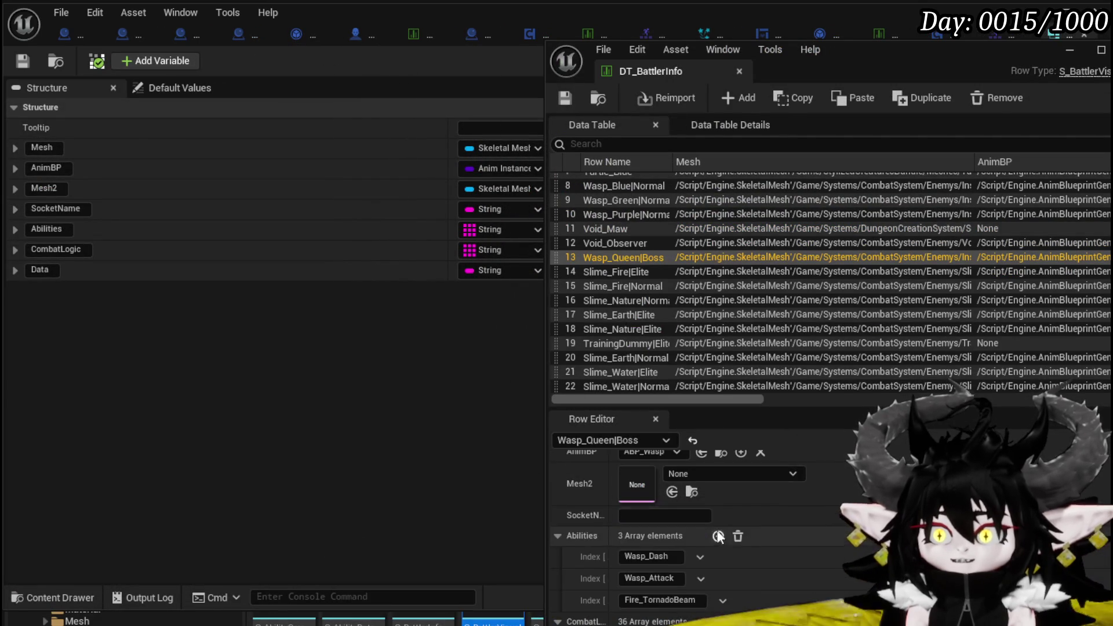
mouse_move(817, 70)
left_mouse_down()
mouse_move(823, 39)
mouse_move(842, 39)
left_mouse_up()
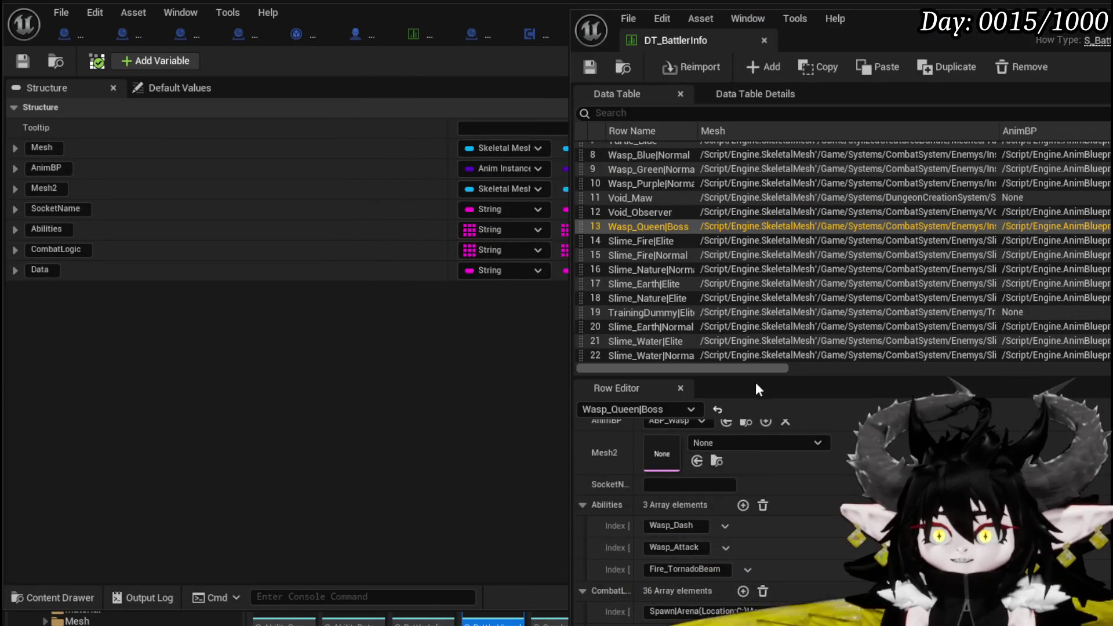
scroll(738, 482, "up", 3)
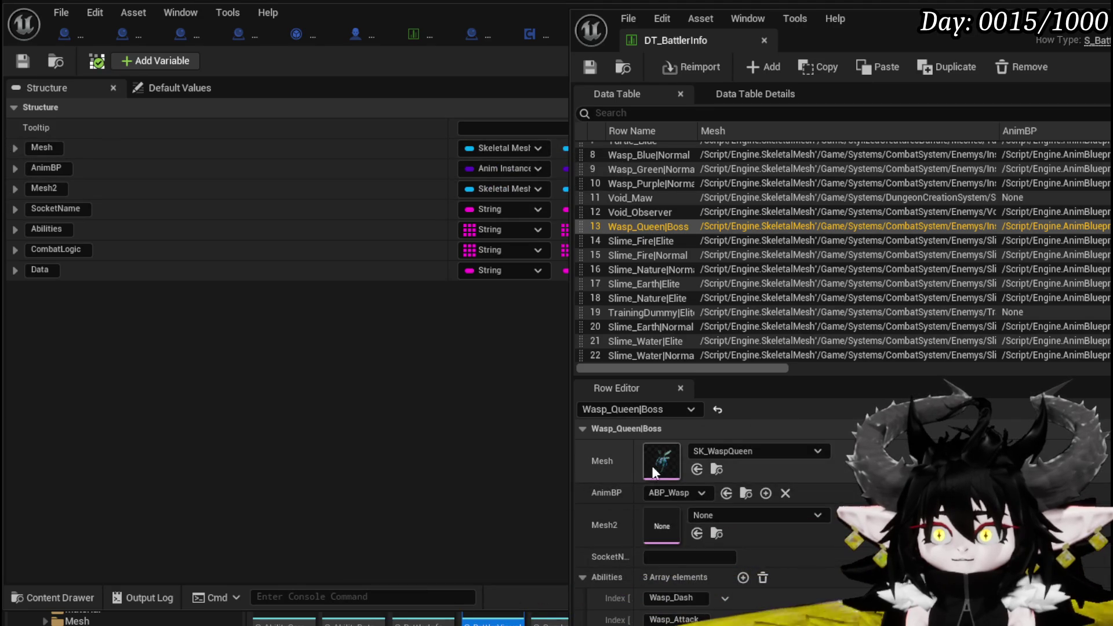
left_click_drag(864, 35, 678, 48)
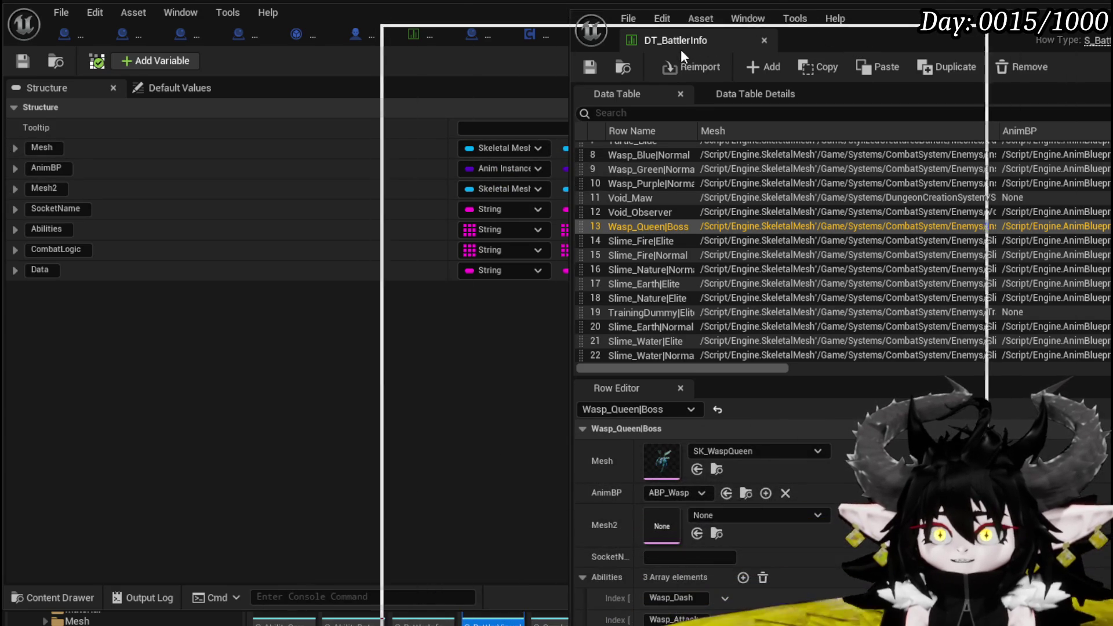
left_click_drag(781, 11, 718, 3)
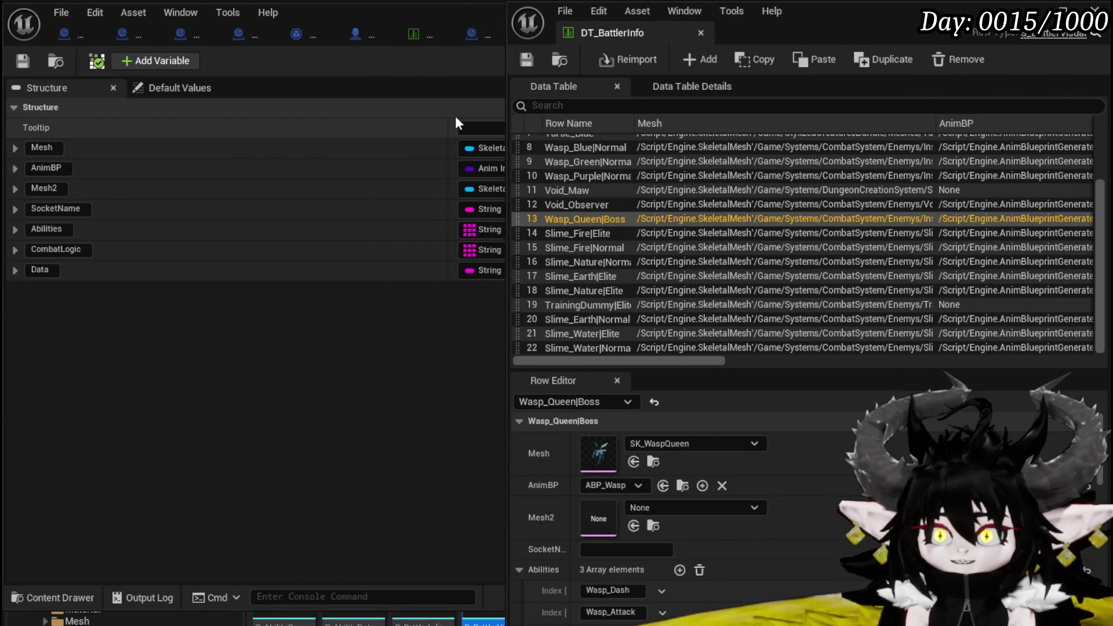
Narrow the structure's field name column and slide the table window further left
left_click_drag(445, 124, 125, 123)
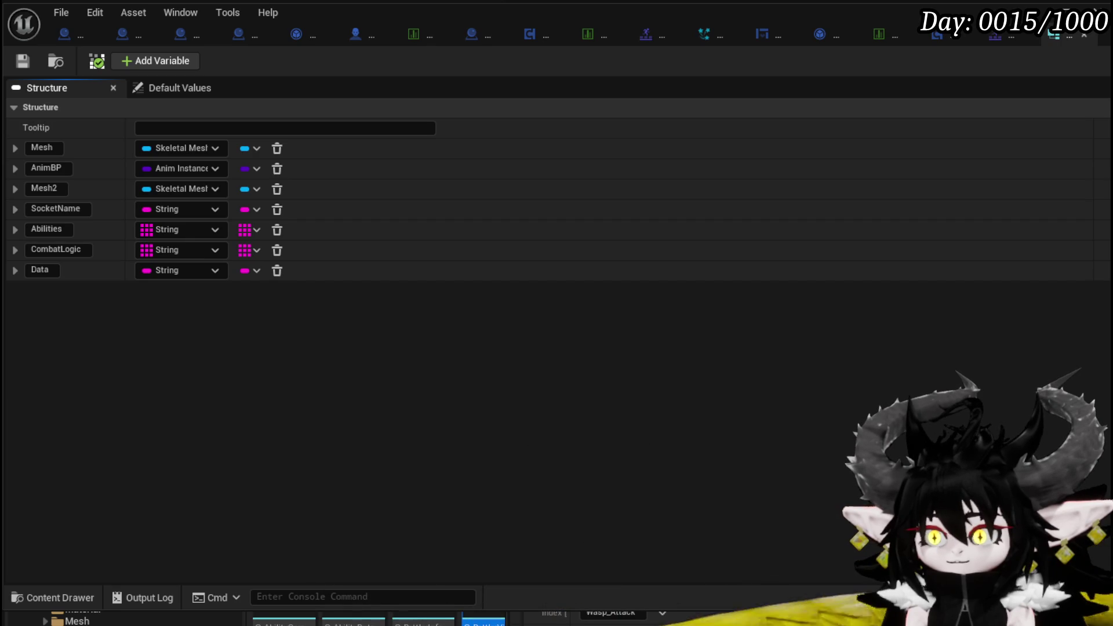
key("alt+Tab")
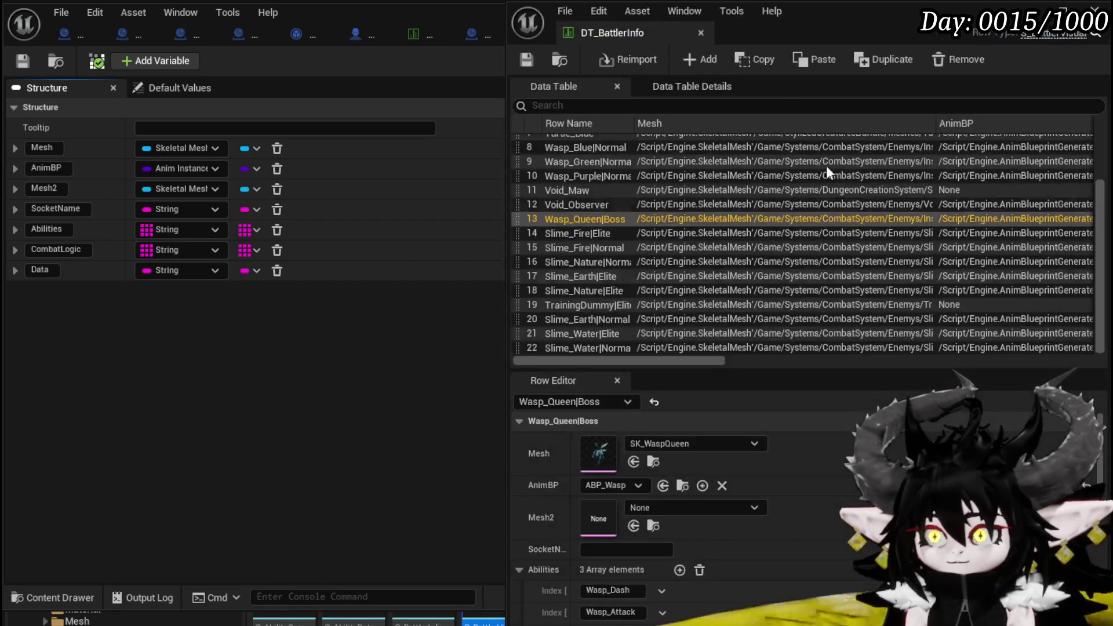
left_click_drag(779, 32, 645, 32)
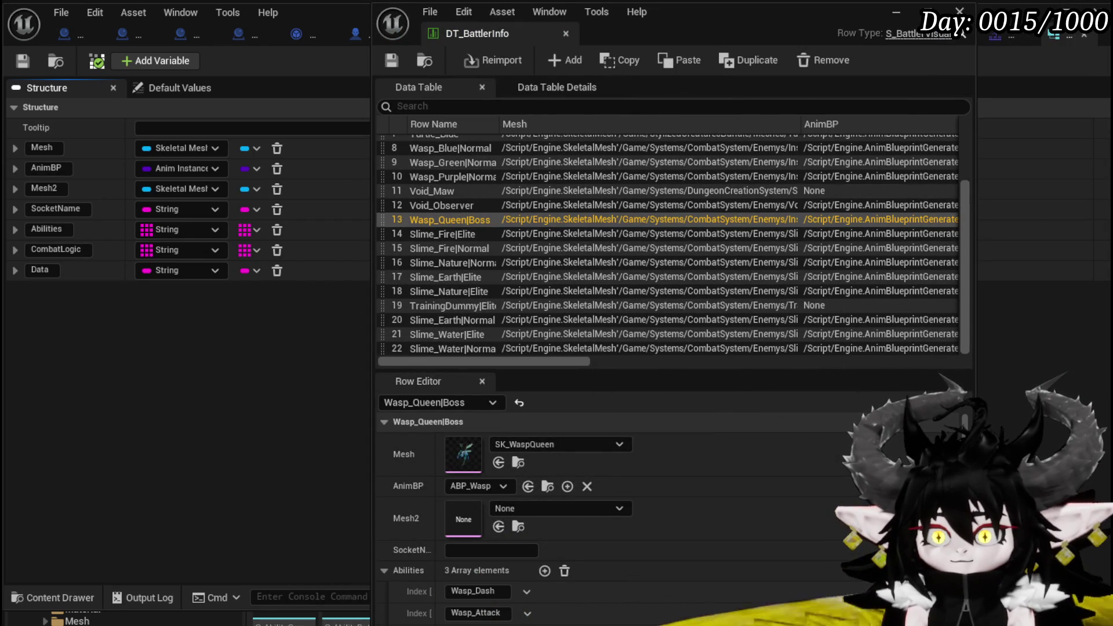
left_click_drag(614, 584, 614, 515)
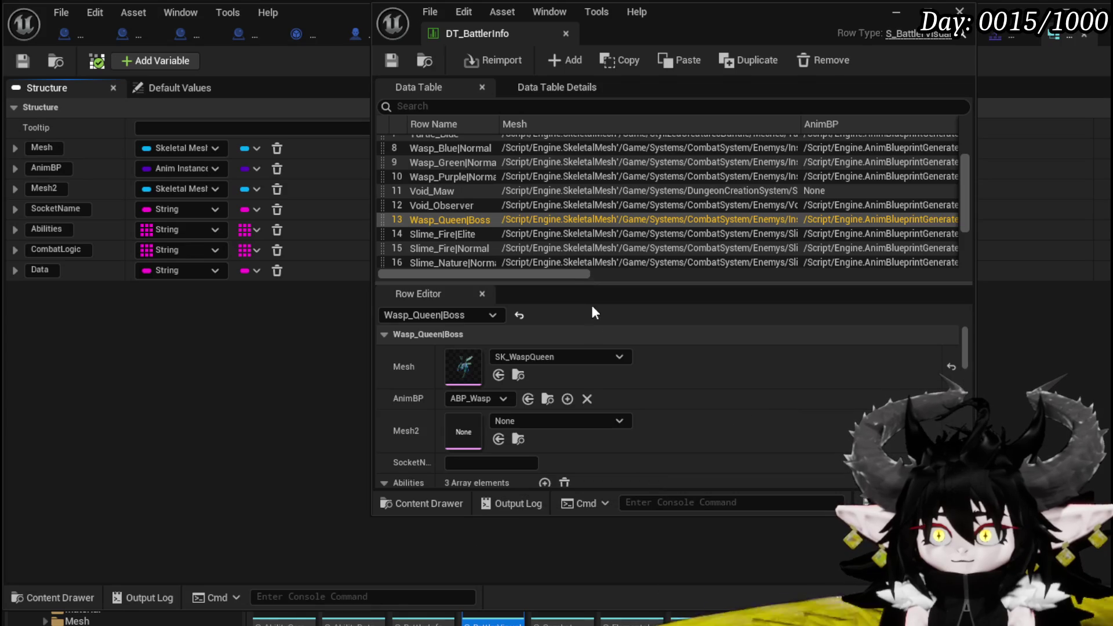
scroll(581, 325, "down", 3)
scroll(581, 325, "up", 2)
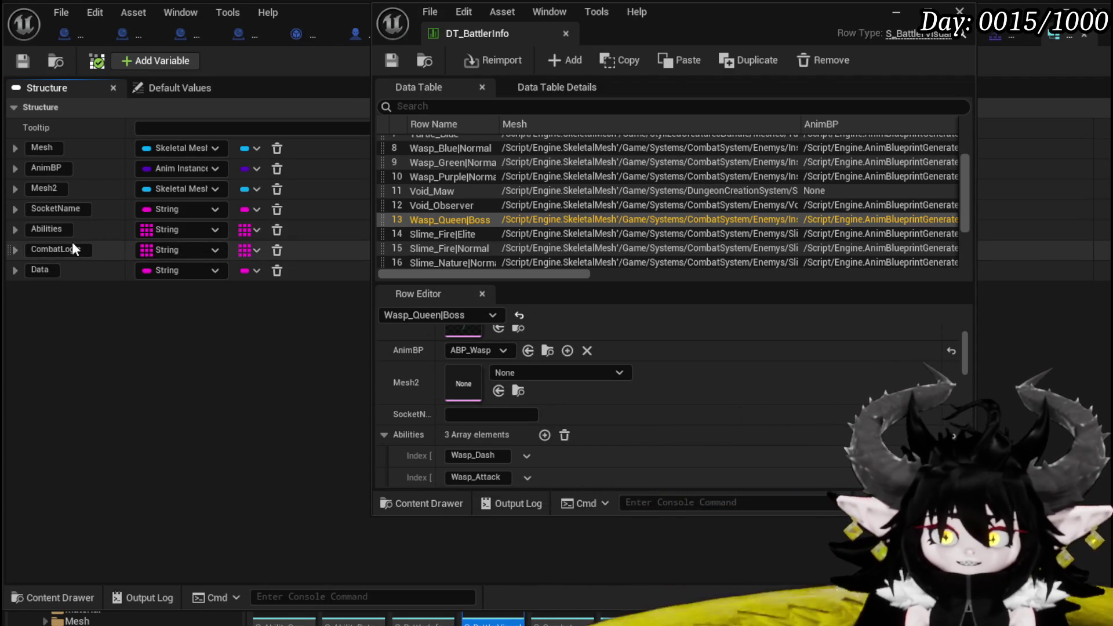
scroll(572, 437, "down", 2)
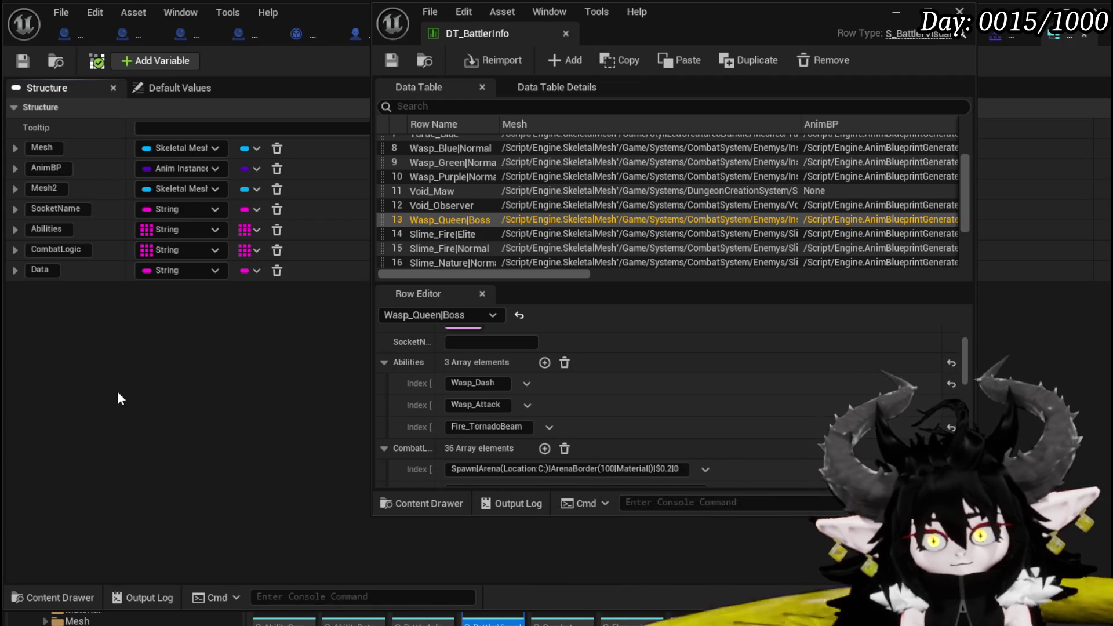
left_click(391, 59)
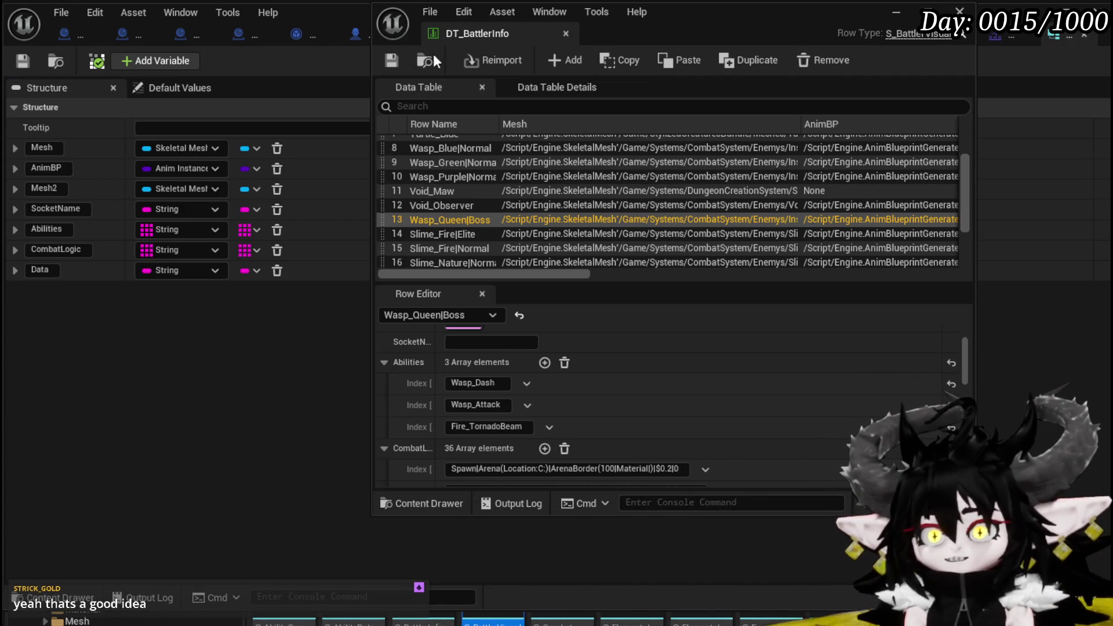
Bring the main editor forward and switch to the DT_BattlerInfo table
left_click(896, 8)
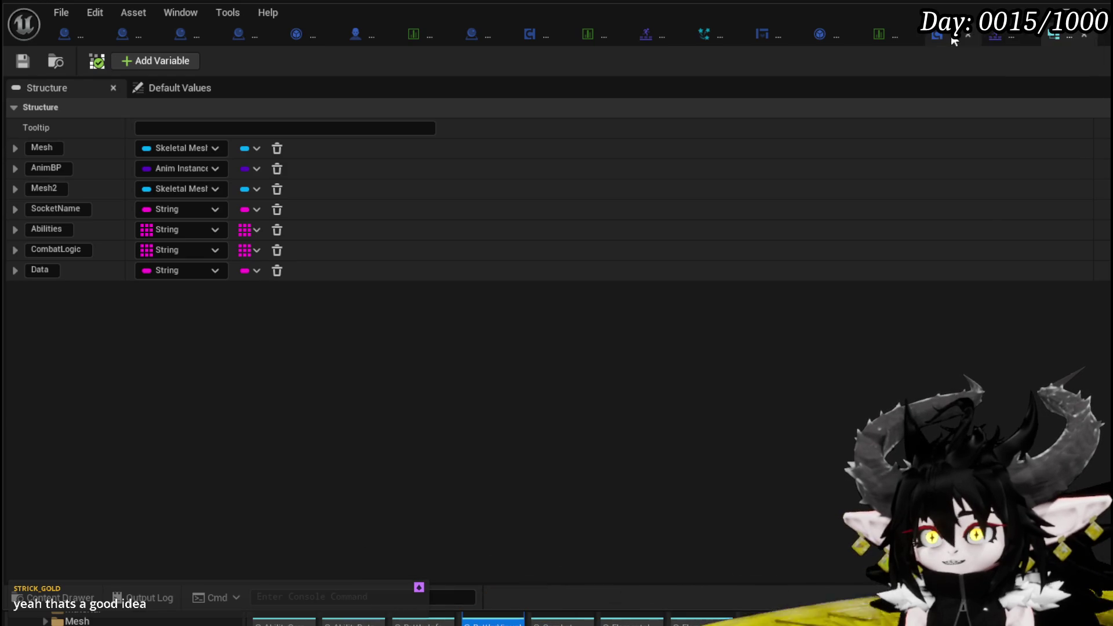
left_click(415, 34)
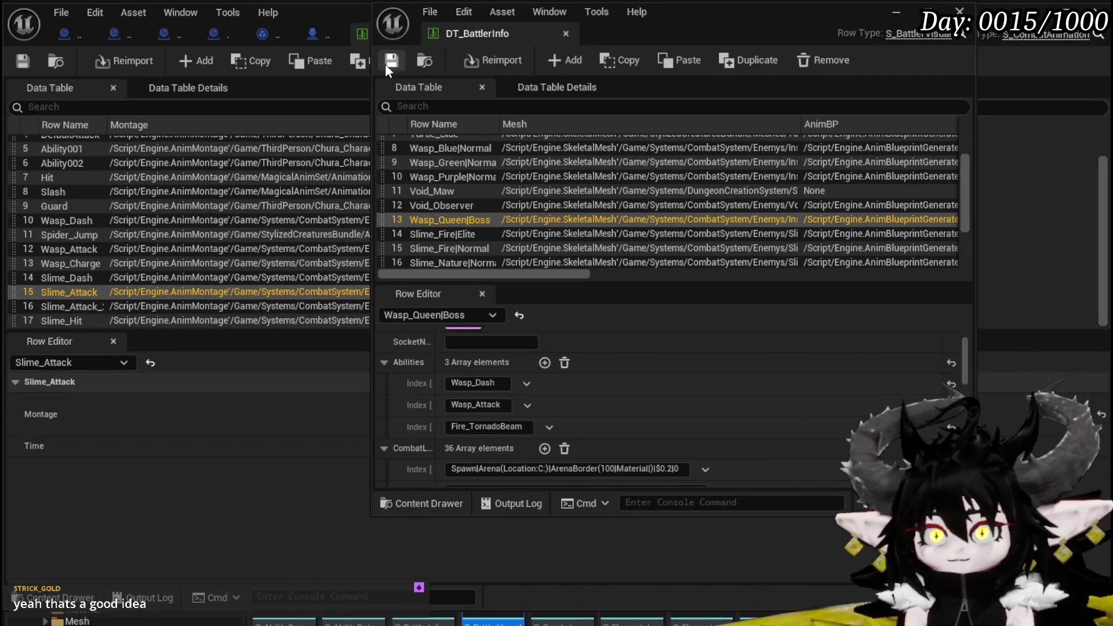
left_click(329, 32)
scroll(320, 462, "down", 5)
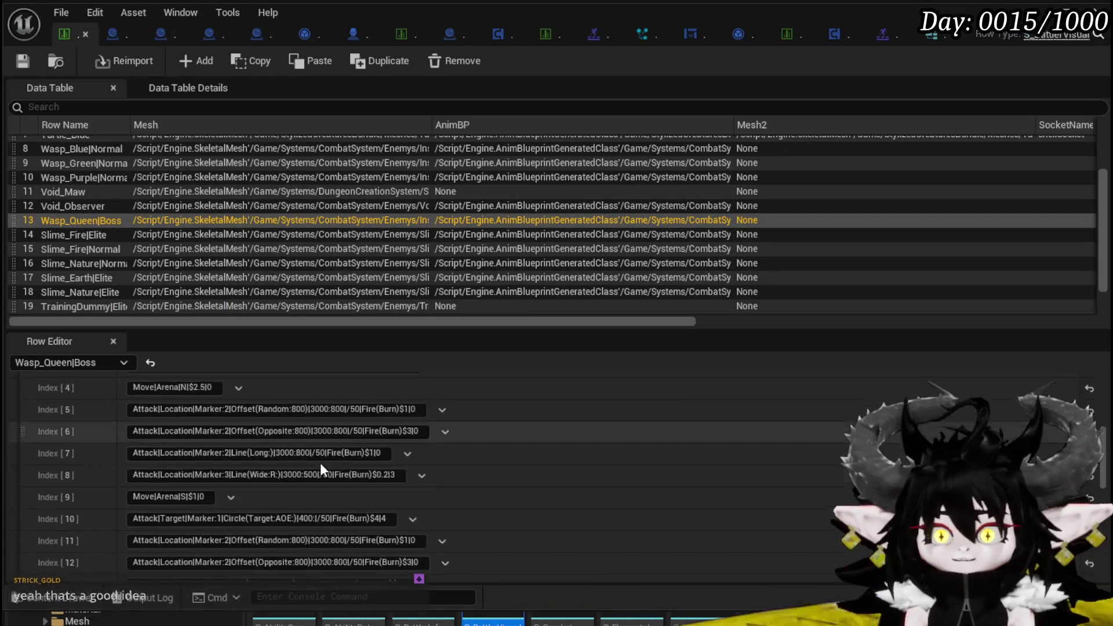
scroll(323, 463, "down", 3)
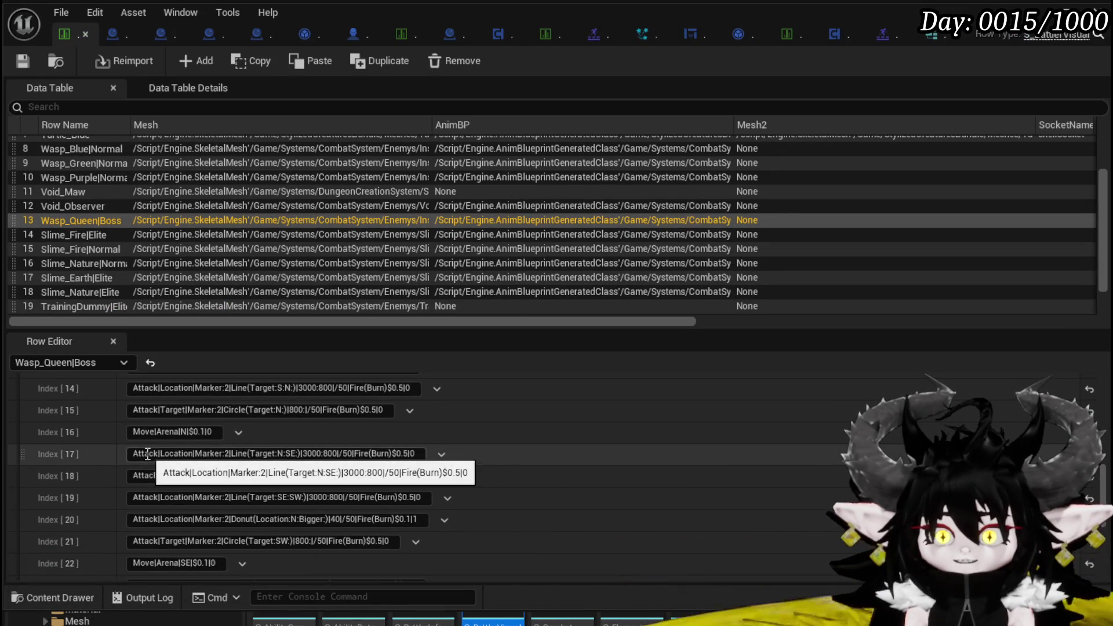
Review the Index 17 entry's parts: Attack, Location, 2 Line markers, 3000 range, Fire, Burn
left_click(134, 453)
left_click_drag(133, 453, 416, 453)
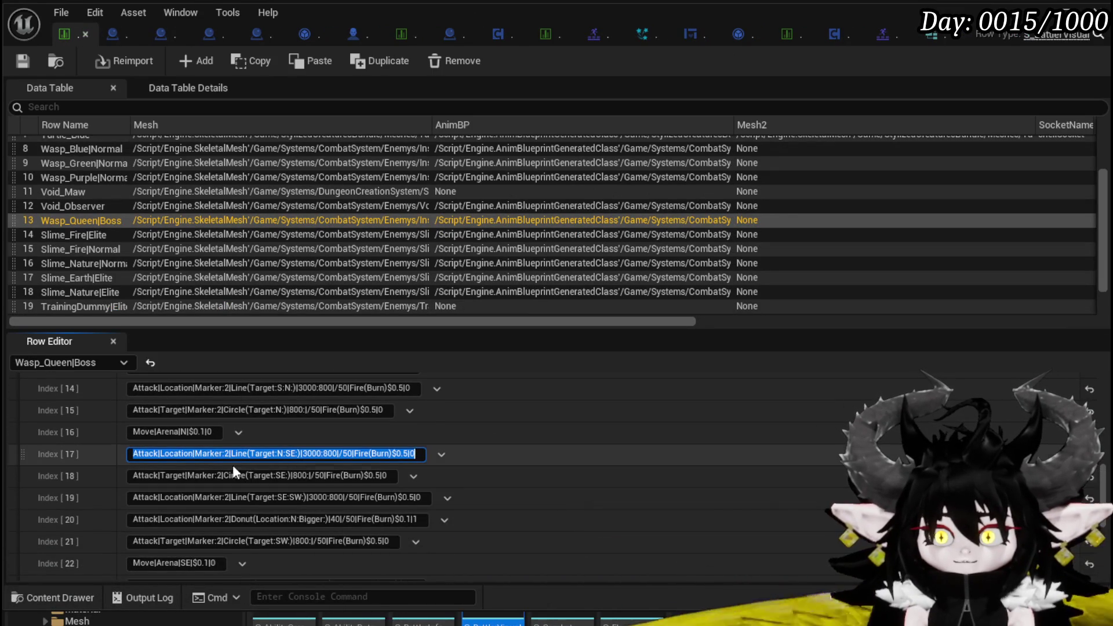
double_click(142, 453)
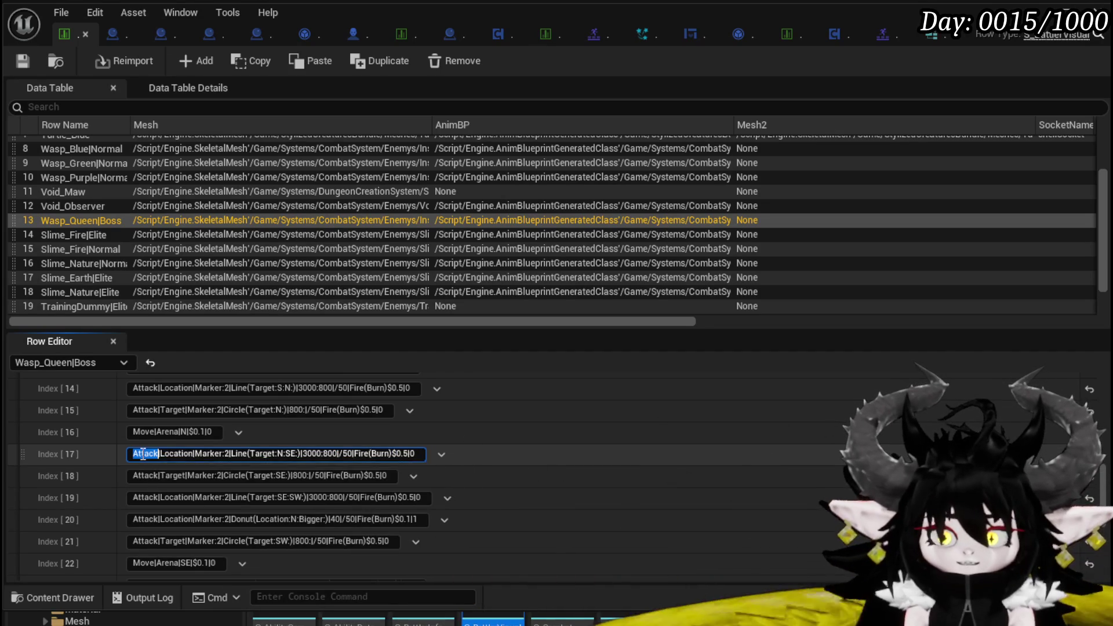
double_click(143, 432)
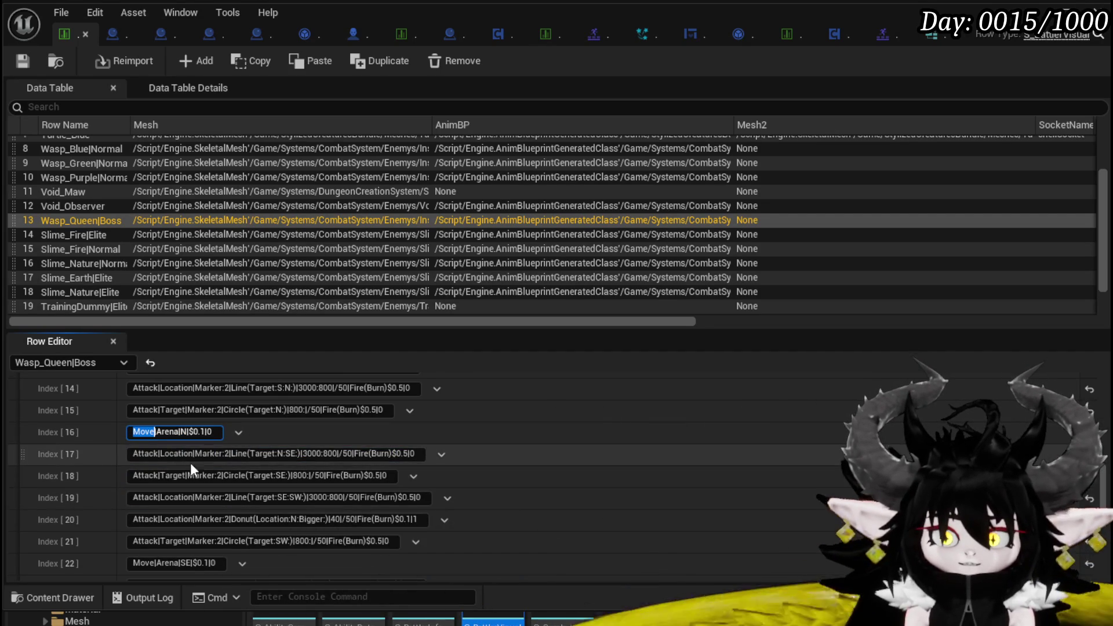
left_click(177, 454)
double_click(177, 454)
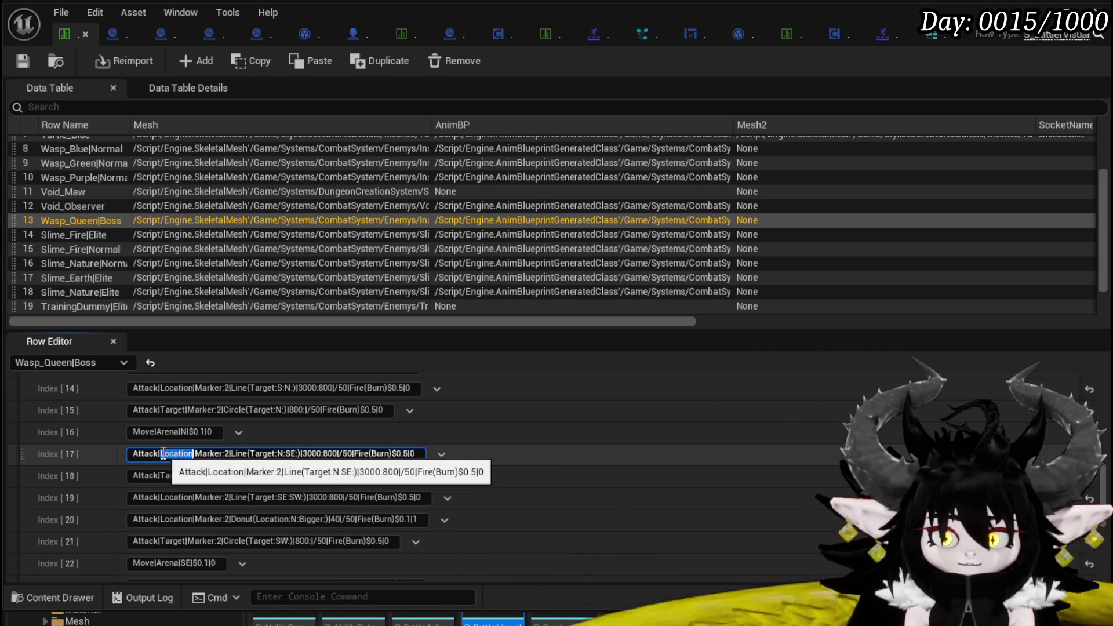
double_click(227, 454)
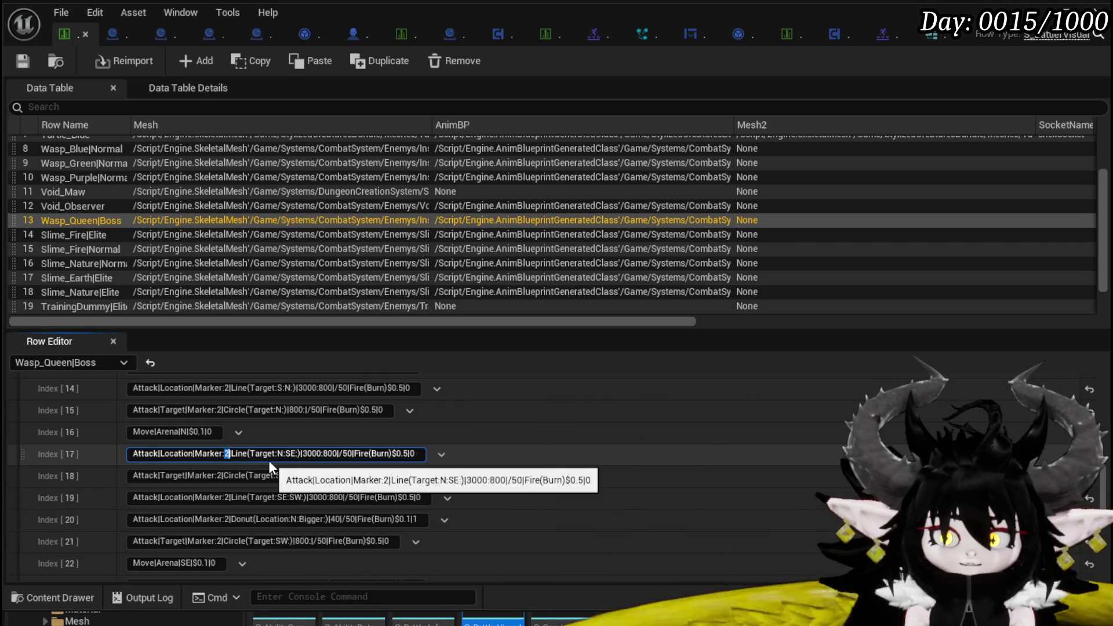
double_click(240, 453)
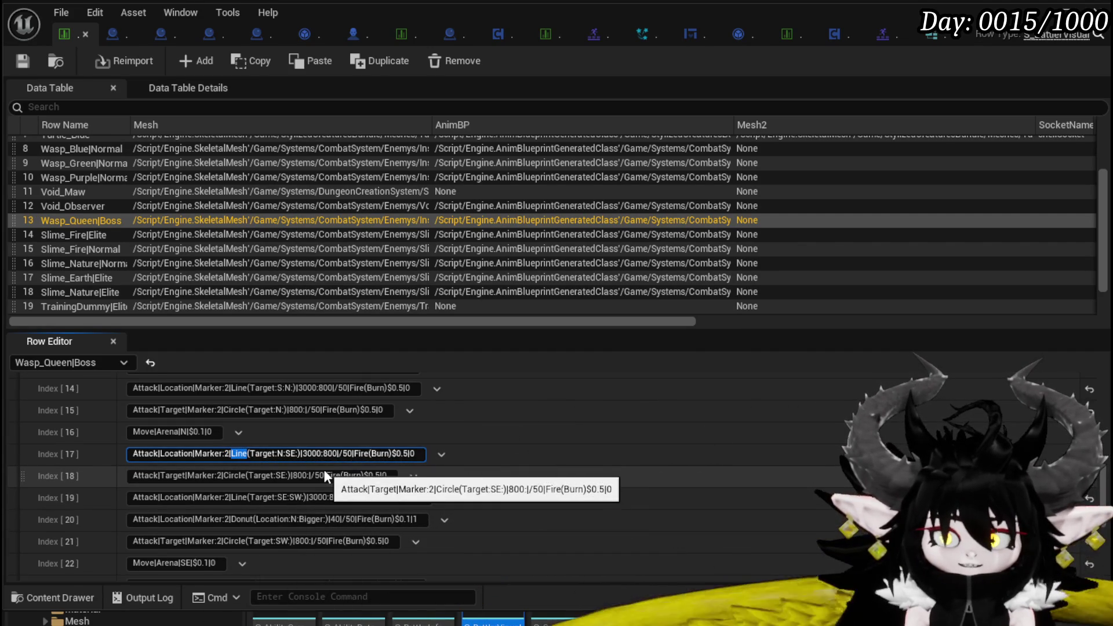
double_click(312, 453)
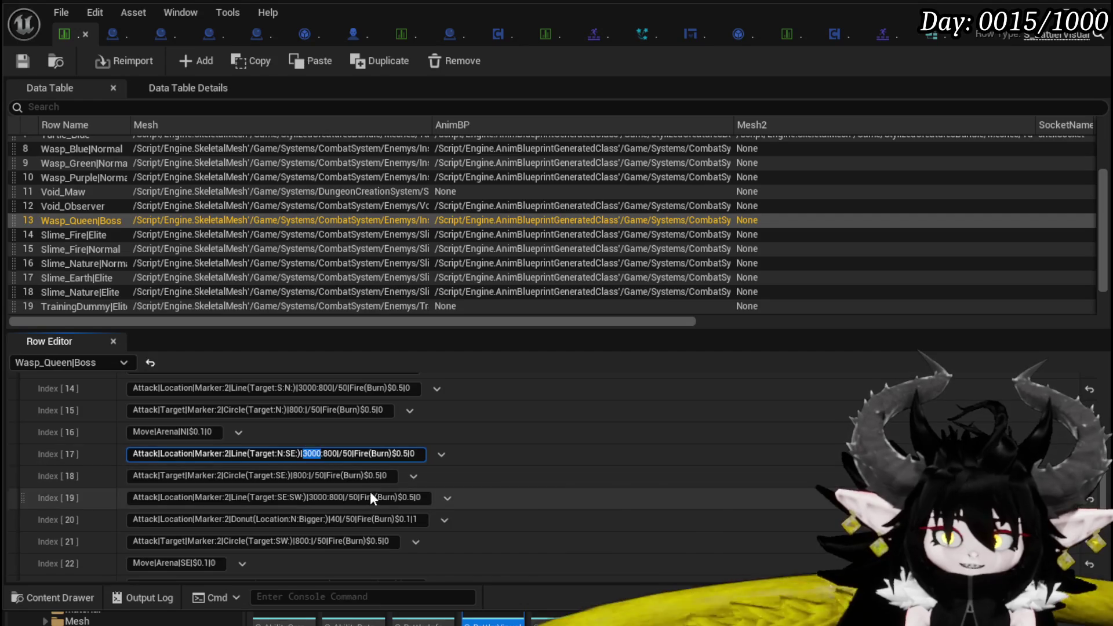
double_click(362, 453)
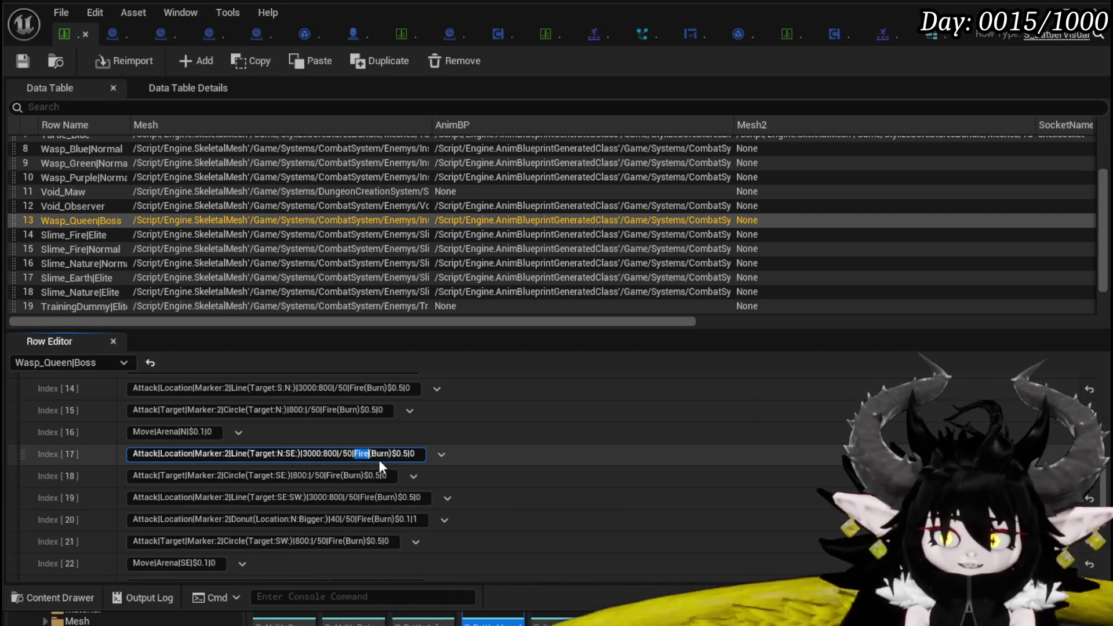
double_click(380, 454)
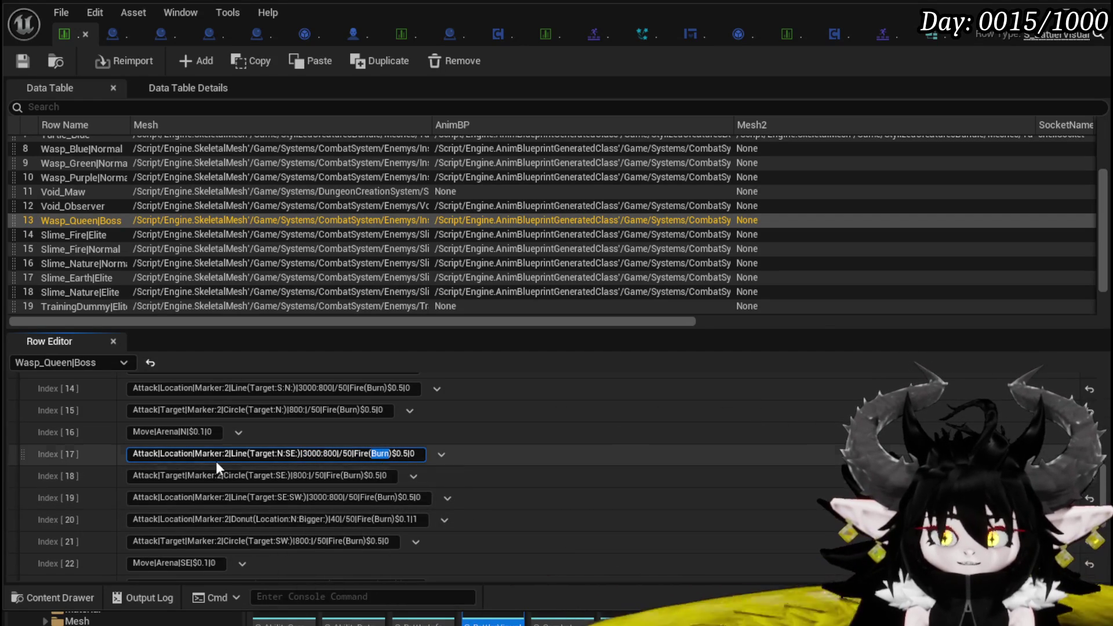
left_click_drag(139, 454, 429, 455)
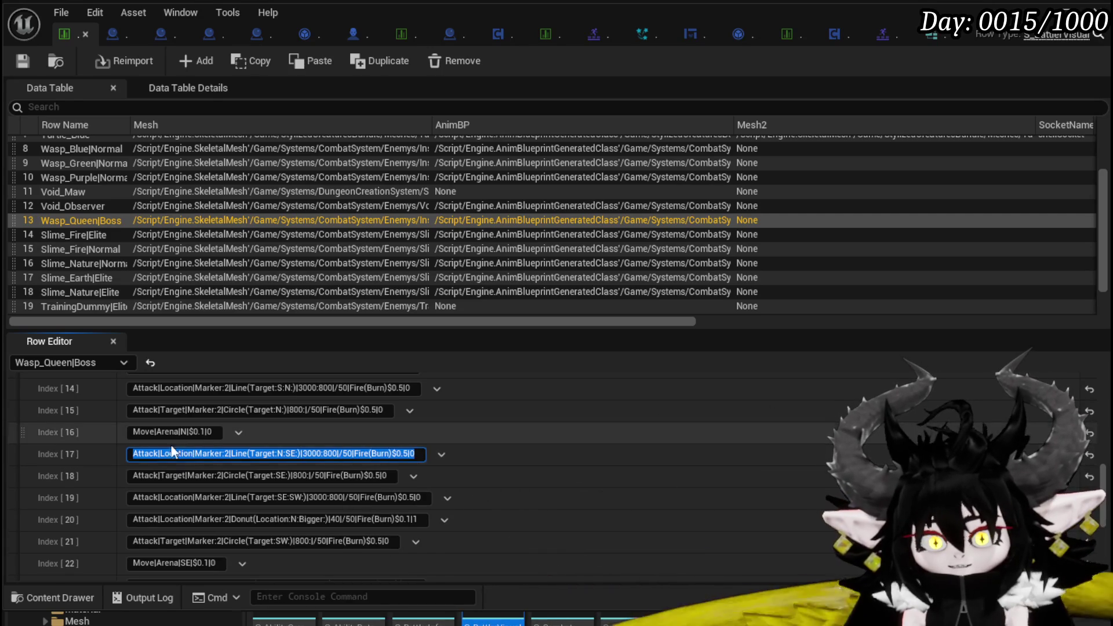
key("Home")
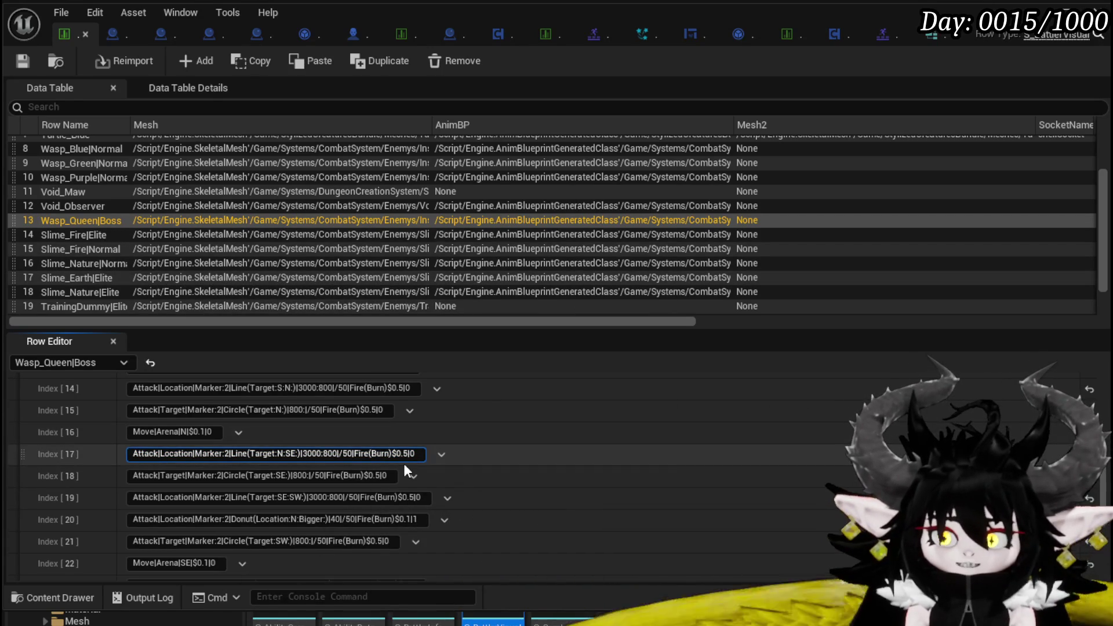
In row Slime_Fire|Elite, edit CombatLogic Index 4 to end with $4|3|1 and commit
left_click(93, 248)
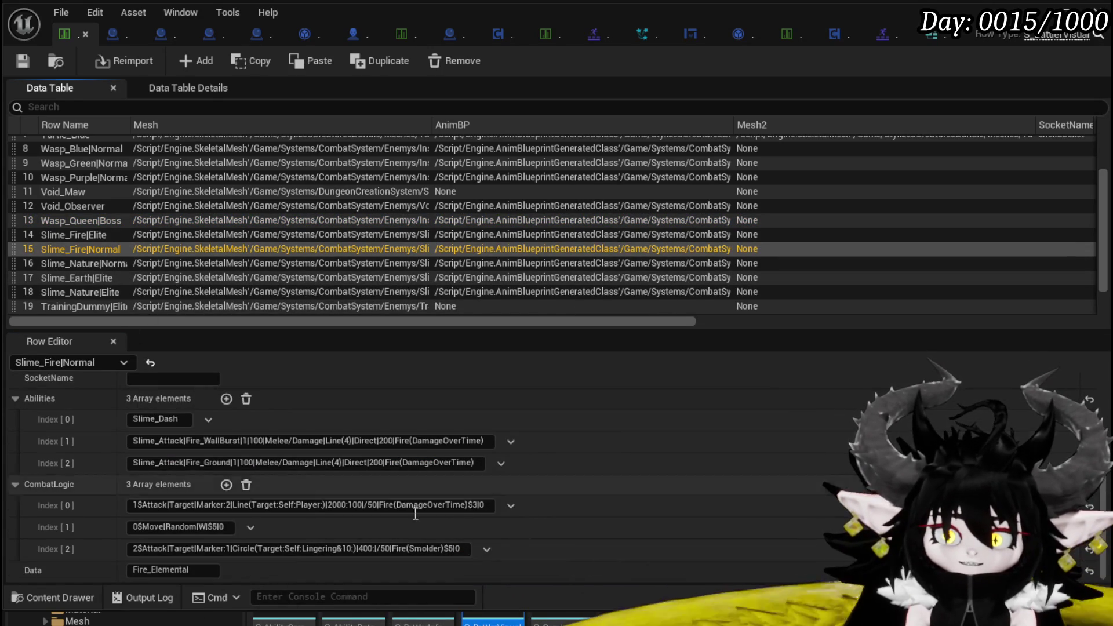
left_click(86, 236)
scroll(453, 492, "down", 2)
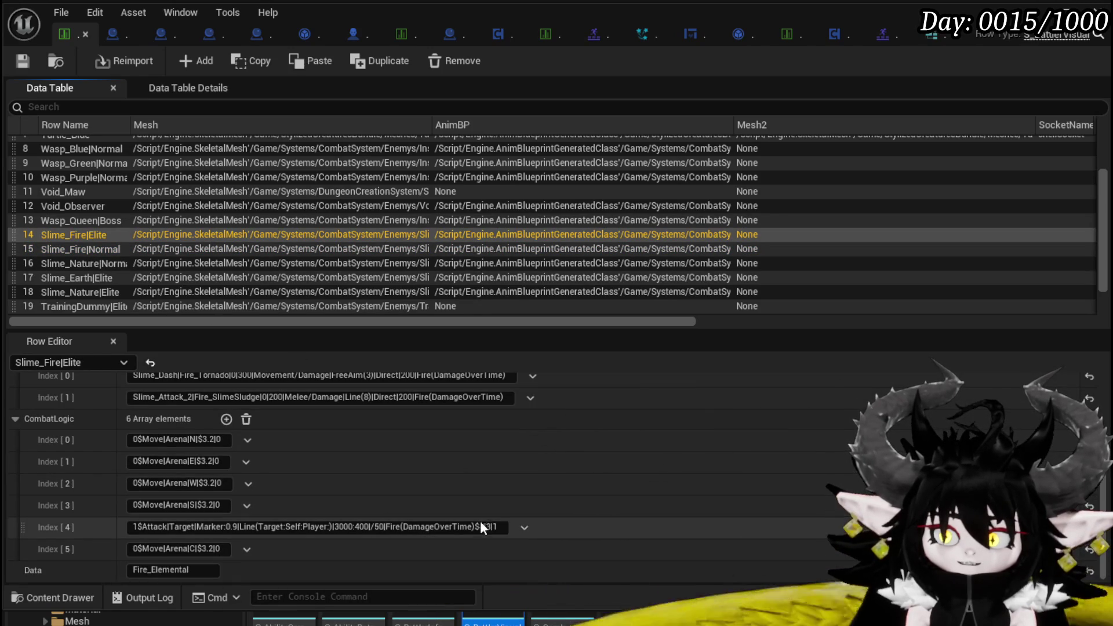
left_click(496, 526)
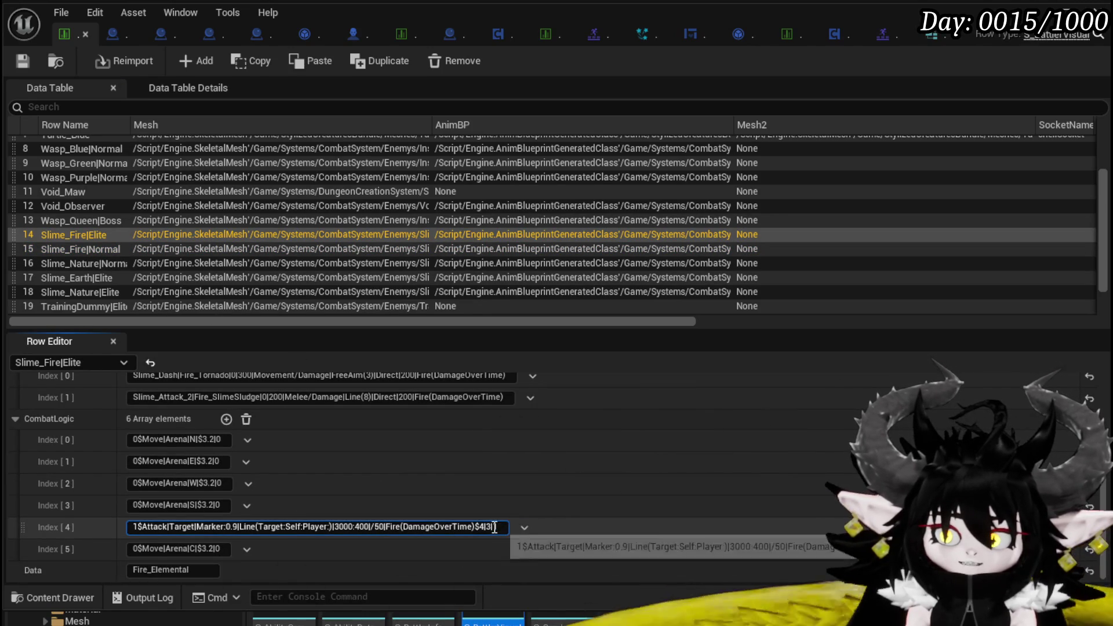
key("BackSpace")
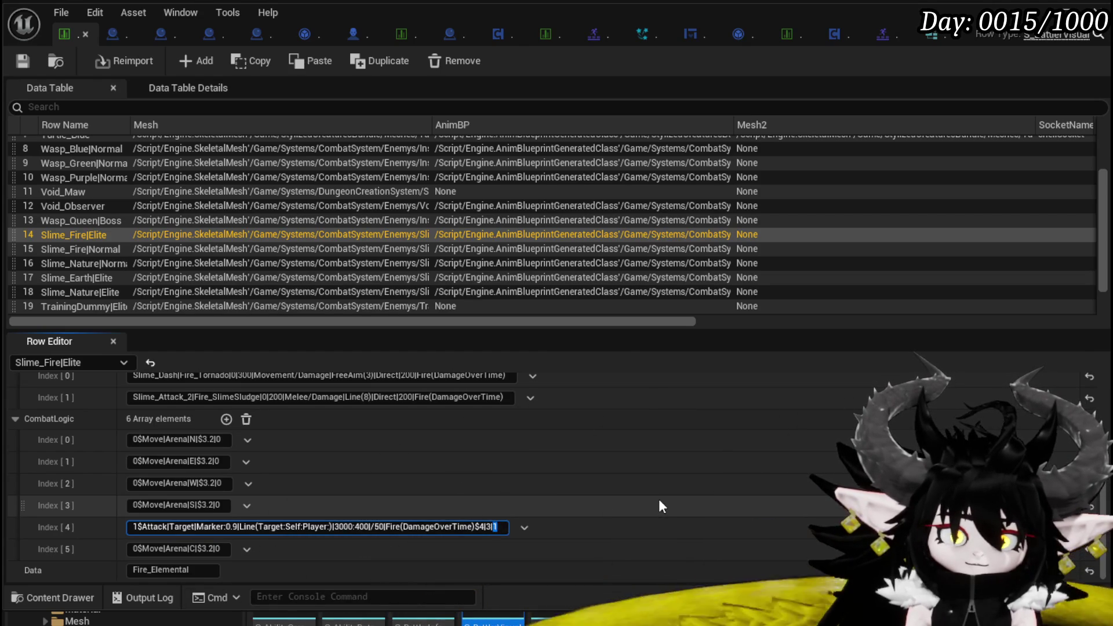
left_click(497, 527)
type("1|")
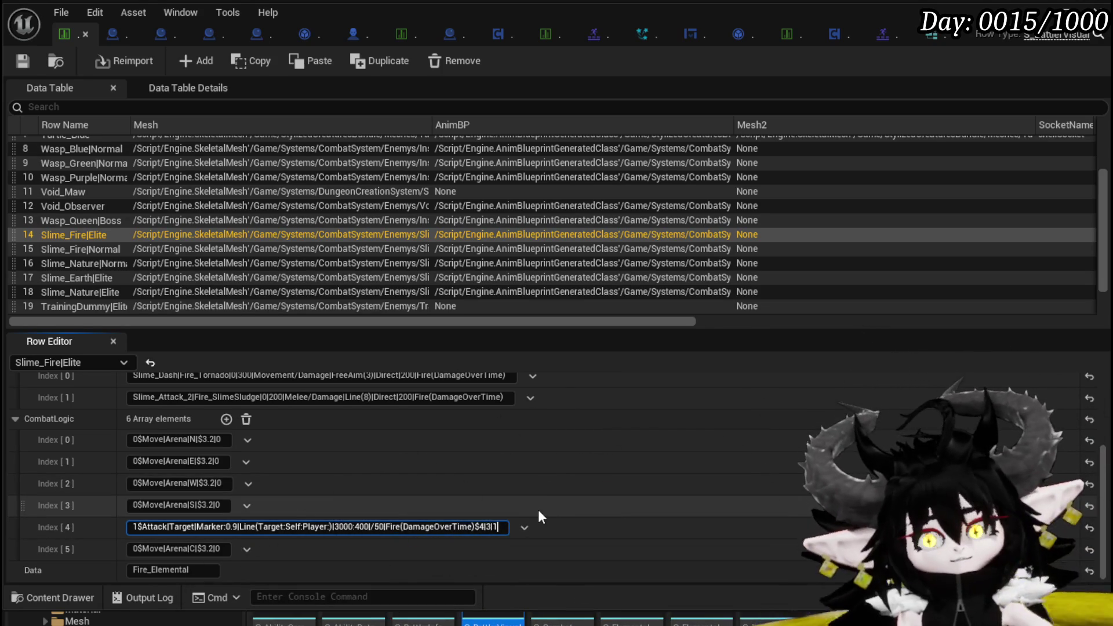
left_click_drag(133, 526, 467, 527)
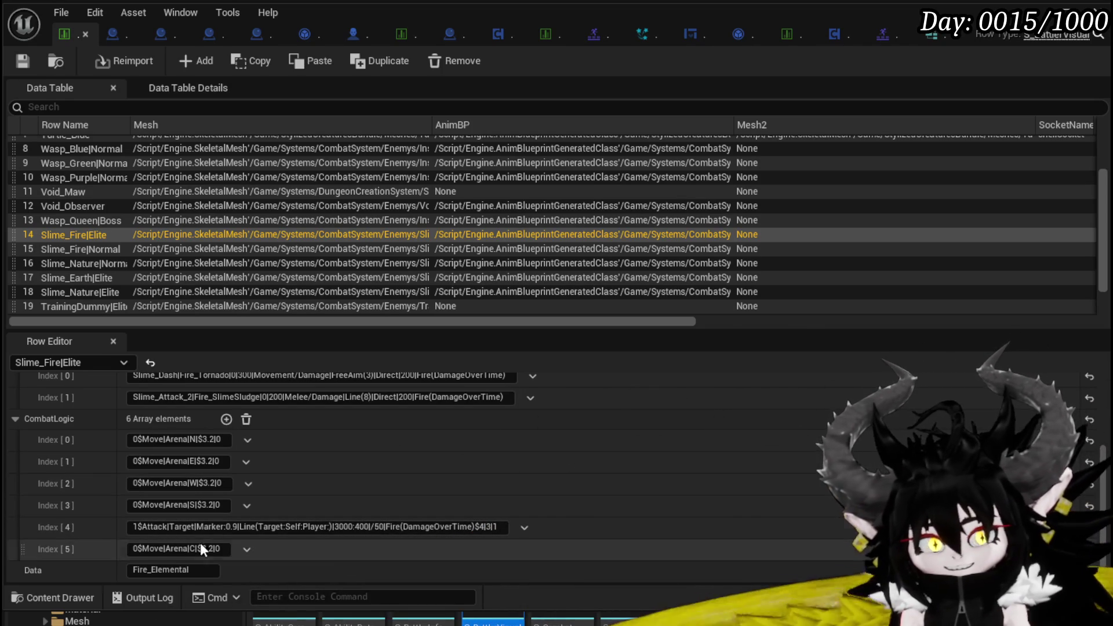
left_click_drag(133, 526, 649, 506)
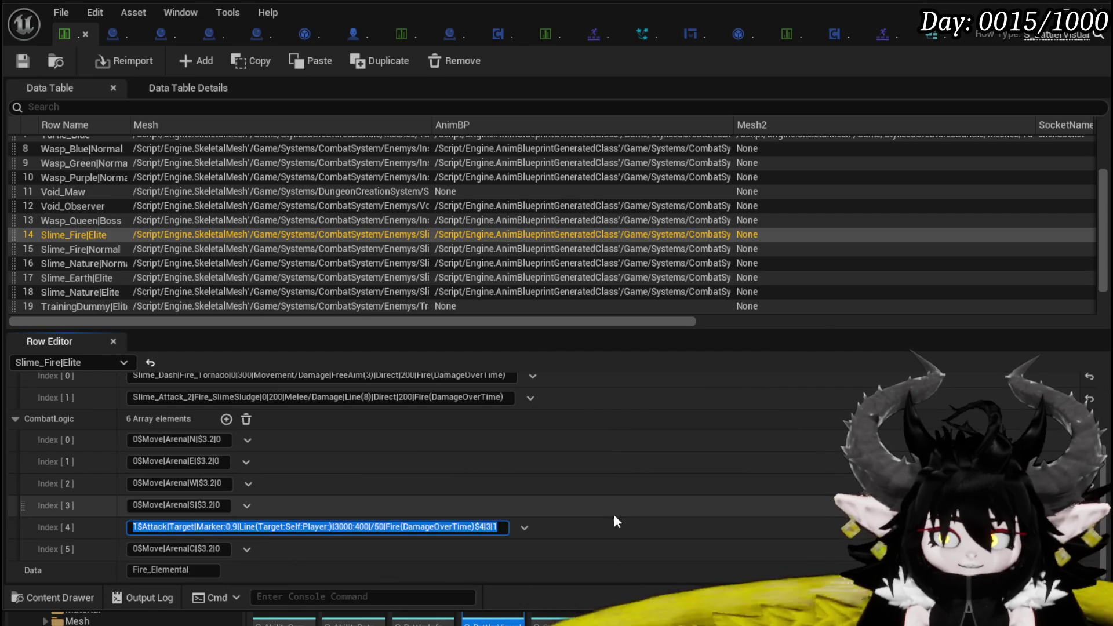
left_click(179, 527)
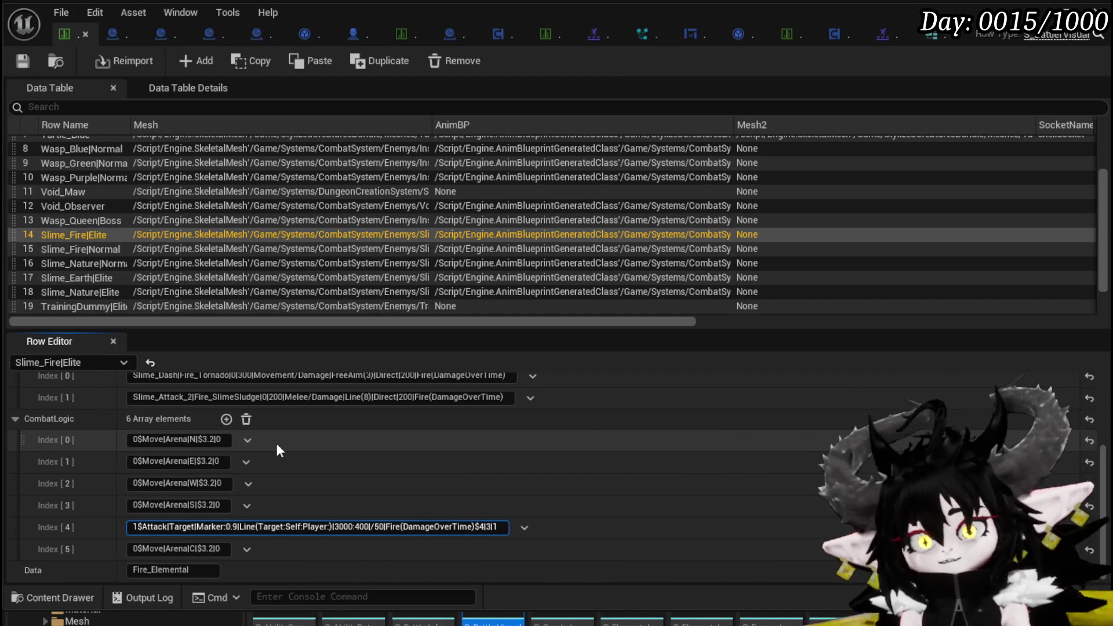
key("Return")
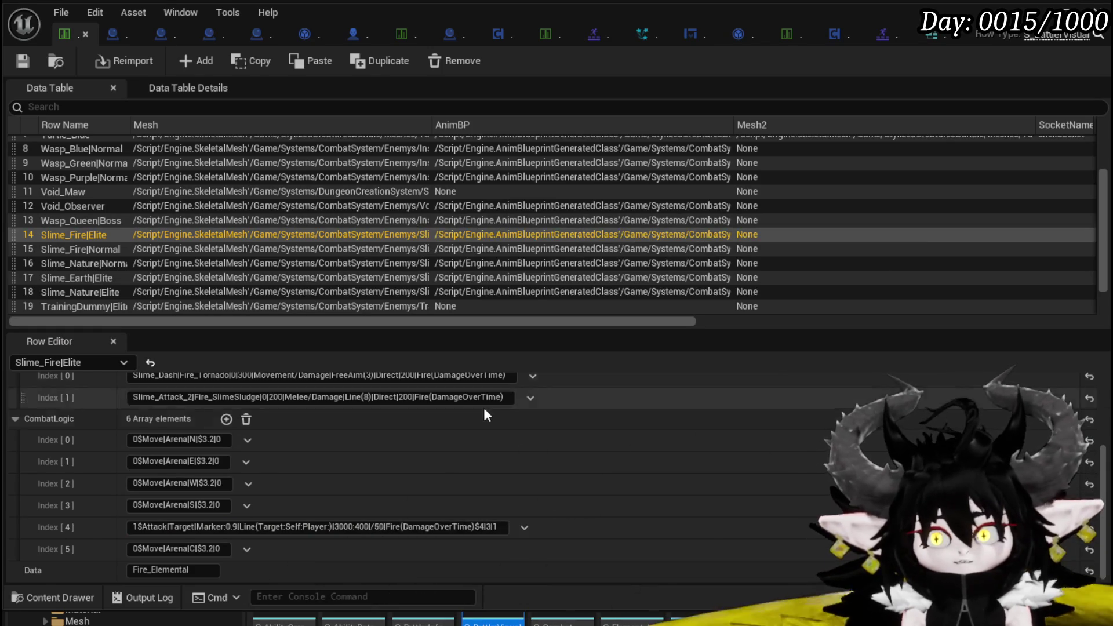
left_click(135, 527)
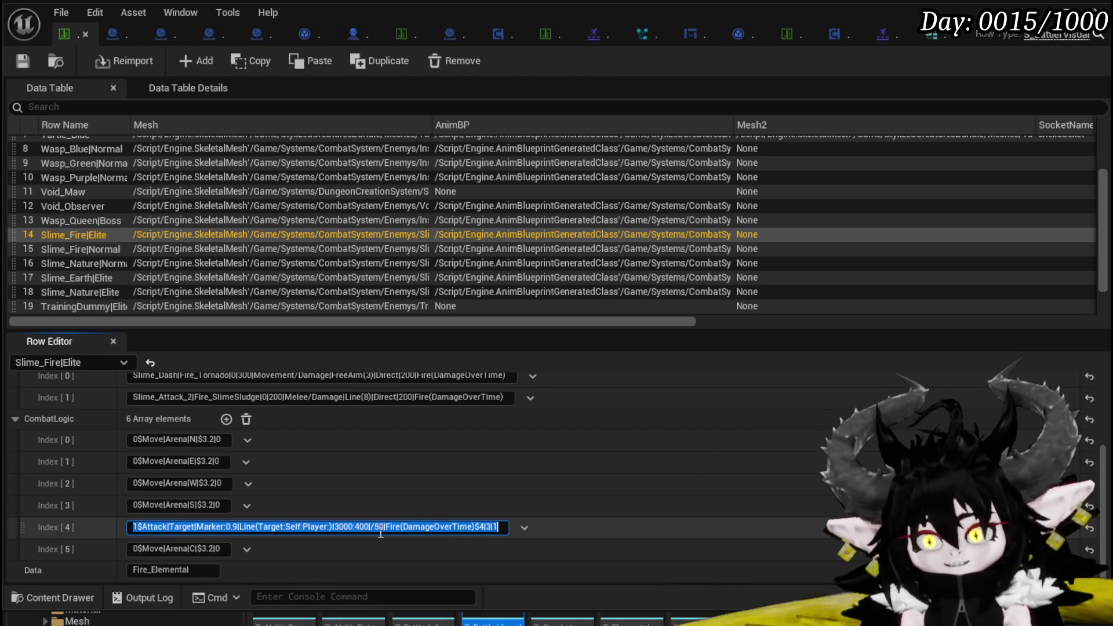
left_click(156, 525)
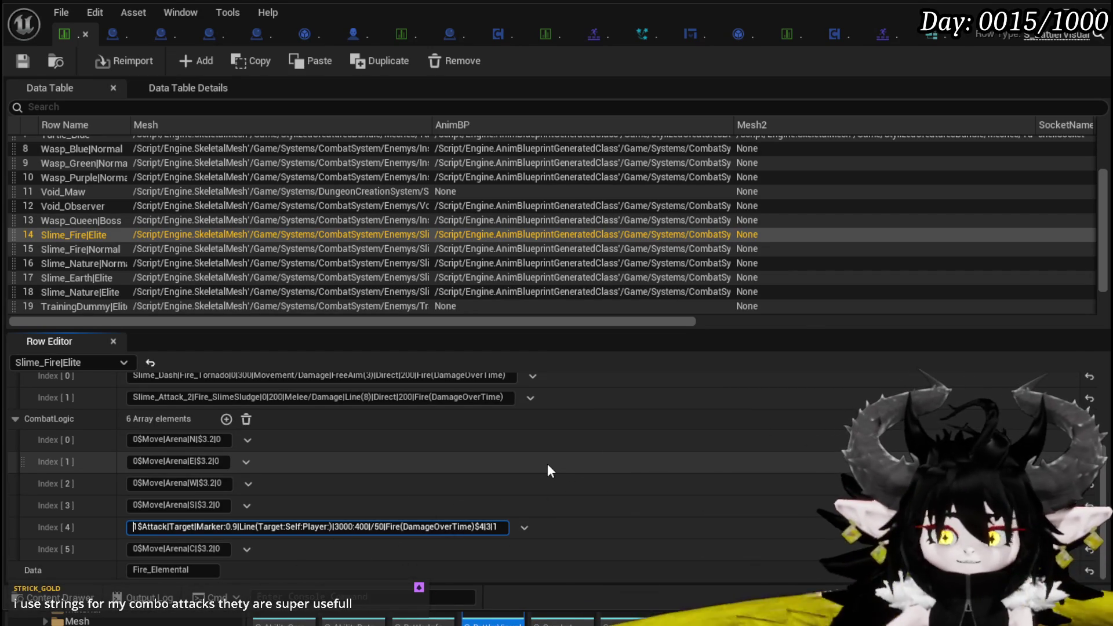
left_click(236, 510)
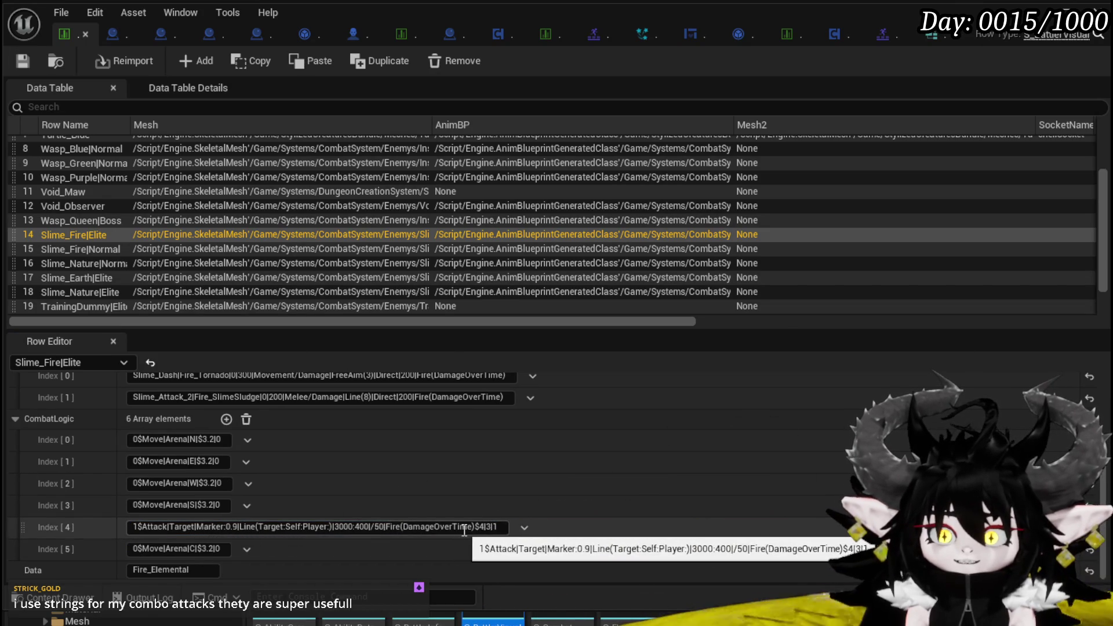
scroll(174, 510, "up", 2)
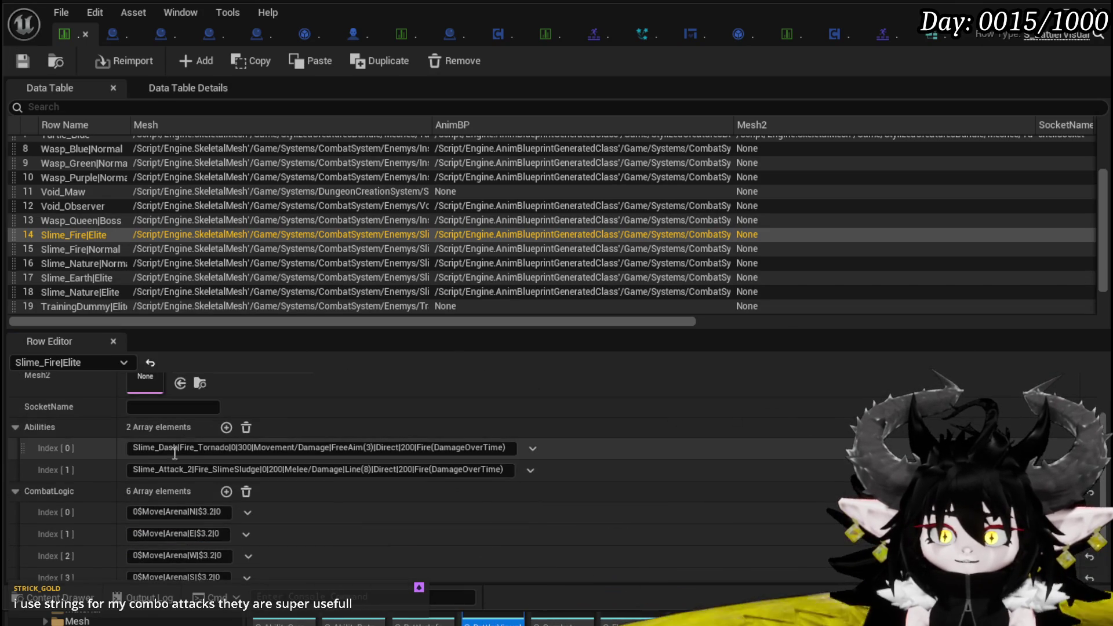
double_click(174, 447)
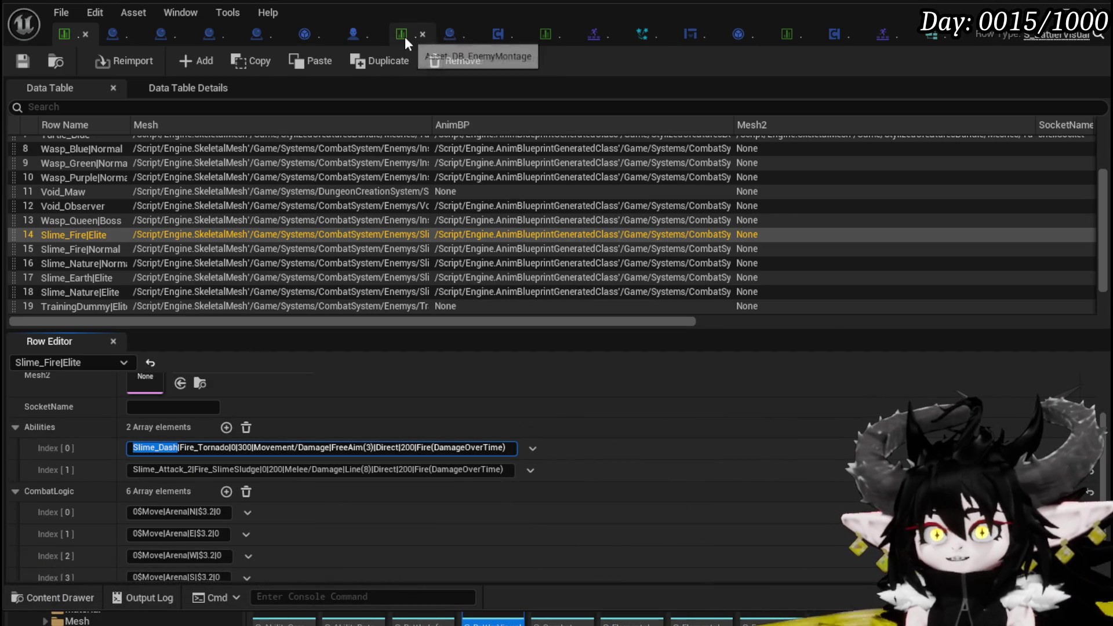
Confirm DB_EnemyMontage's Slime_Dash row uses Slime_Roll_Montage, leaving its name unchanged, then return to BP_BaseMarker
left_click(402, 33)
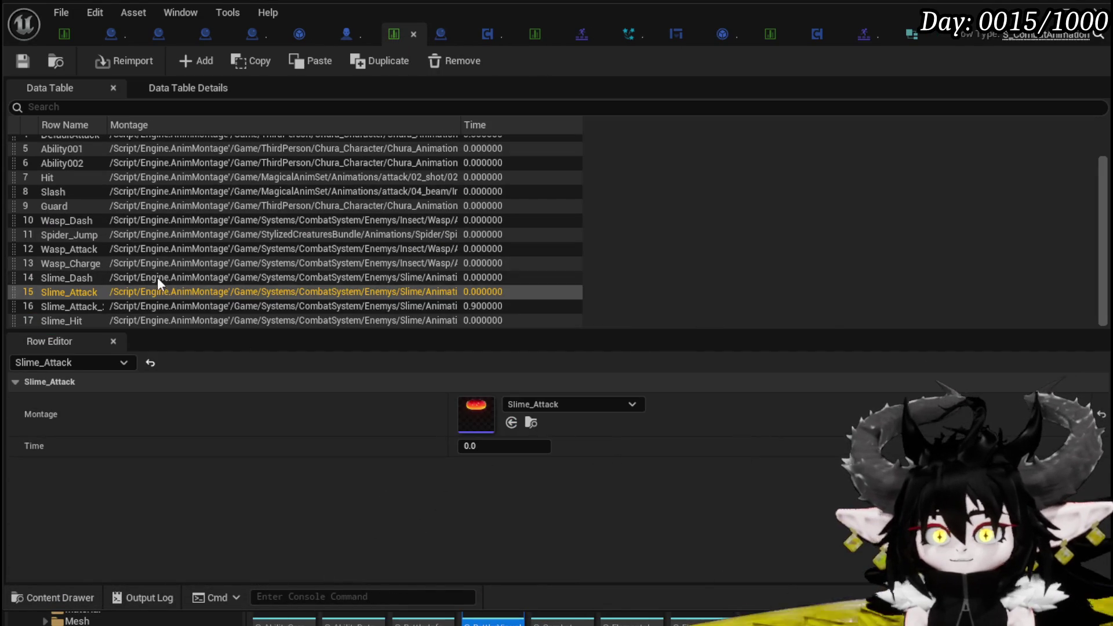
left_click(63, 275)
left_click(64, 275)
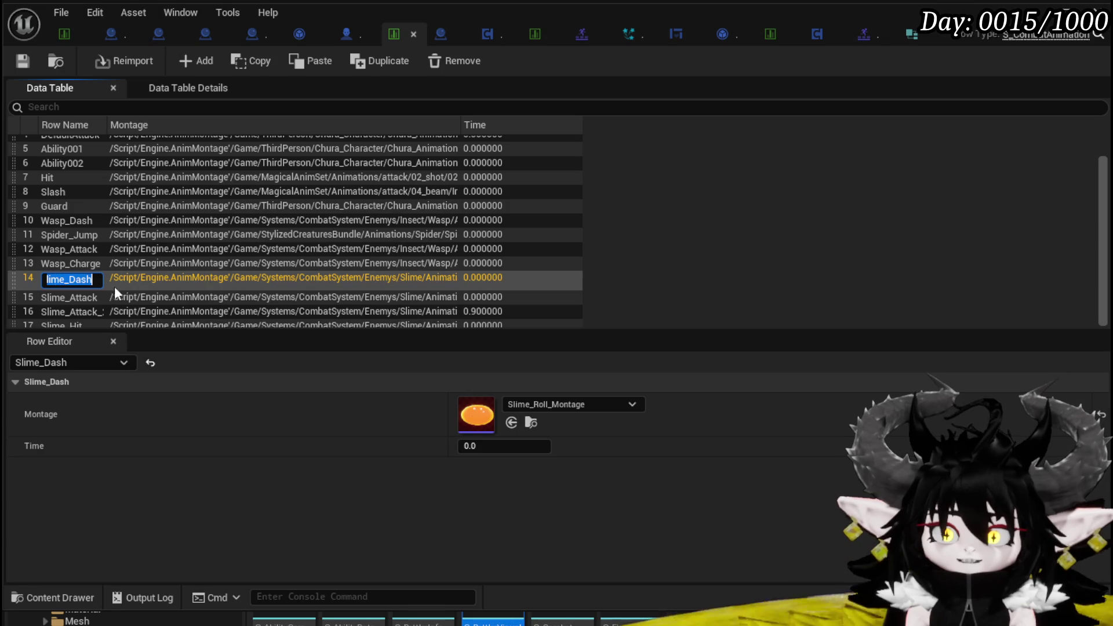
key("Escape")
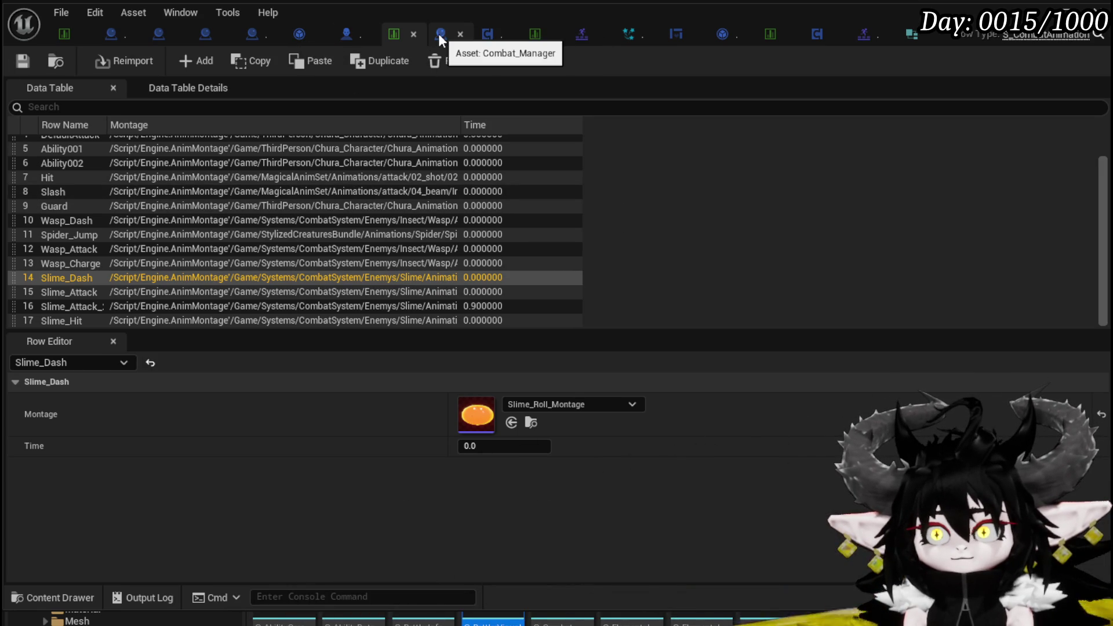
left_click(120, 31)
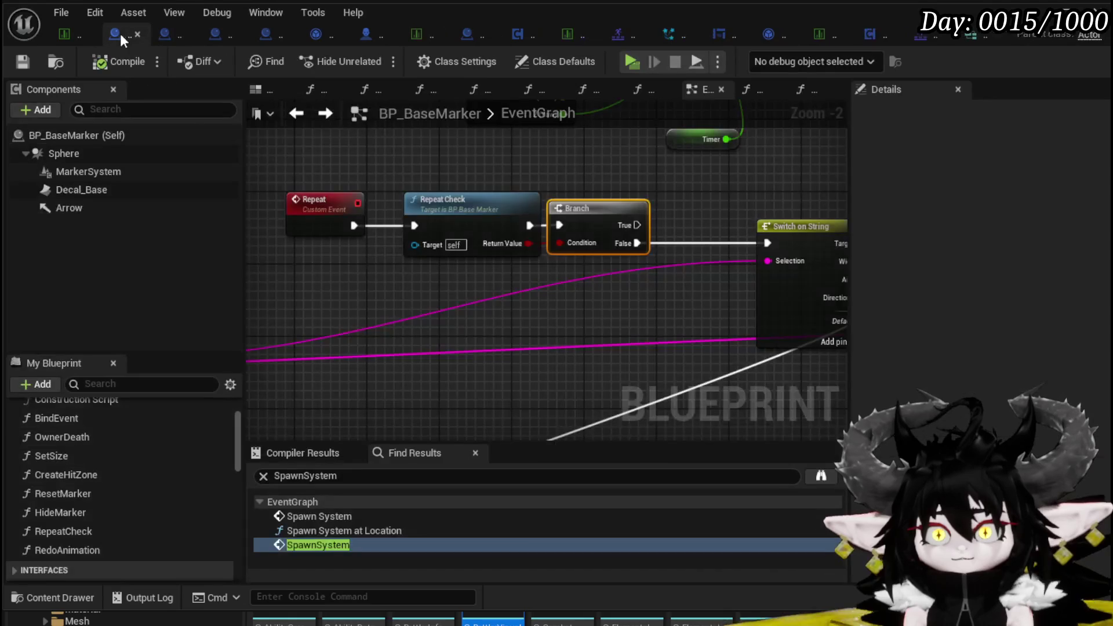
Add a Get Data Table Row node to the BP_BaseMarker graph
right_click(453, 212)
type("Get Data table ")
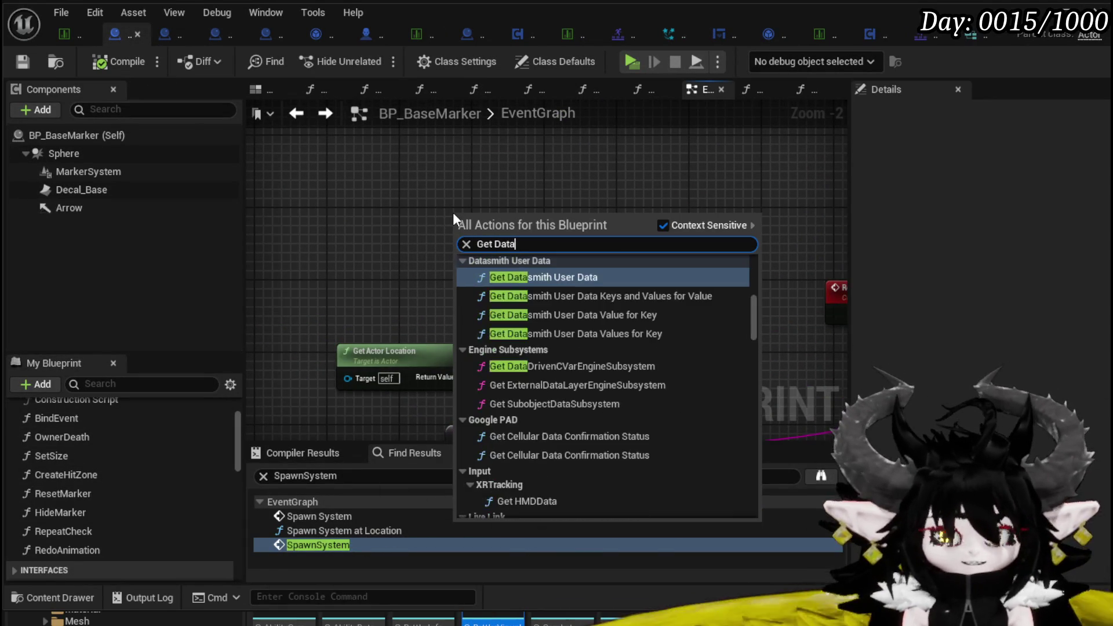
type("rw")
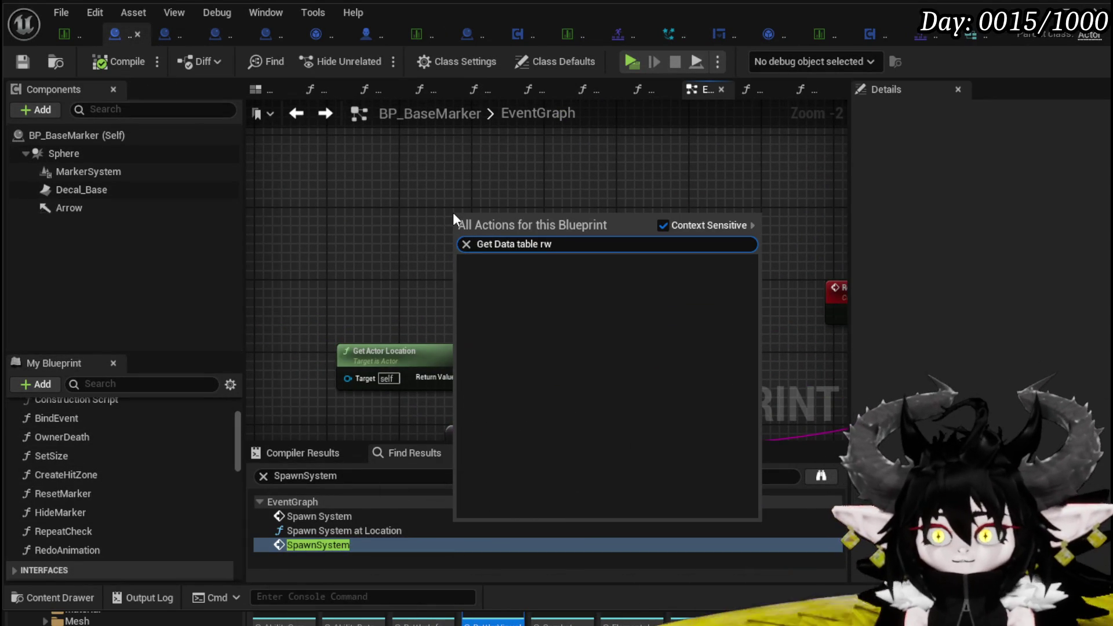
left_click(542, 509)
left_click_drag(528, 215, 537, 169)
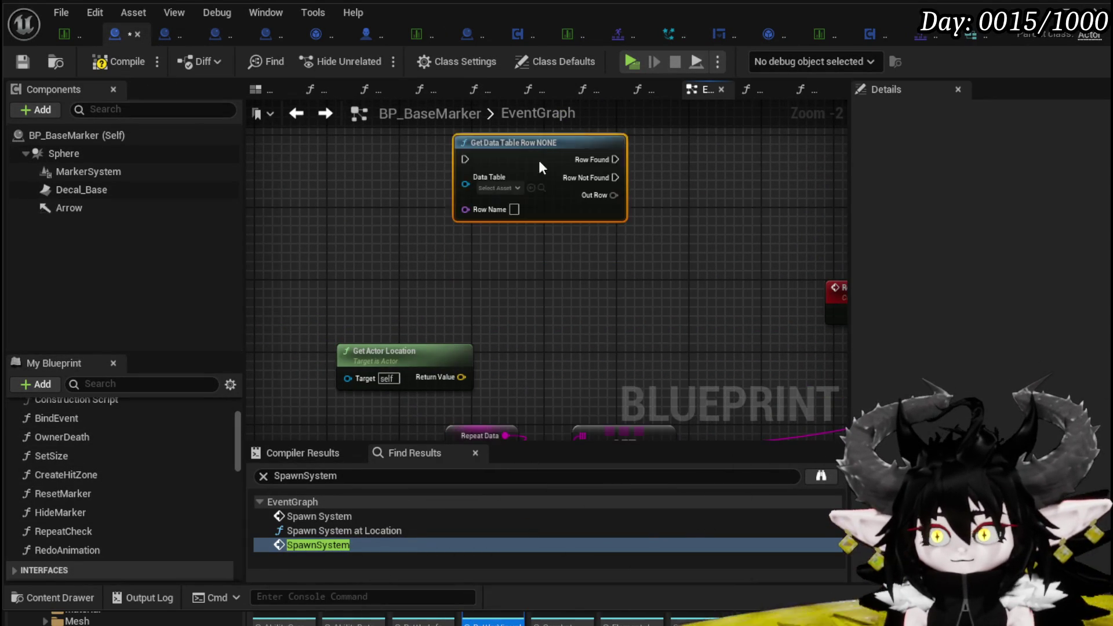
scroll(537, 169, "up", 2)
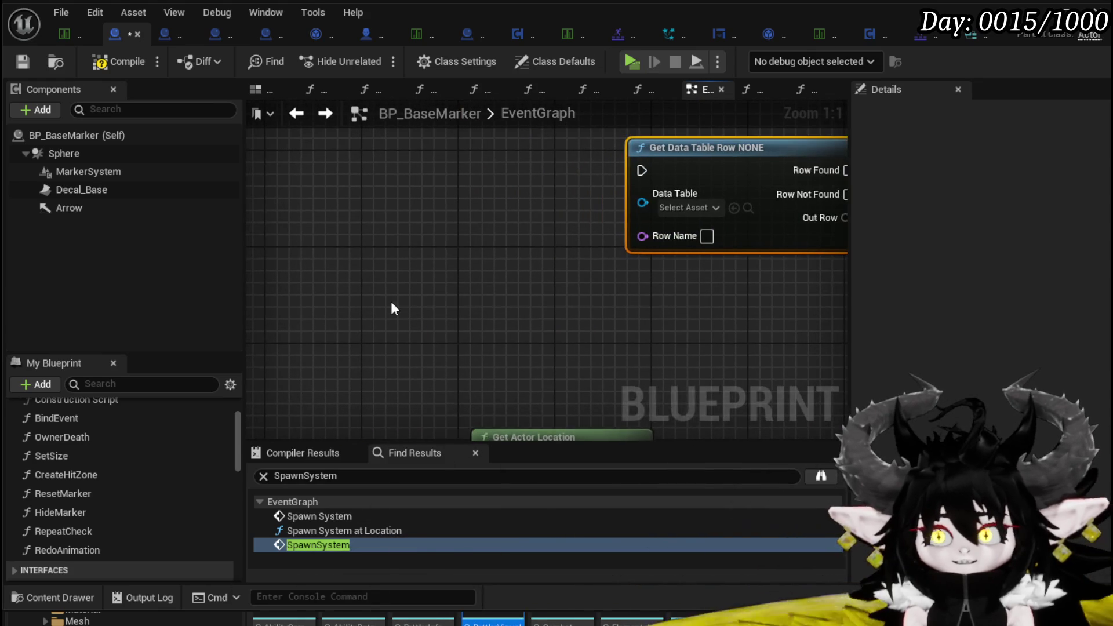
Feed a Make Literal String node with value 'Ability2' into the Row Name input
right_click(390, 301)
type("Make")
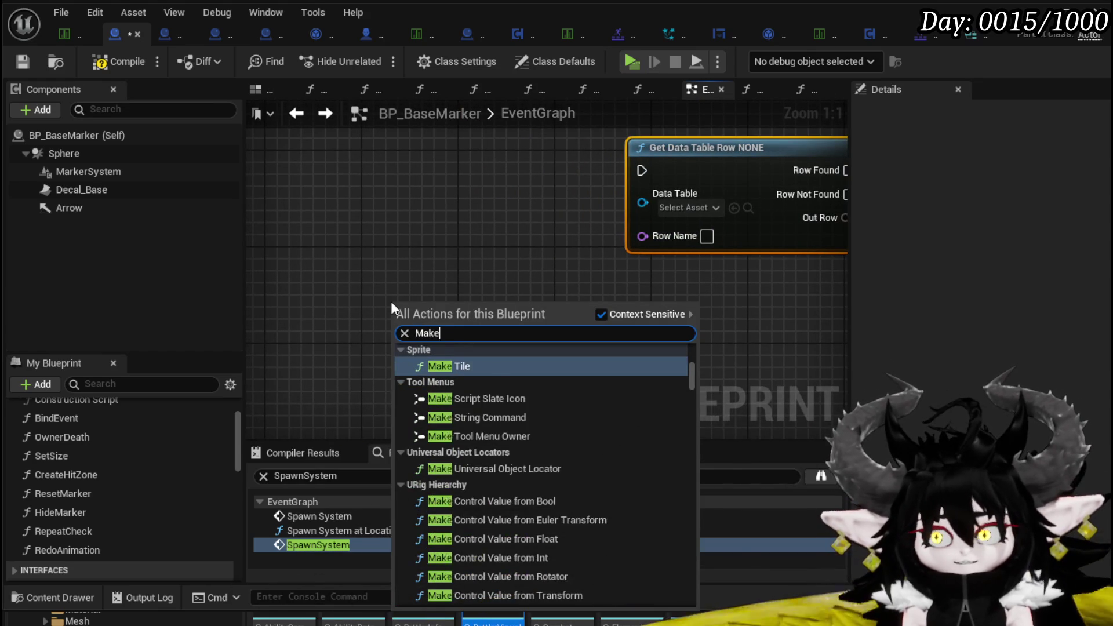
type(" lit string")
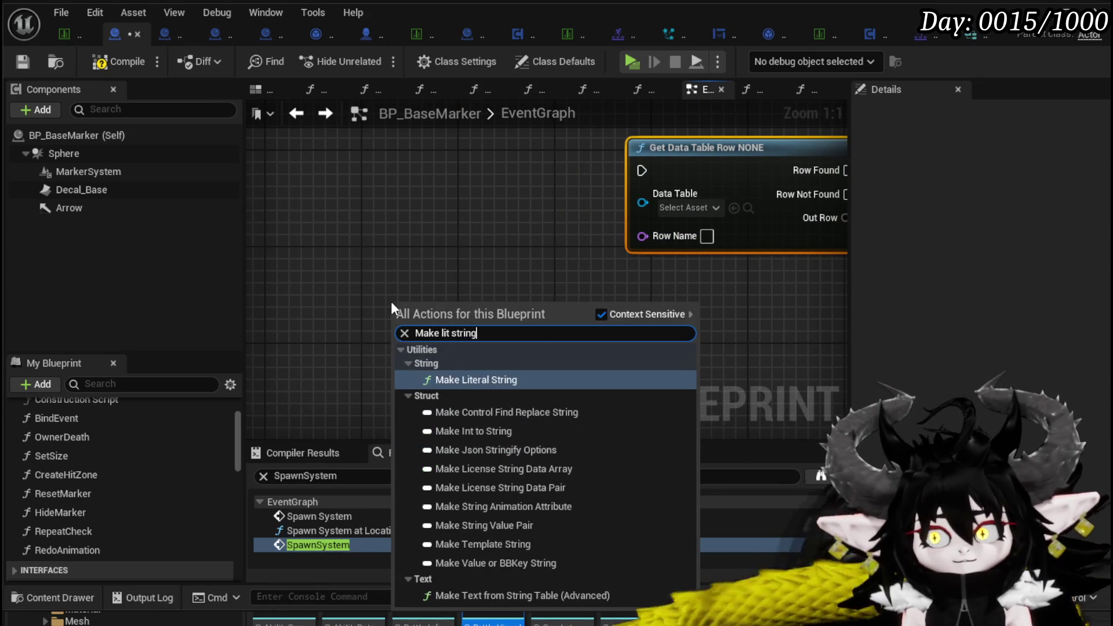
key("Return")
left_click_drag(450, 327, 305, 302)
left_click_drag(376, 303, 663, 232)
left_click_drag(512, 243, 556, 232)
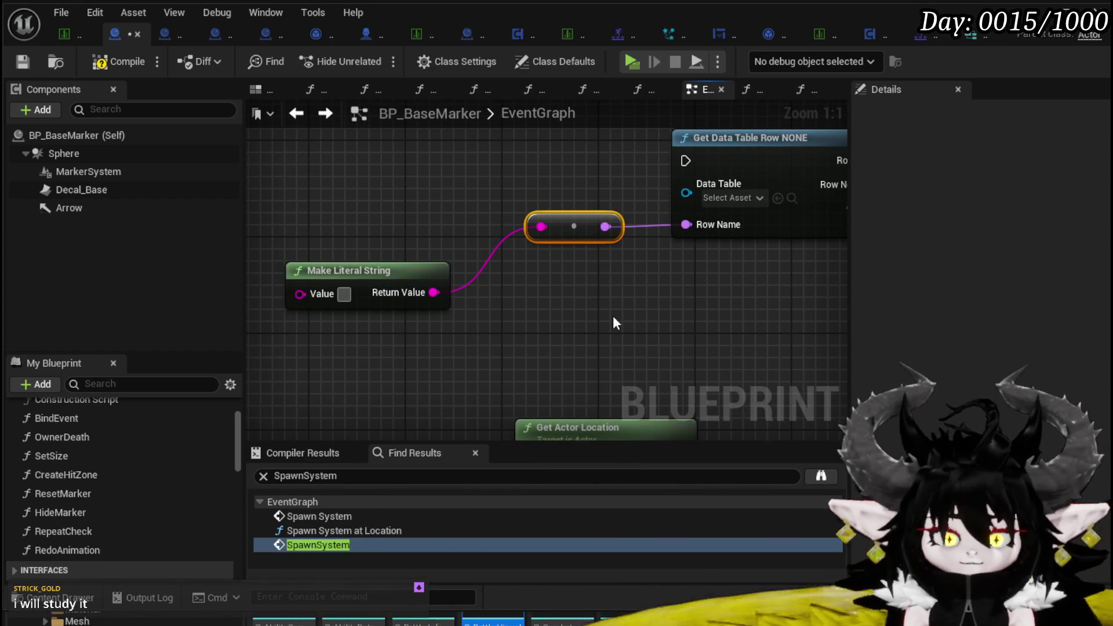
type("Ability")
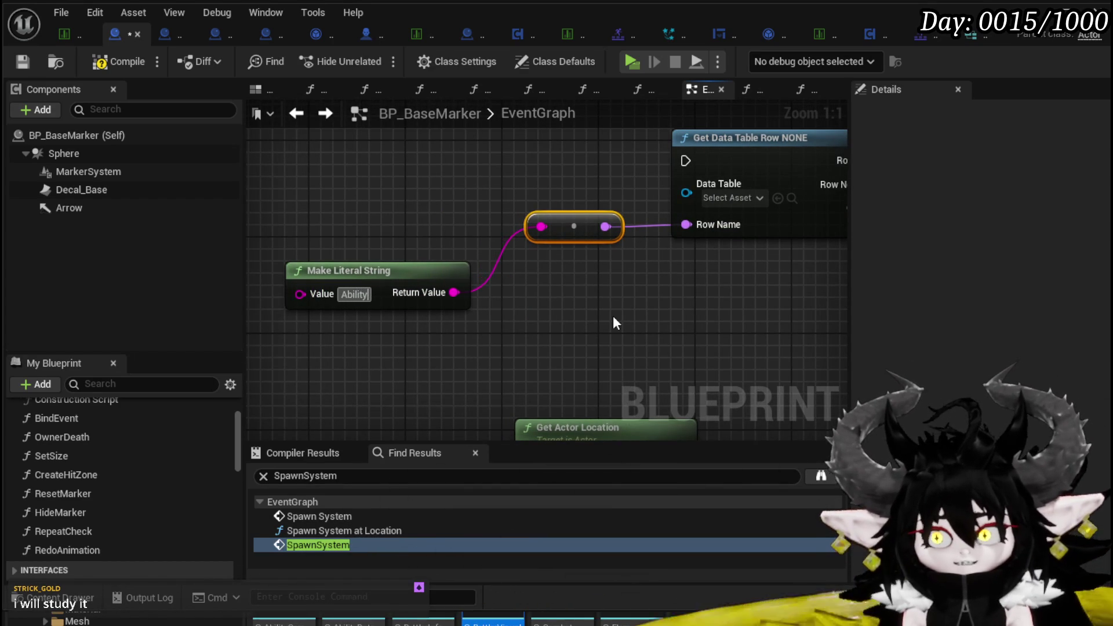
type("2")
left_click(551, 322)
left_click_drag(405, 280, 415, 279)
Drag from Out Row to see which actions accept its value
mouse_move(693, 259)
left_mouse_down()
mouse_move(665, 303)
mouse_move(586, 373)
mouse_move(590, 312)
left_mouse_up()
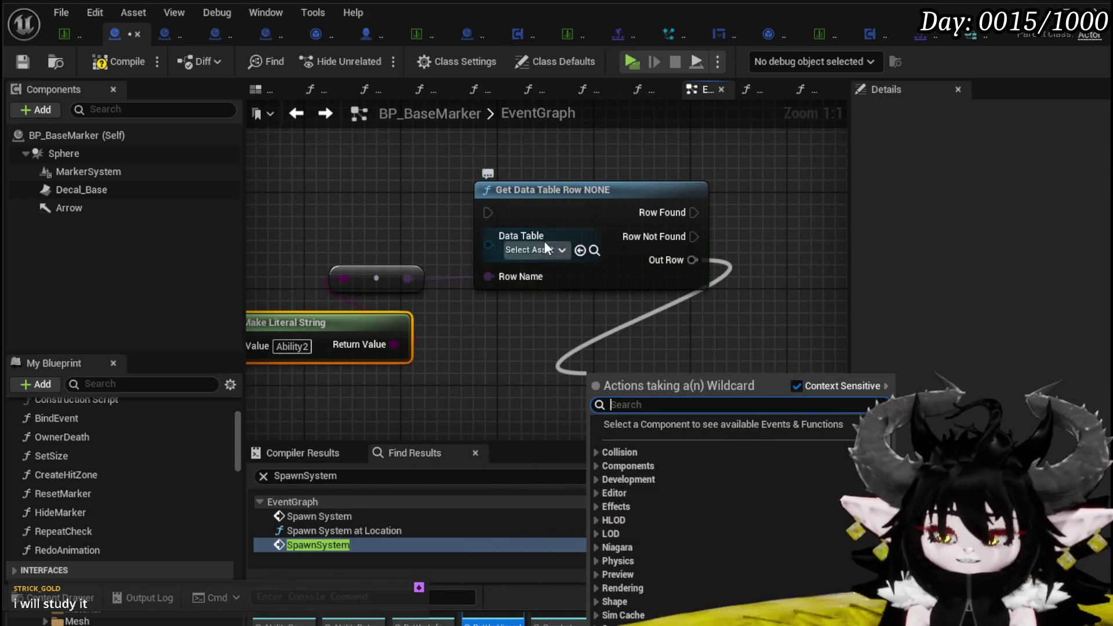
left_click(541, 243)
mouse_move(726, 225)
left_mouse_down()
mouse_move(714, 317)
mouse_move(664, 329)
left_mouse_up()
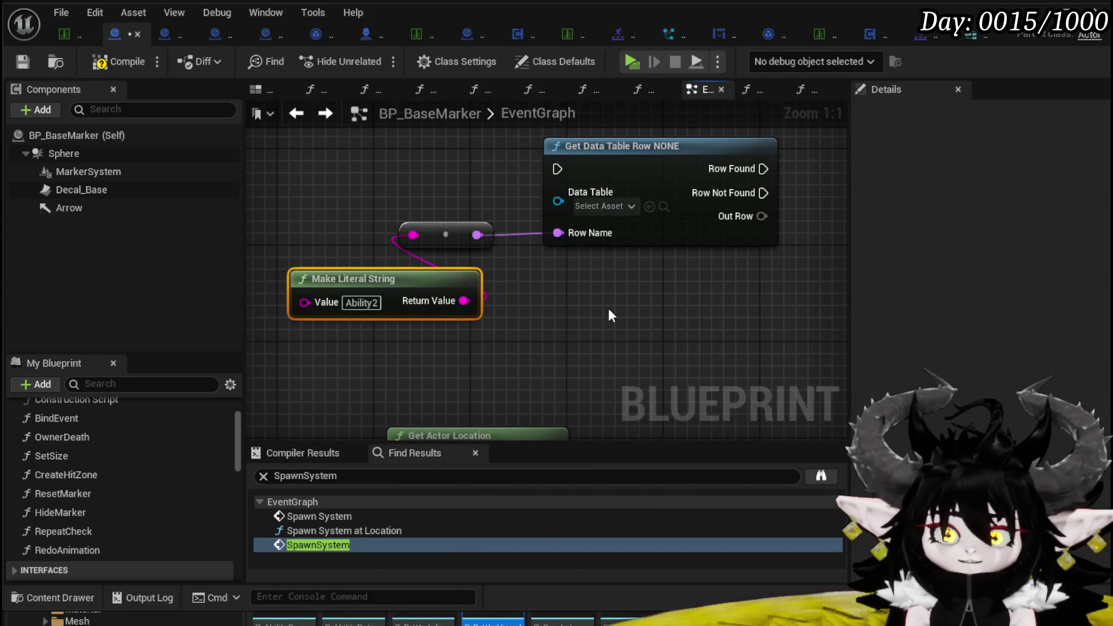
left_click_drag(608, 308, 537, 302)
left_click_drag(682, 211, 739, 274)
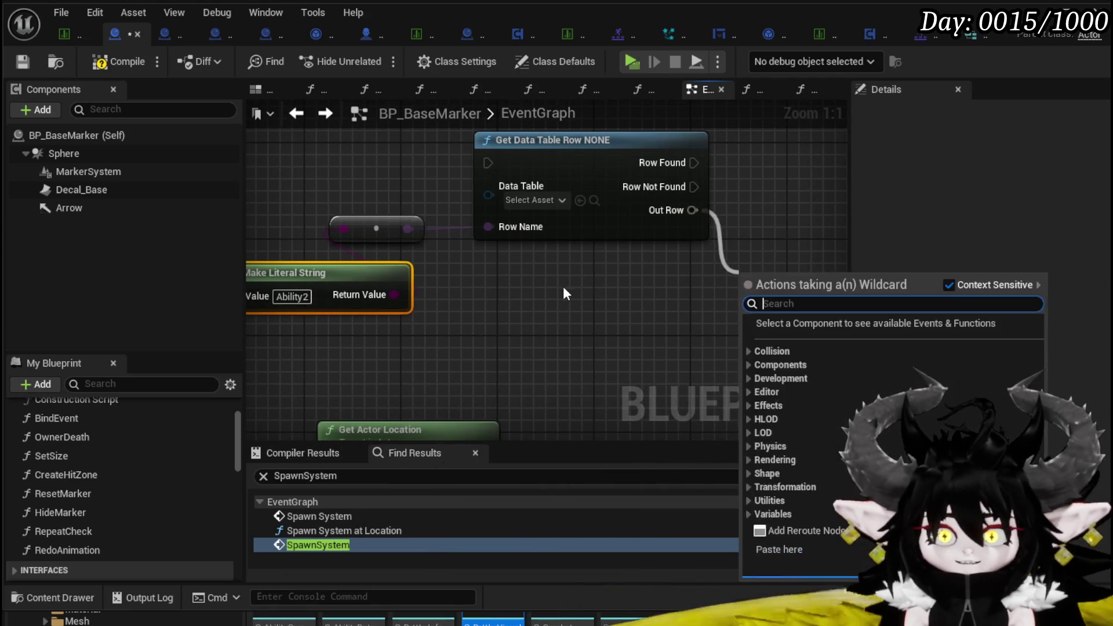
left_click_drag(562, 291, 632, 268)
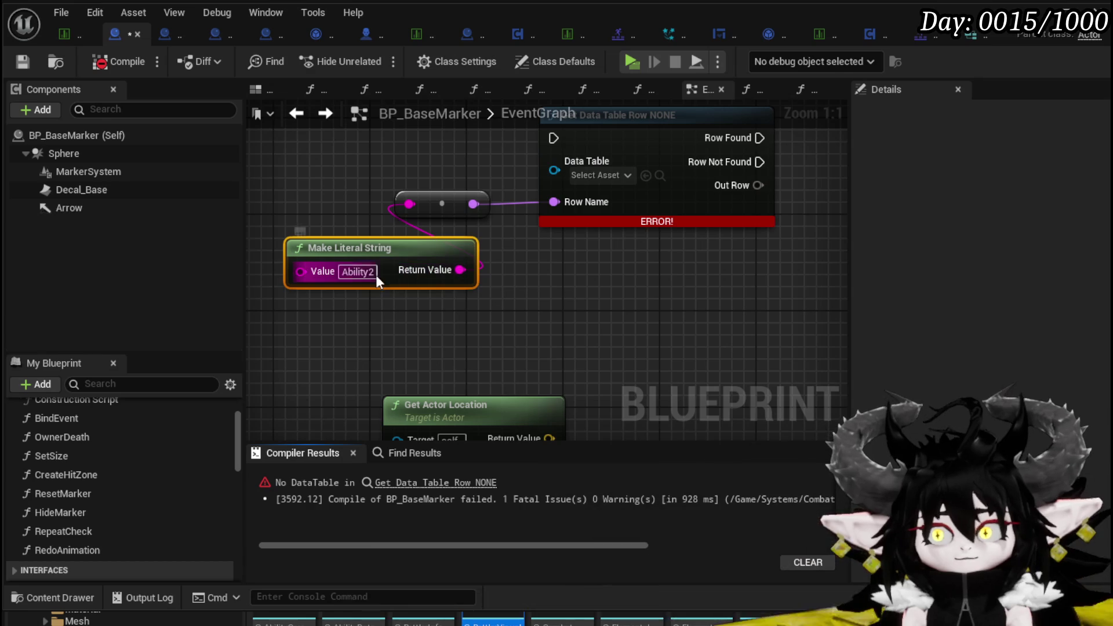
Delete the trial lookup and string nodes and recompile BP_BaseMarker
mouse_move(454, 318)
left_mouse_down()
mouse_move(677, 181)
mouse_move(672, 197)
left_mouse_up()
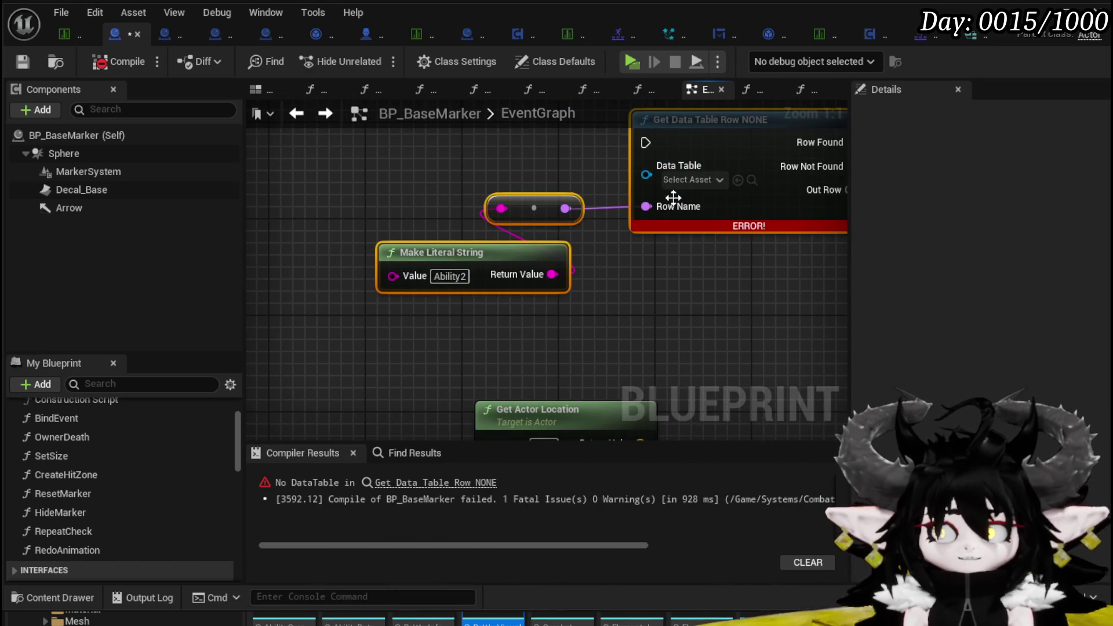
key("Delete")
left_click(117, 58)
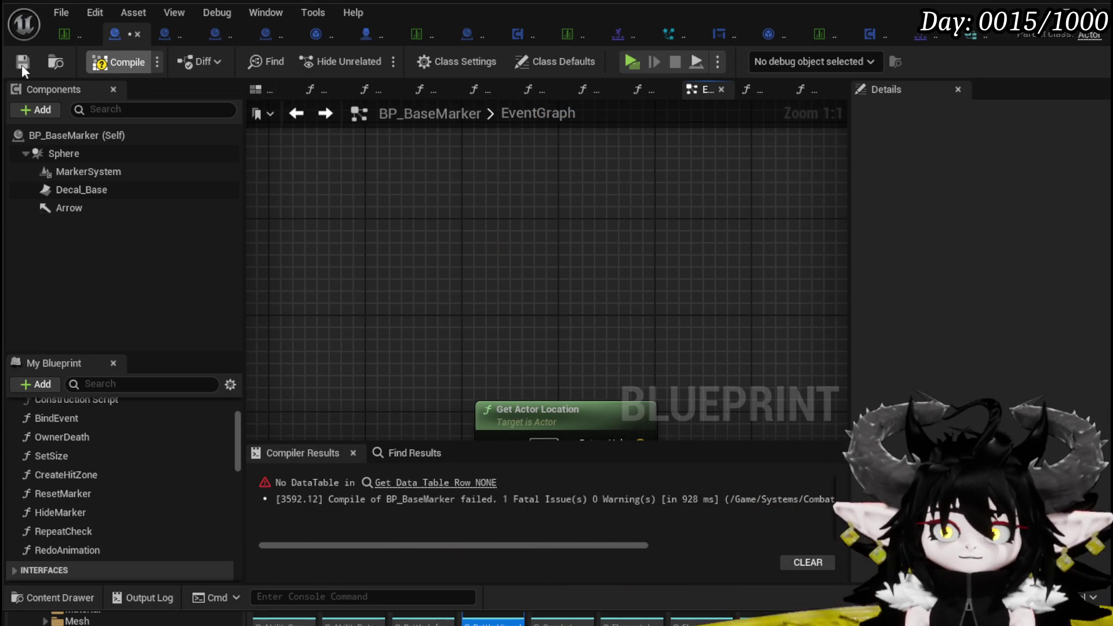
left_click(22, 64)
Zoom out and pan across the BP_BaseMarker event graph to review its nodes
scroll(594, 224, "down", 6)
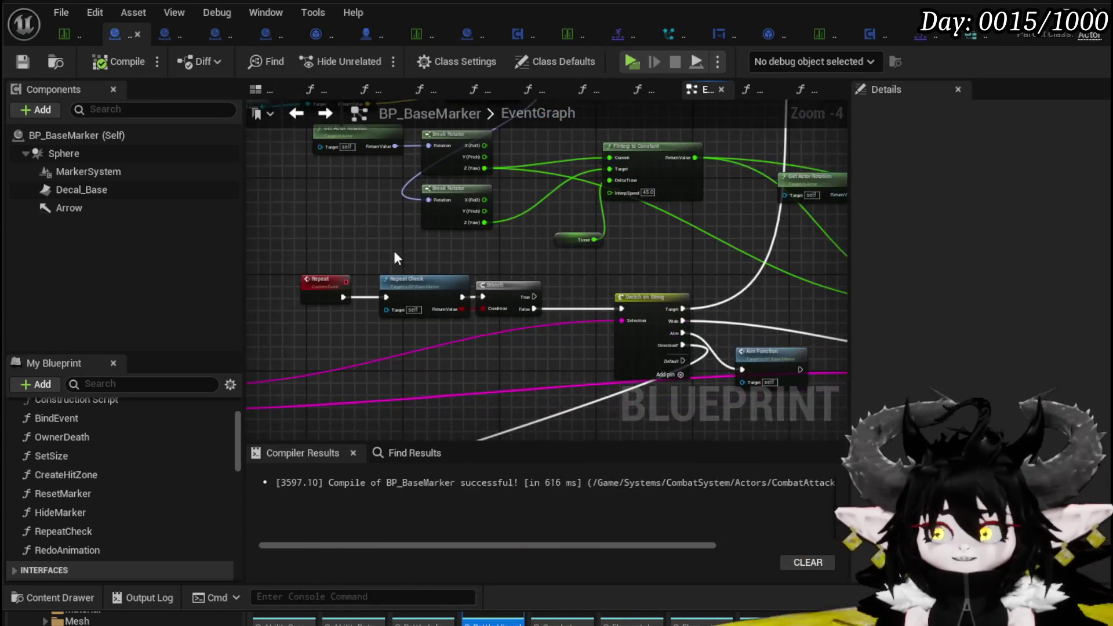
mouse_move(422, 236)
left_mouse_down()
mouse_move(278, 254)
mouse_move(687, 285)
mouse_move(447, 209)
mouse_move(728, 221)
left_mouse_up()
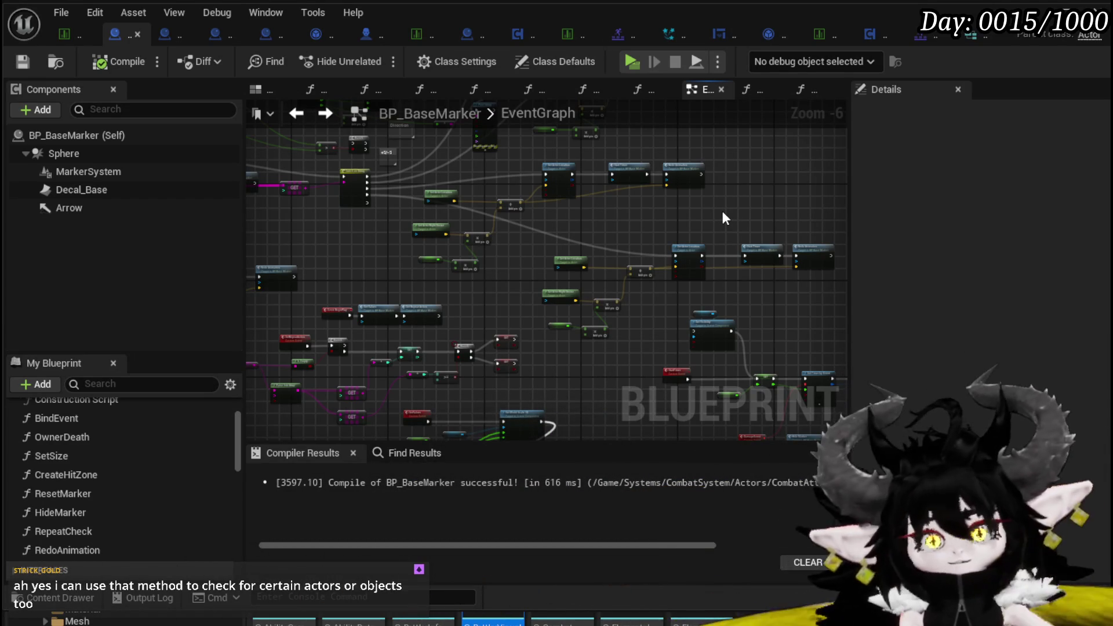
mouse_move(723, 218)
left_mouse_down()
mouse_move(615, 226)
mouse_move(580, 215)
mouse_move(700, 211)
mouse_move(571, 192)
mouse_move(774, 182)
mouse_move(772, 209)
mouse_move(696, 201)
mouse_move(764, 197)
left_mouse_up()
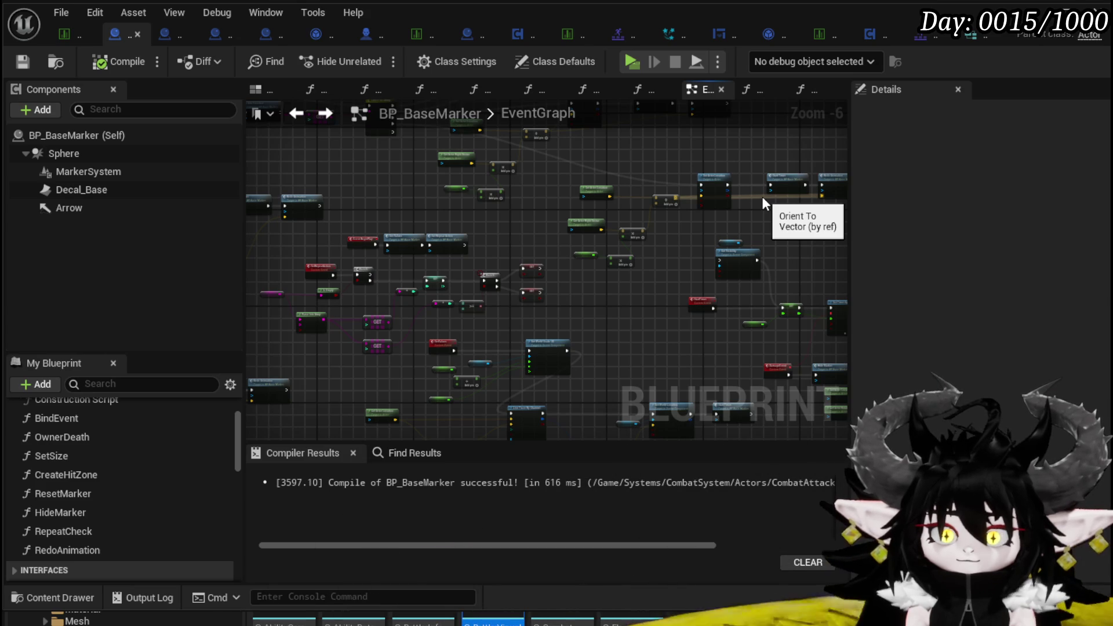
left_click_drag(745, 188, 821, 254)
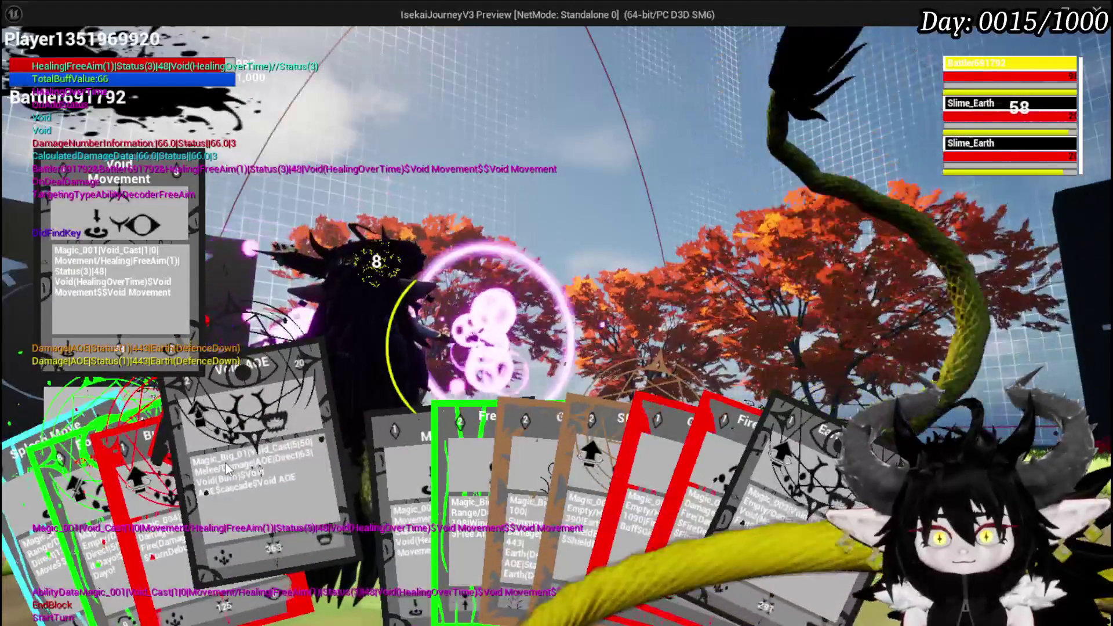
Cast the Magic_Big_01 Void AOE card on both Slime_Earth enemies and collect the loot
left_click(226, 468)
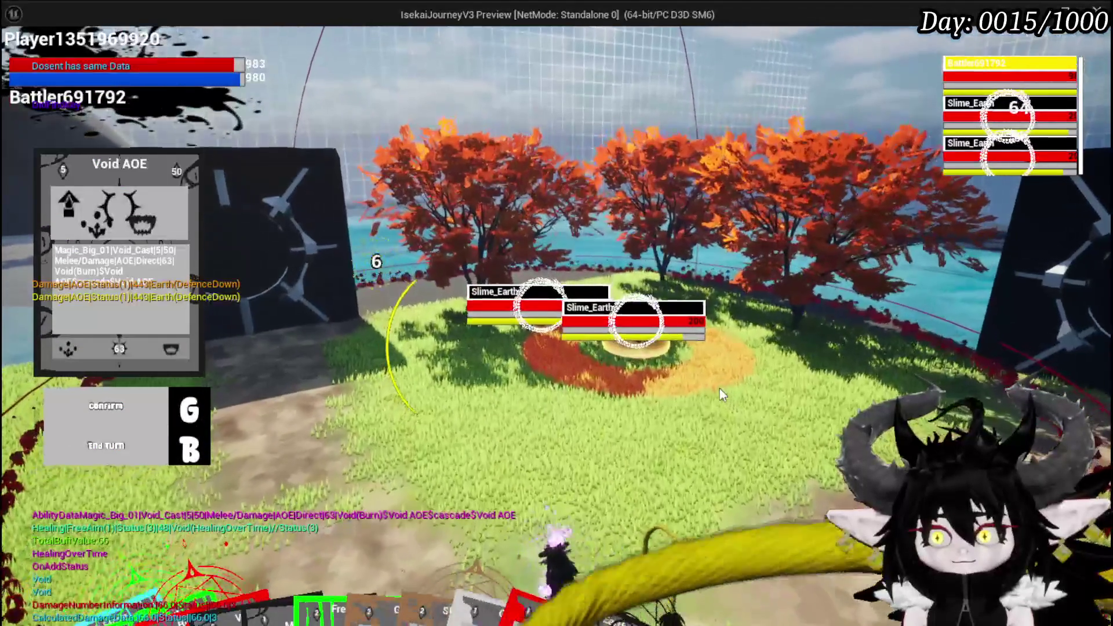
key("g")
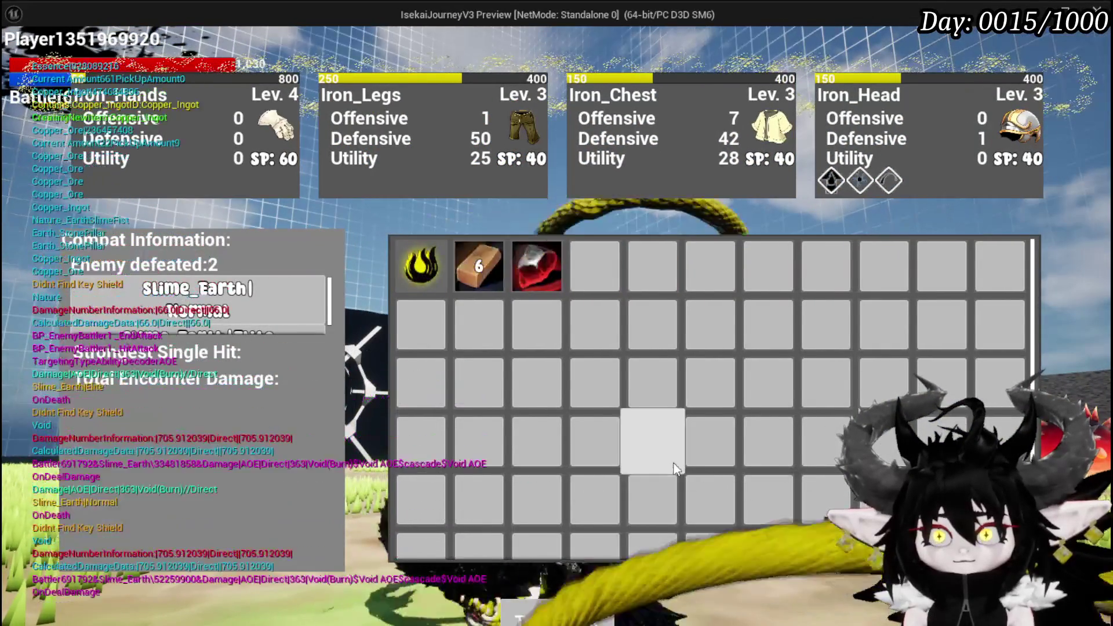
left_click(610, 615)
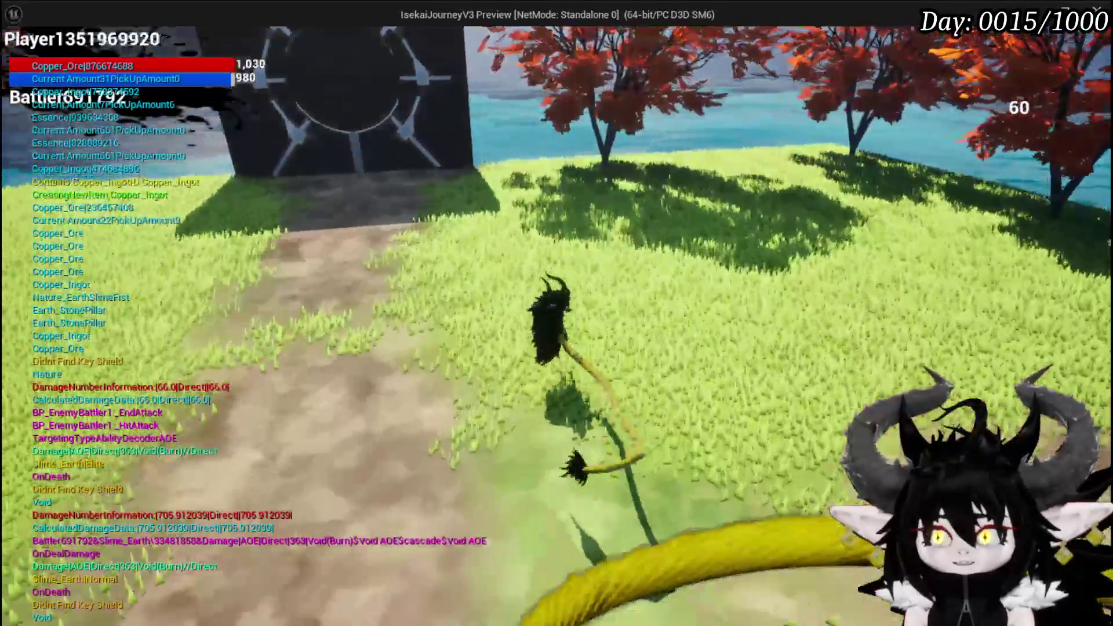
Save the game from the settings menu
key("Escape")
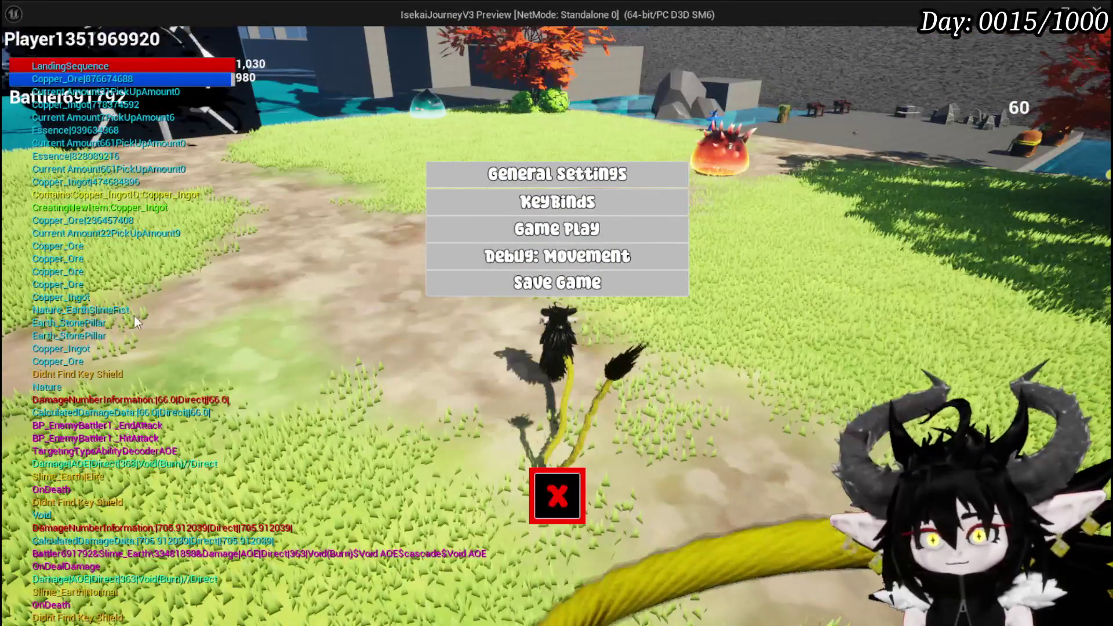
left_click(508, 290)
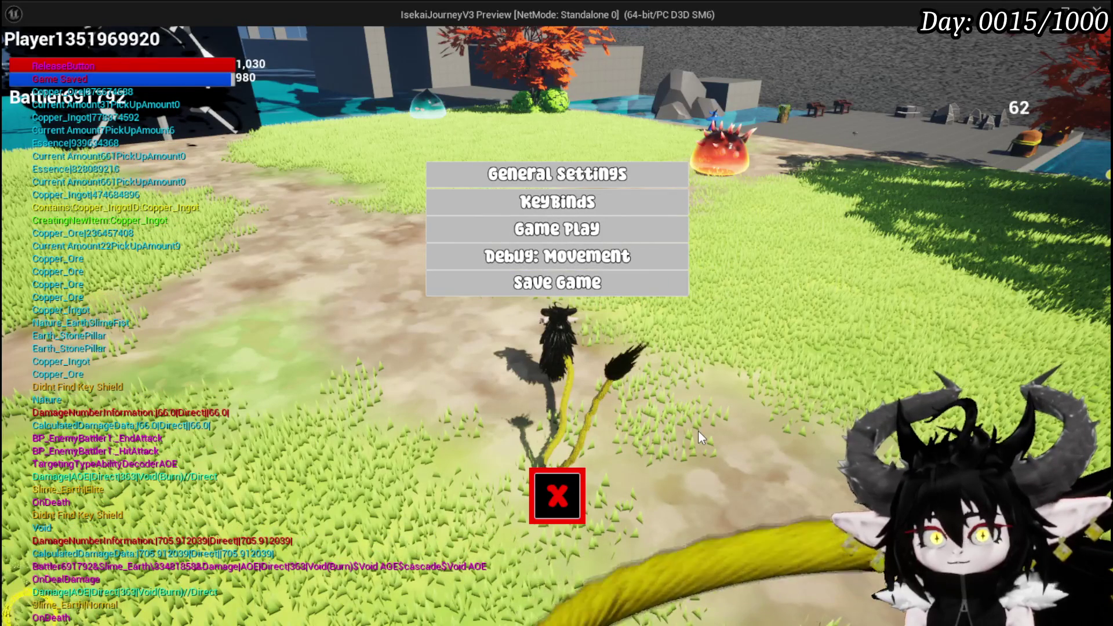
key("Escape")
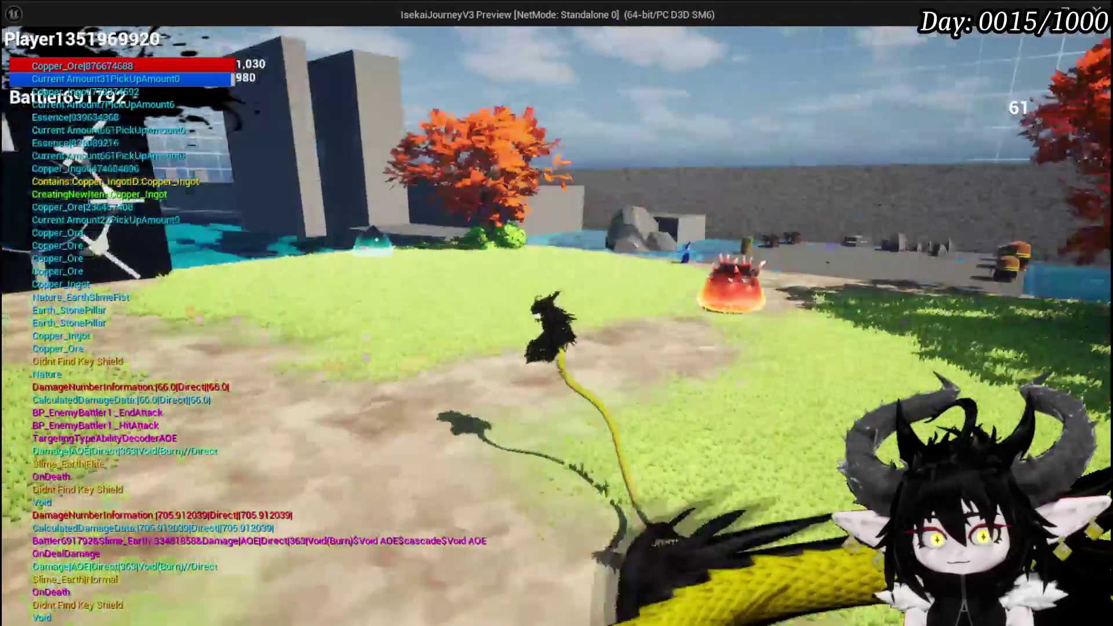
Walk to the blue Slime_Water slime and choose X to start the fight
key("space")
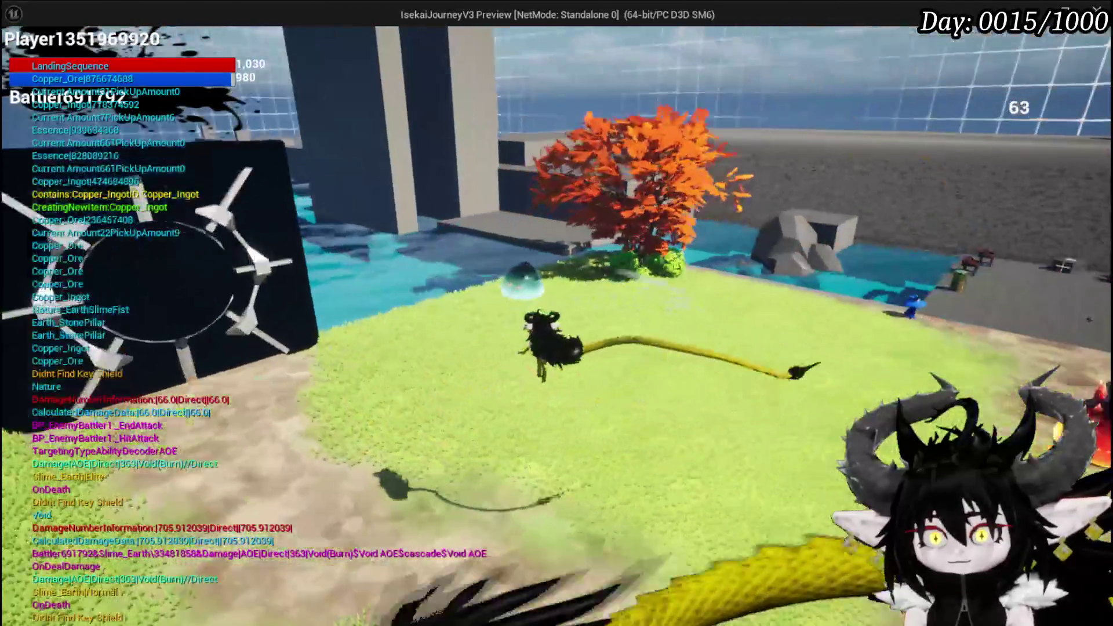
key("w")
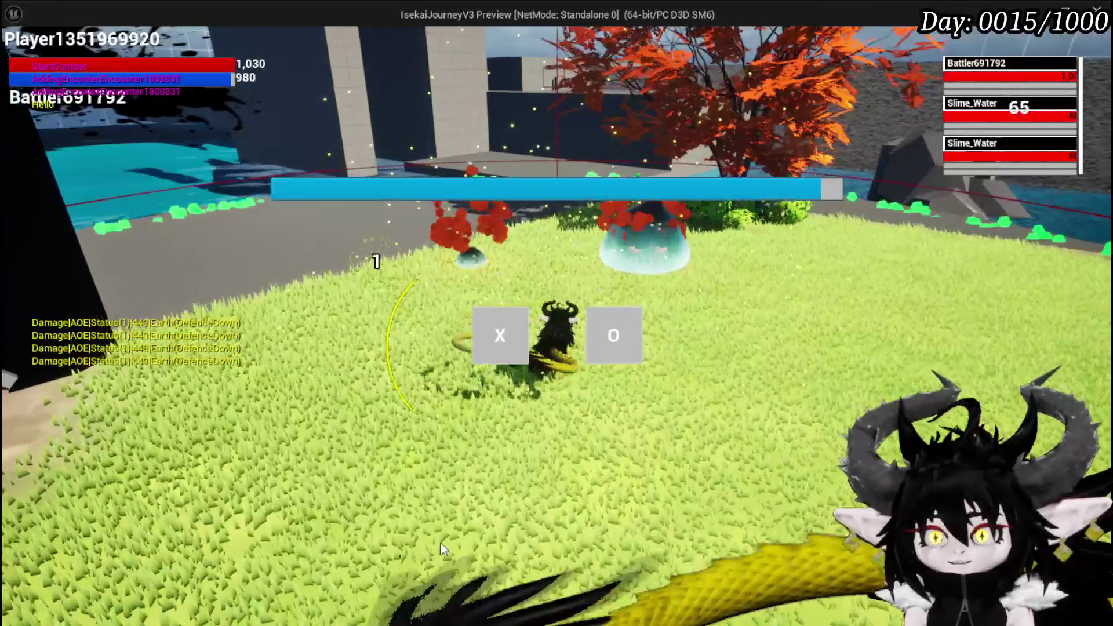
left_click(512, 334)
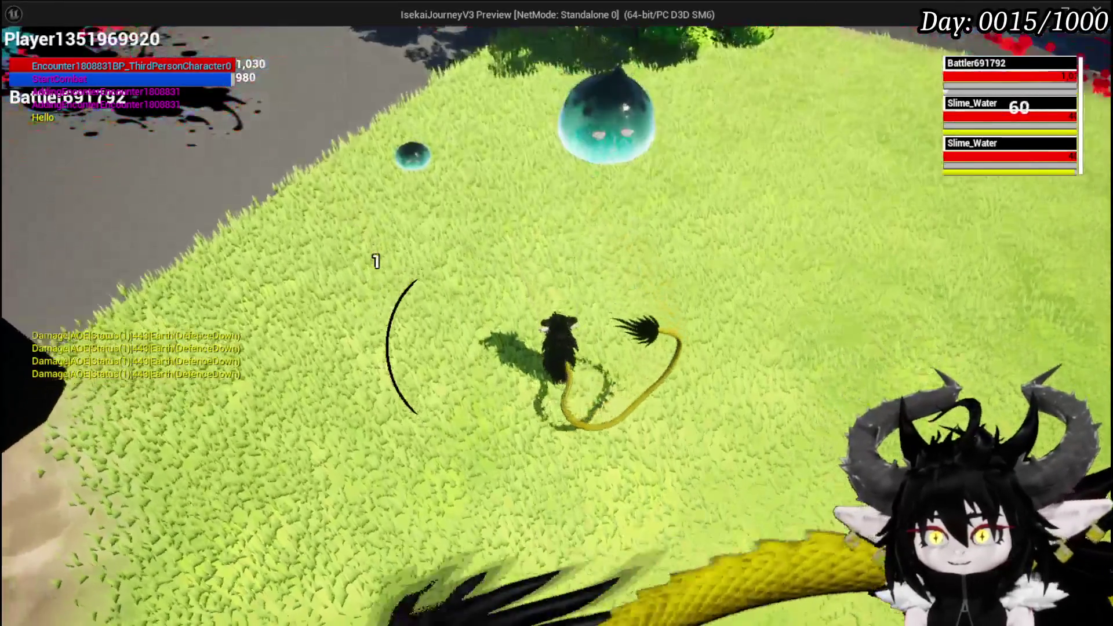
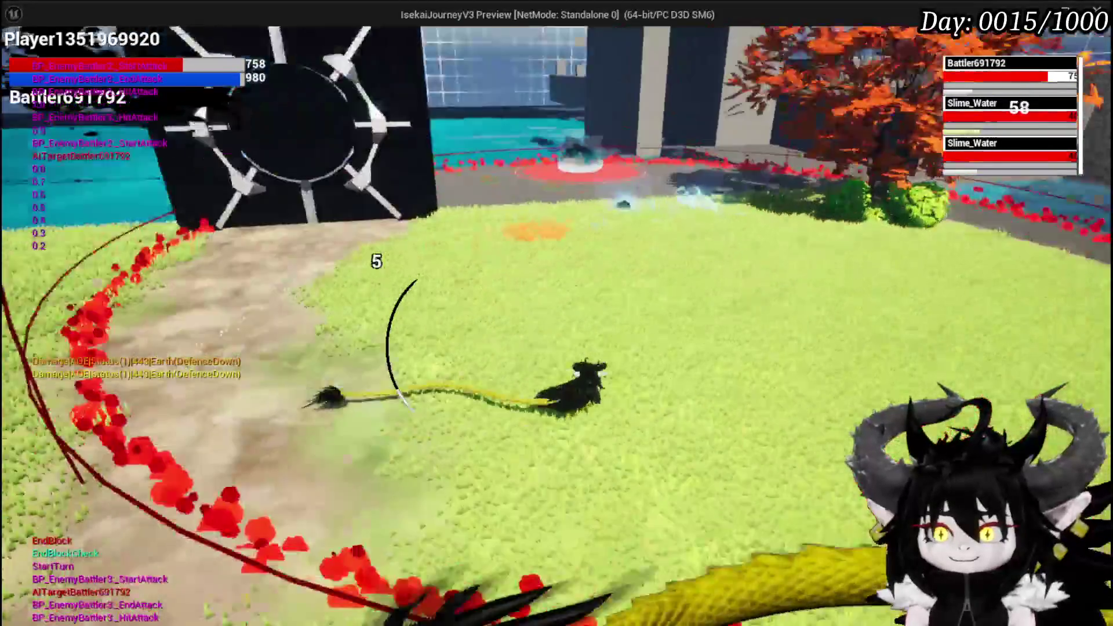
Stop the standalone play test and return to the L_DungeonCreationTest level editor
key("Escape")
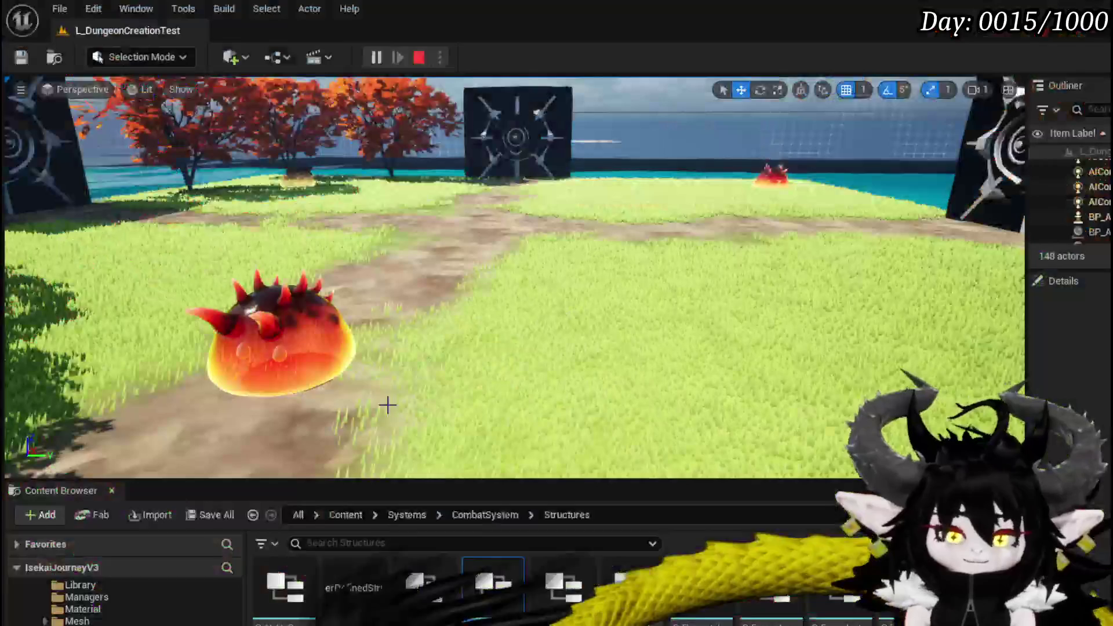
Save the level, browse VFX > FinishedSystems to VFX_BPC, and open VFX_BlueprintComponent
left_click(21, 57)
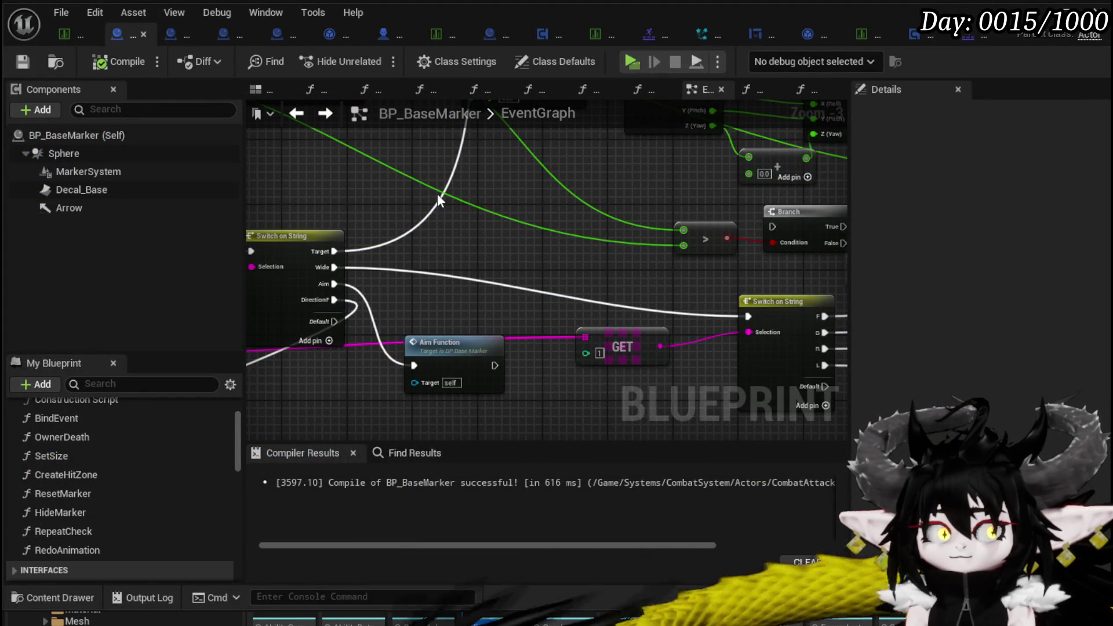
scroll(437, 194, "down", 3)
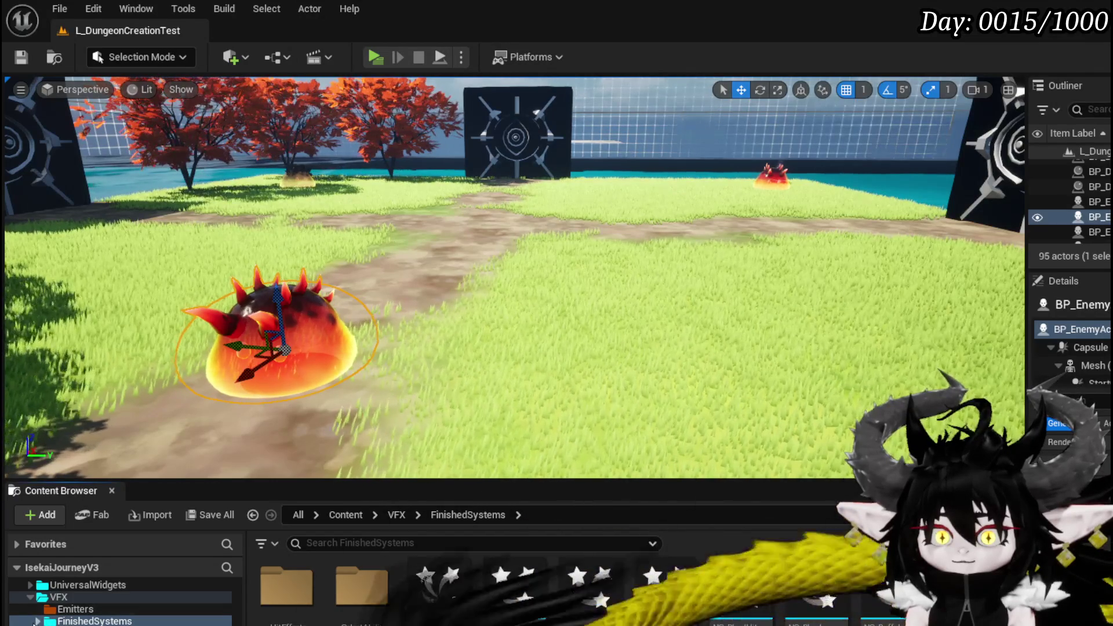
left_click(36, 620)
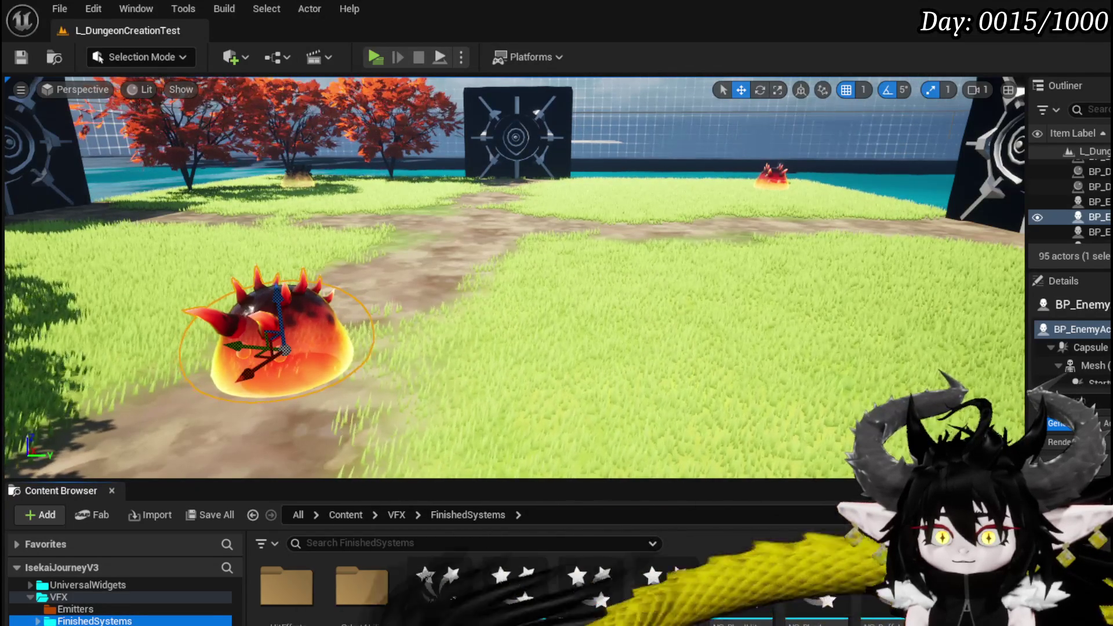
key("Down")
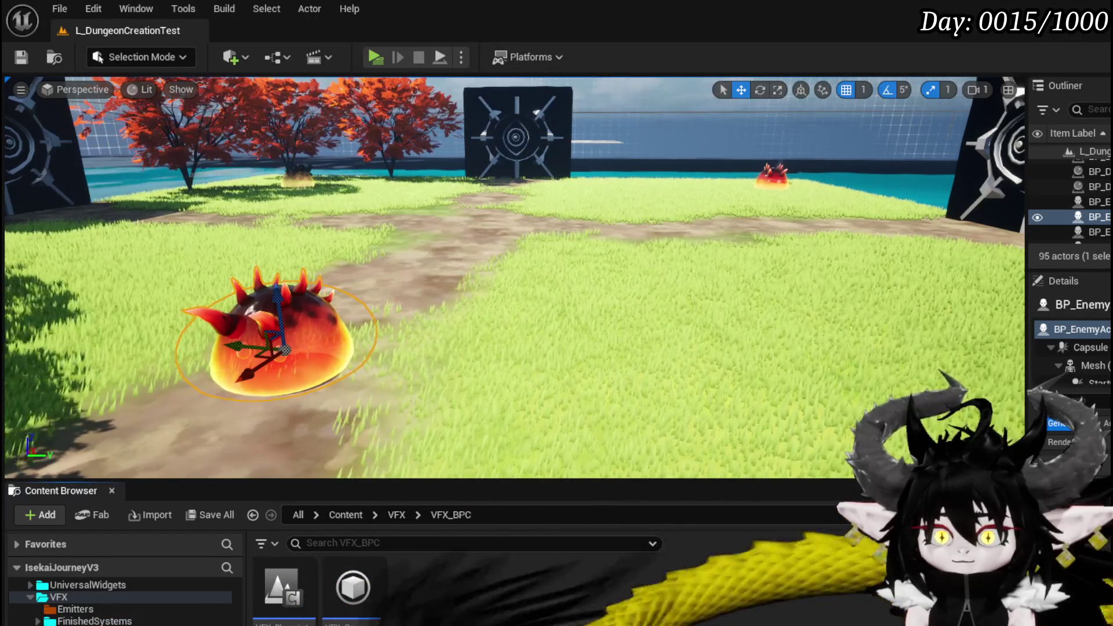
double_click(289, 581)
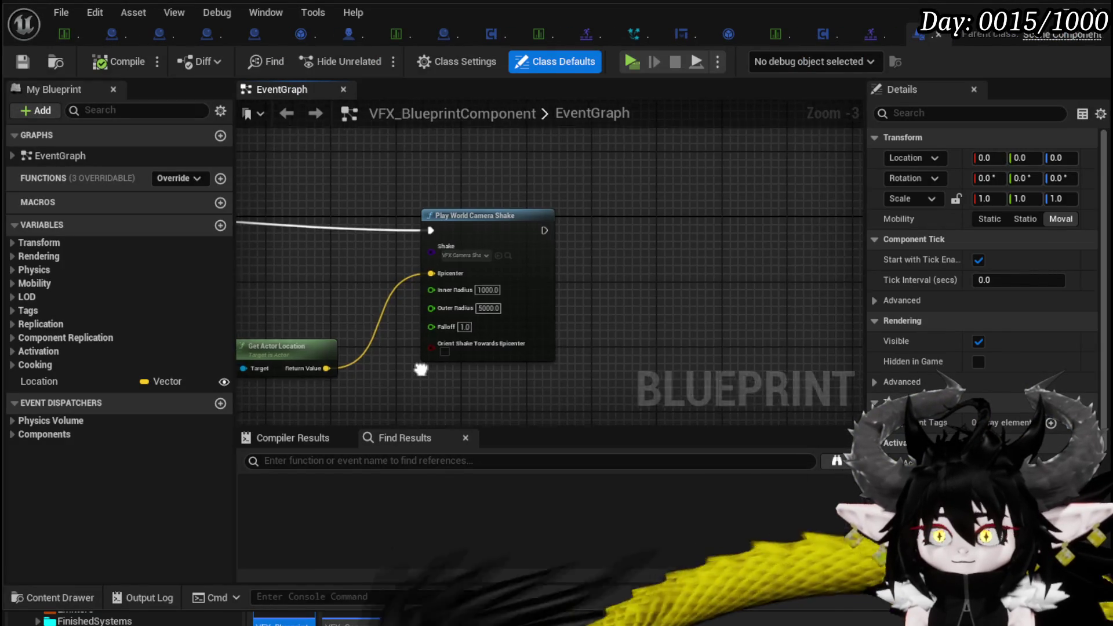
Place a Location variable getter in the event graph and compile the blueprint
left_click_drag(475, 362, 574, 324)
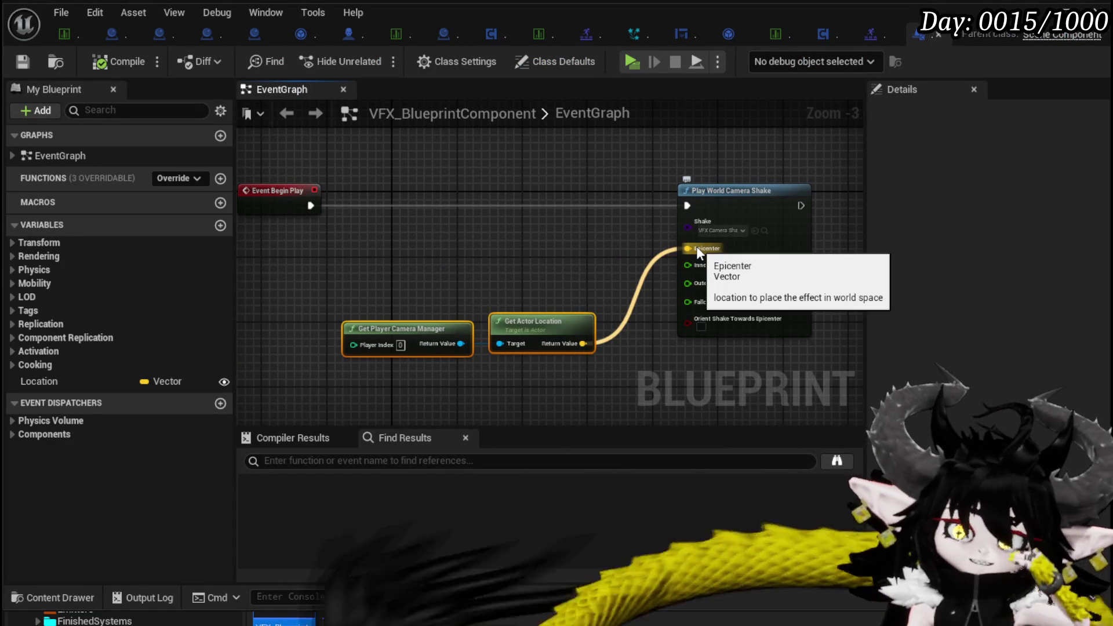
left_click_drag(51, 382, 463, 255)
left_click(520, 267)
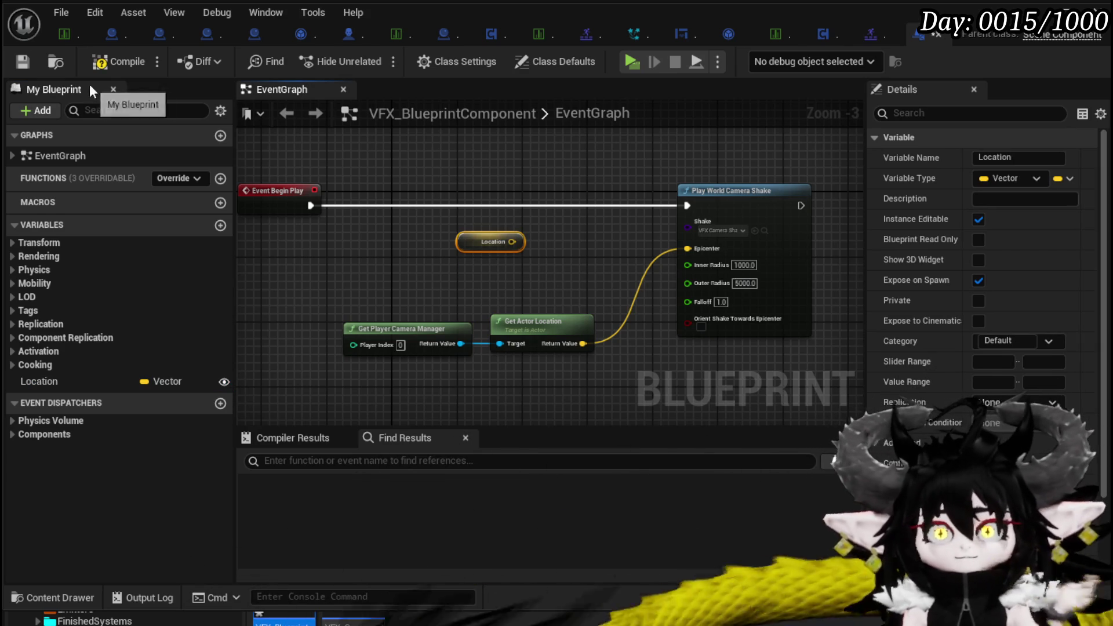
left_click(102, 64)
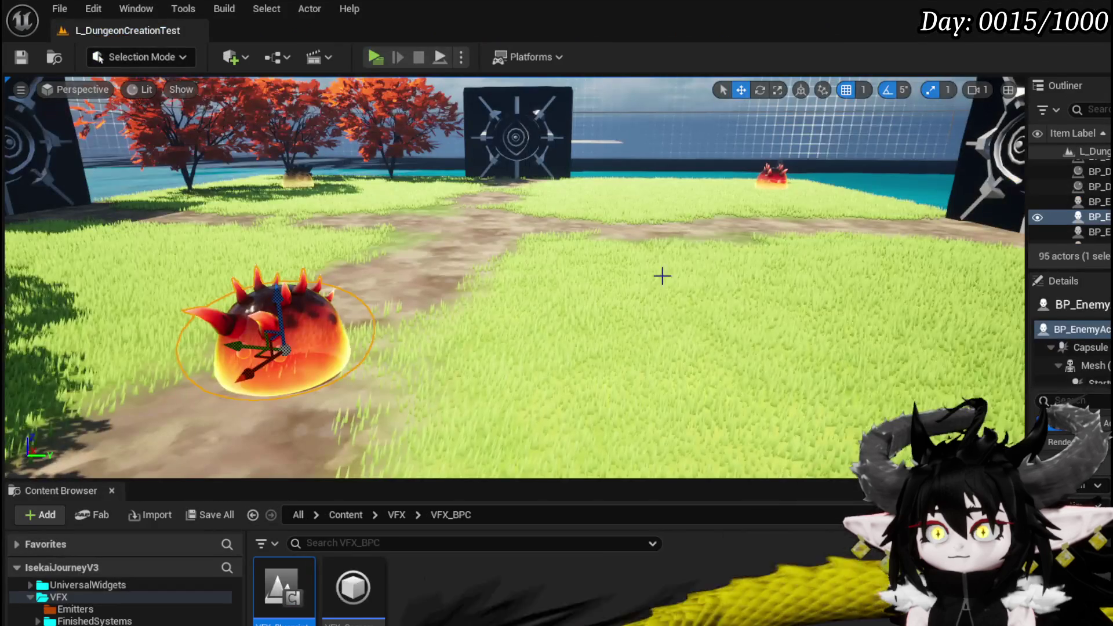
Open the VFX_BP_CameraShake emitter from the Emitters folder and bring its node into view
left_click(75, 609)
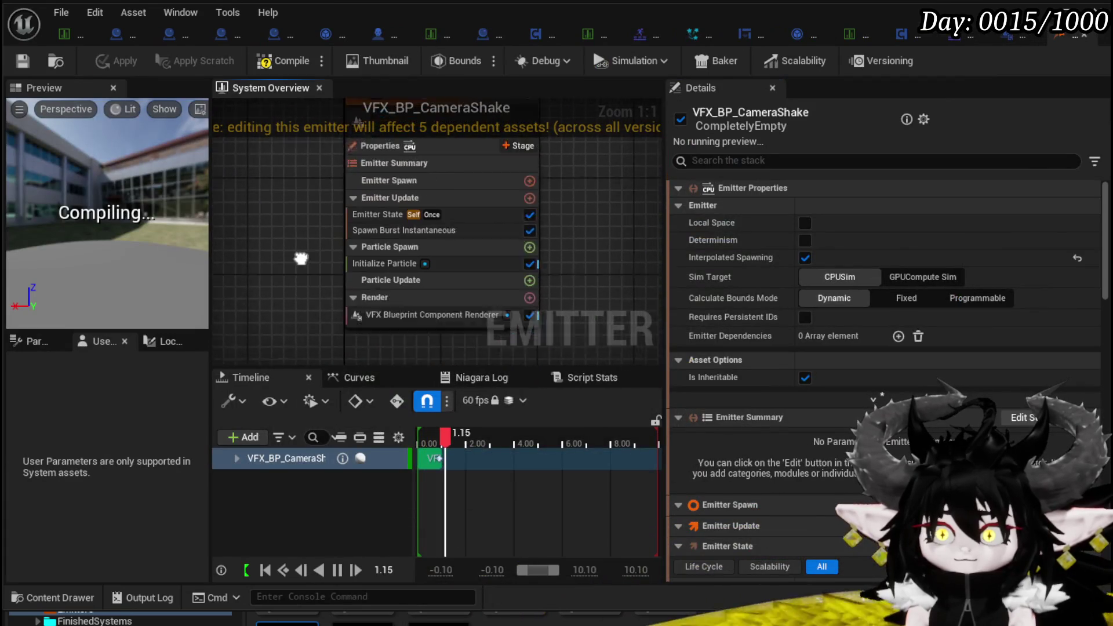
mouse_move(301, 259)
left_mouse_down()
mouse_move(328, 252)
mouse_move(316, 284)
mouse_move(292, 293)
mouse_move(414, 178)
left_mouse_up()
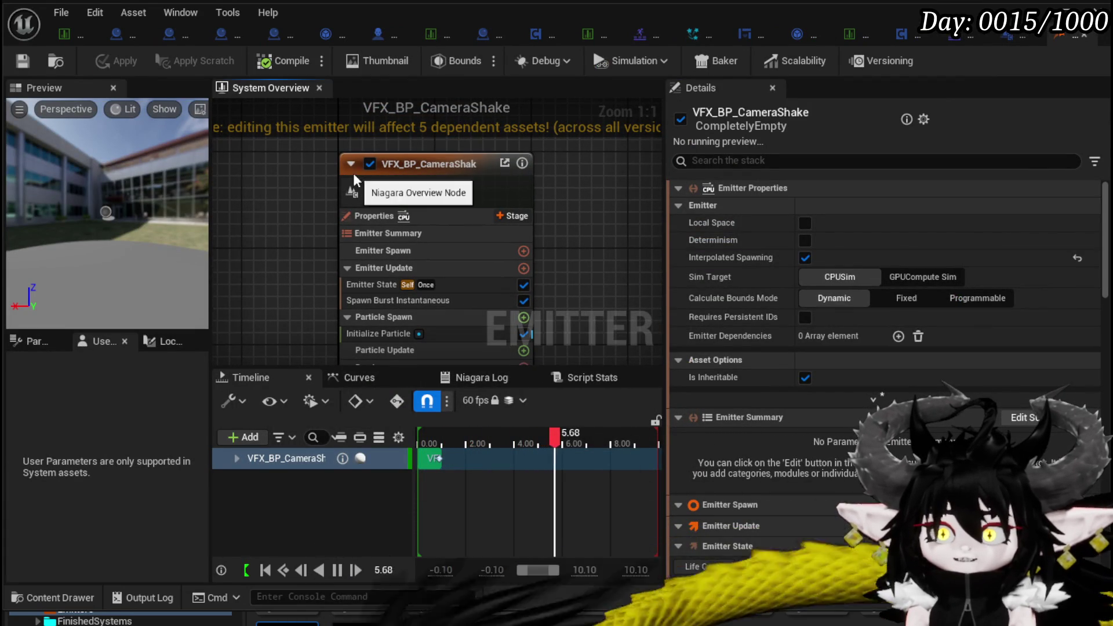
left_click(510, 217)
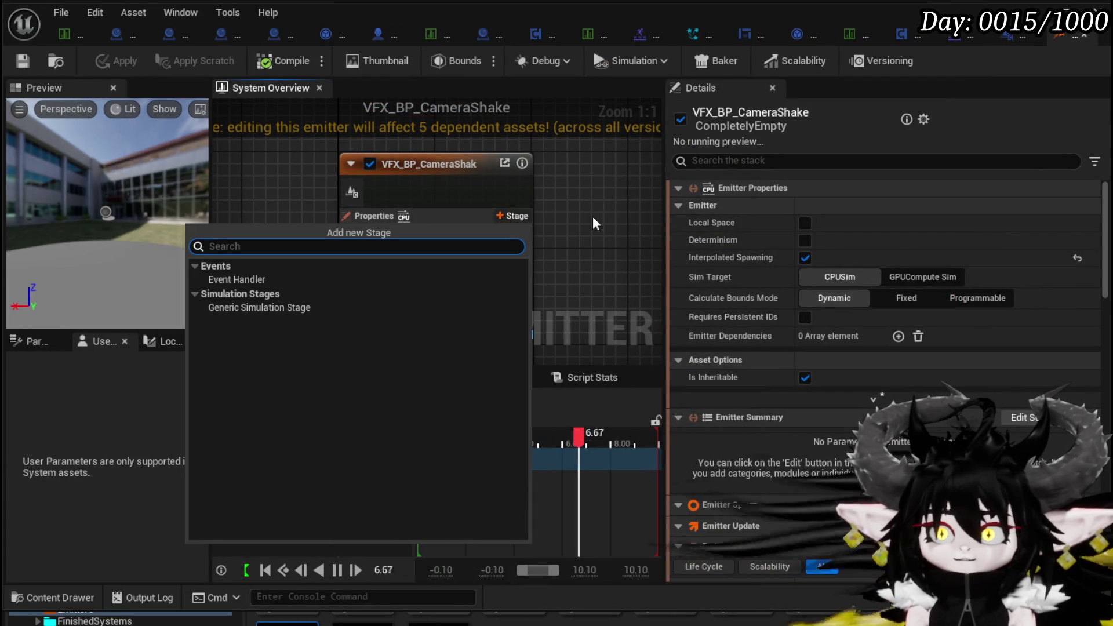
Add an Event Handler stage to VFX_BP_CameraShake, delete it again, and apply the changes
left_click(247, 278)
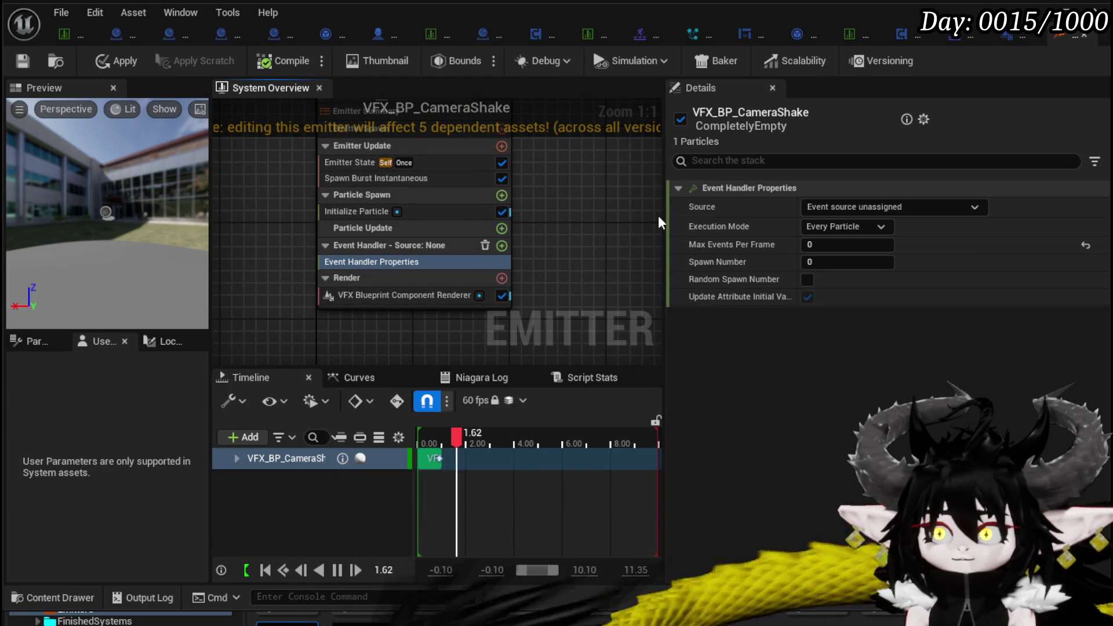
left_click(893, 231)
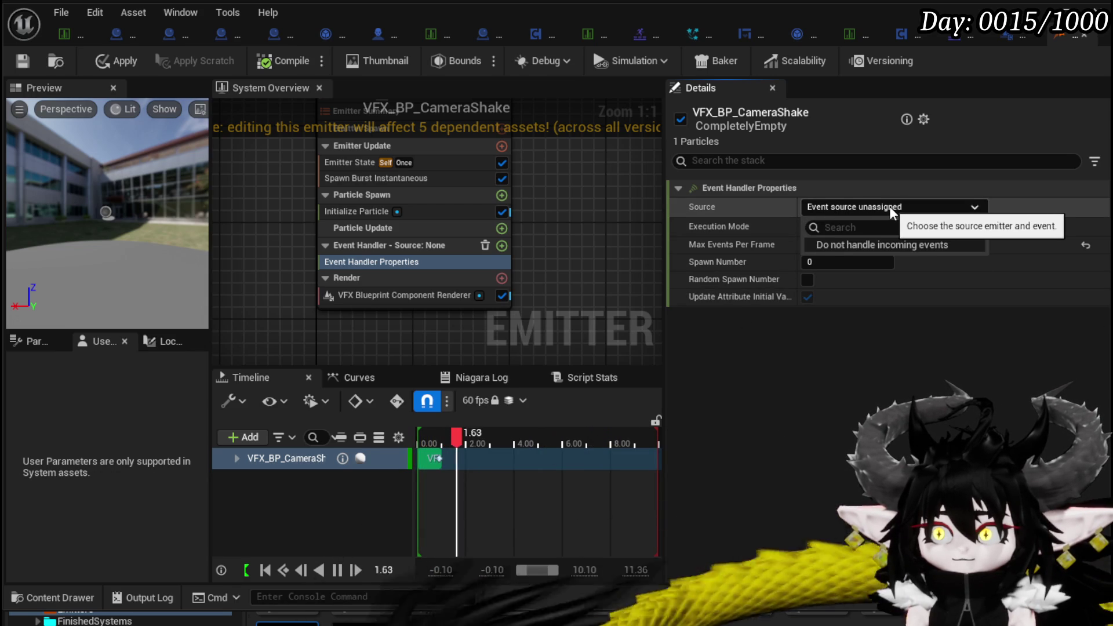
left_click(763, 226)
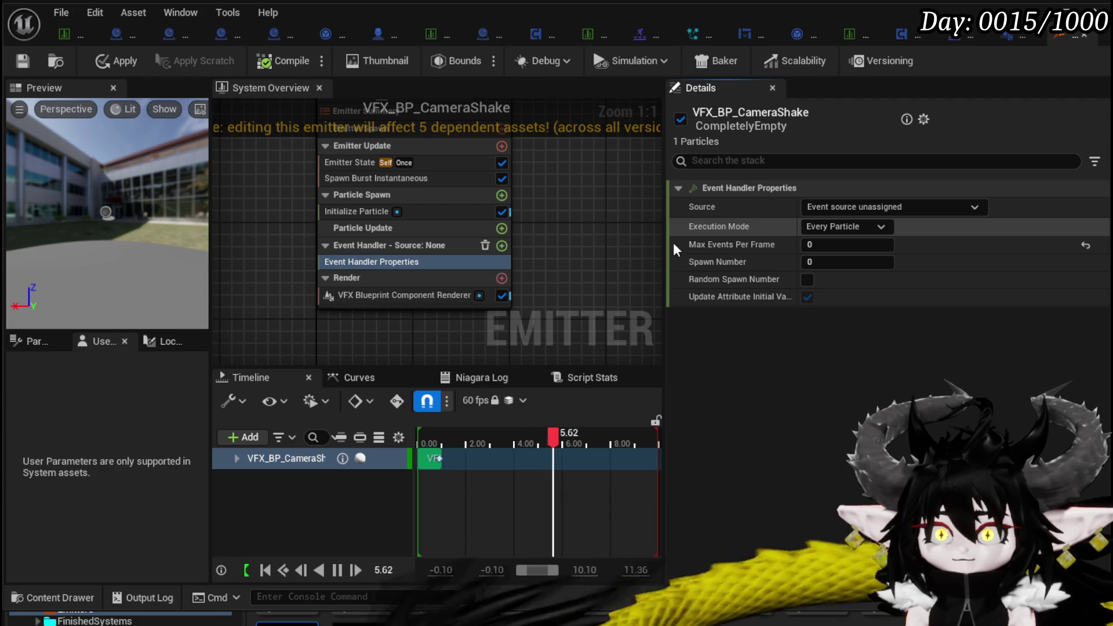
left_click(388, 264)
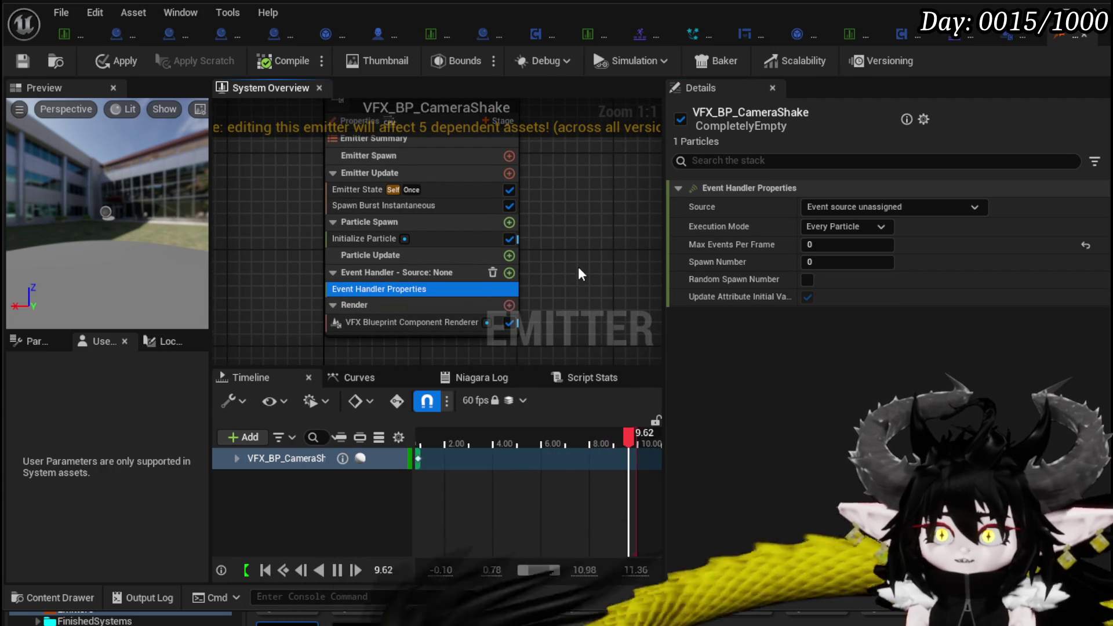
left_click(492, 272)
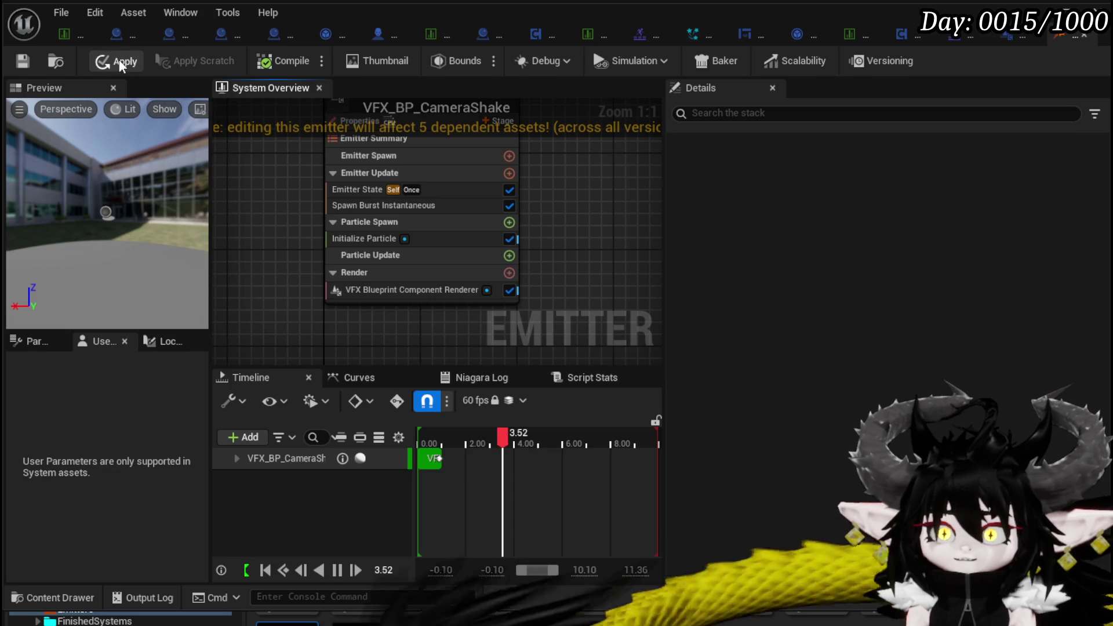
left_click(35, 341)
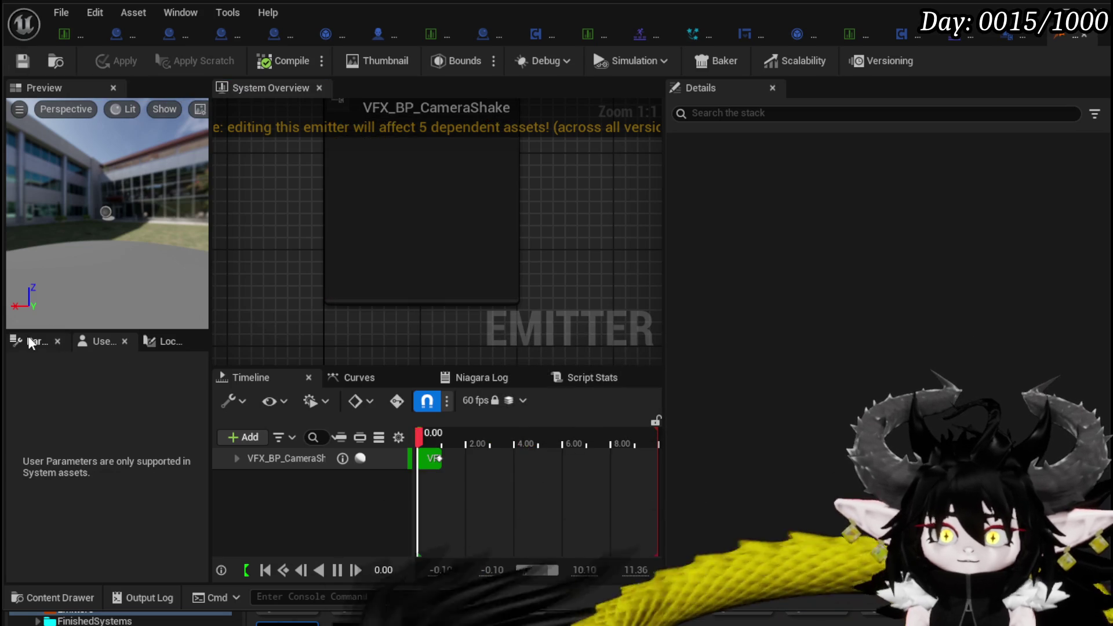
mouse_move(274, 355)
left_mouse_down()
mouse_move(336, 324)
mouse_move(353, 291)
left_mouse_up()
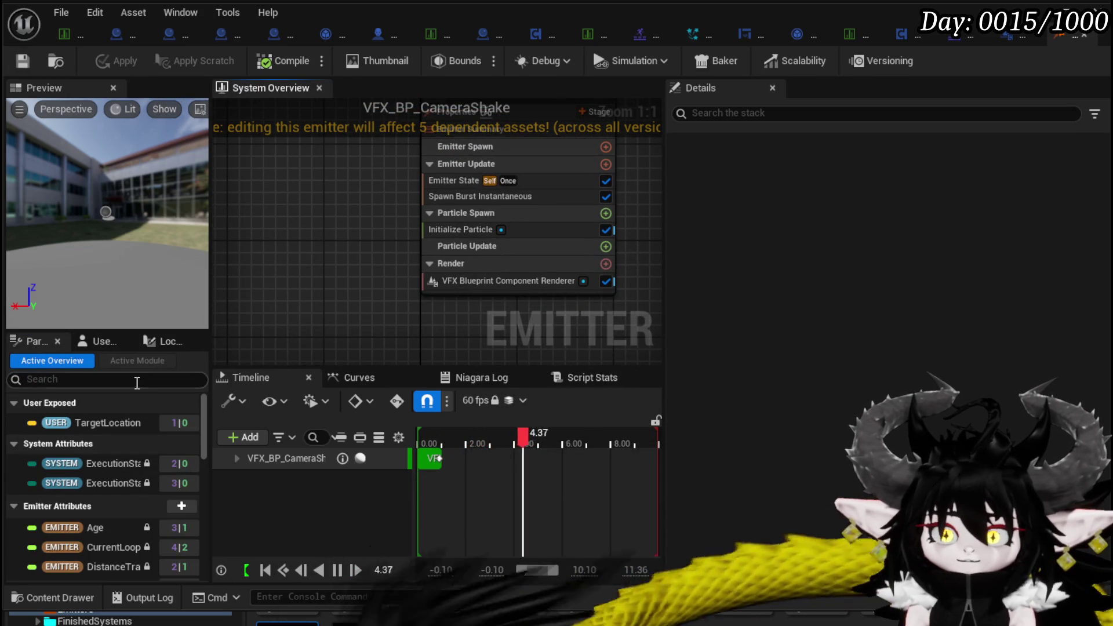
type("Loca")
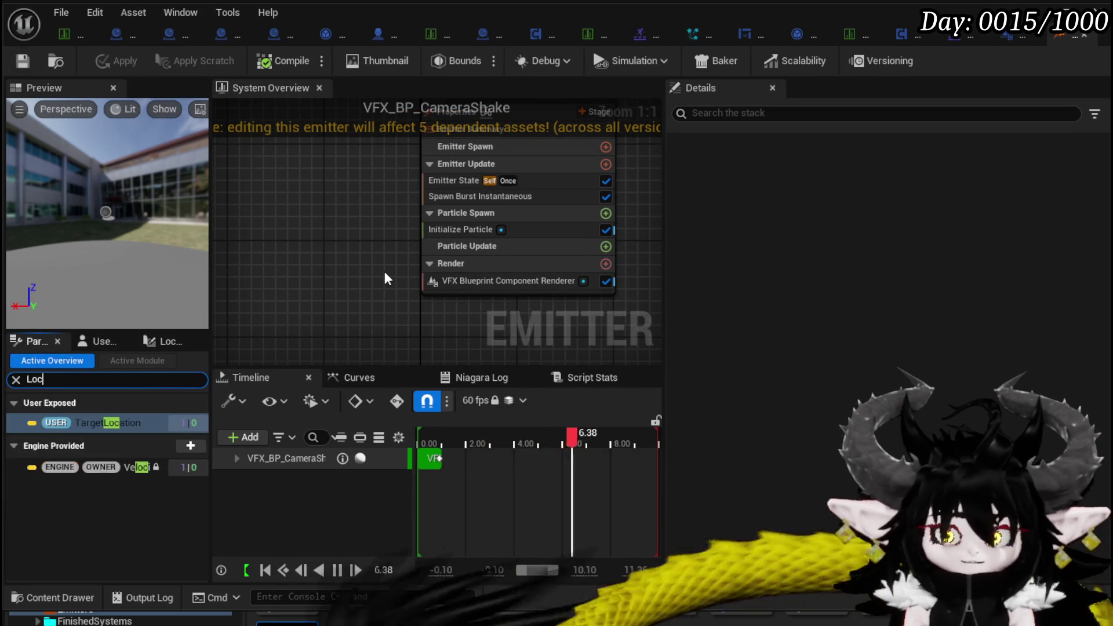
key("BackSpace")
key("BackSpace")
key("BackSpace")
key("BackSpace")
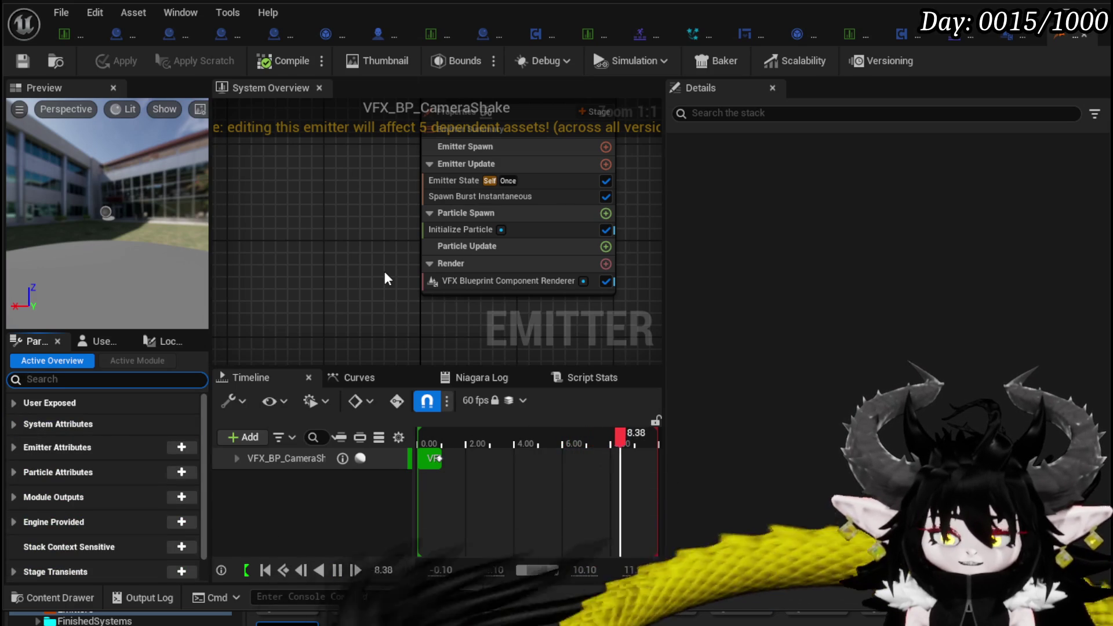
type("E")
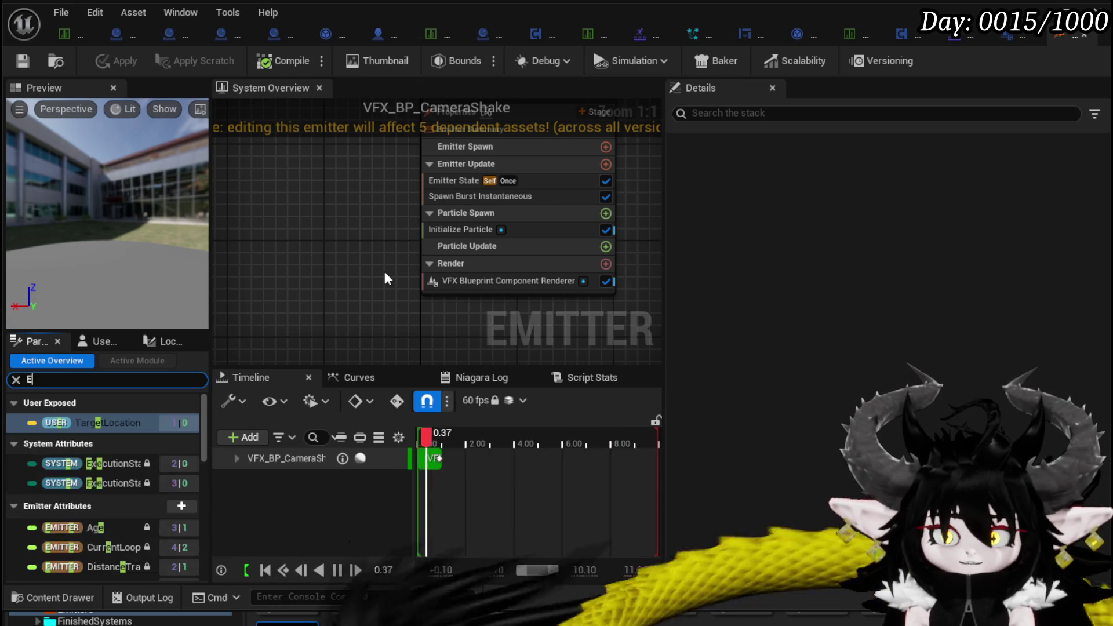
key("BackSpace")
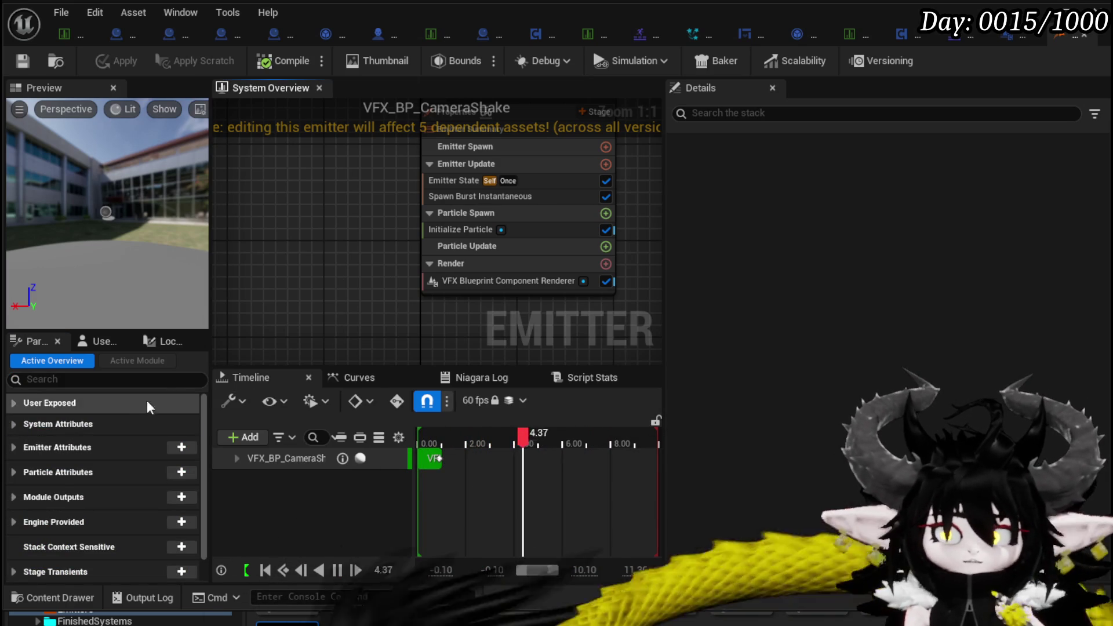
left_click(14, 447)
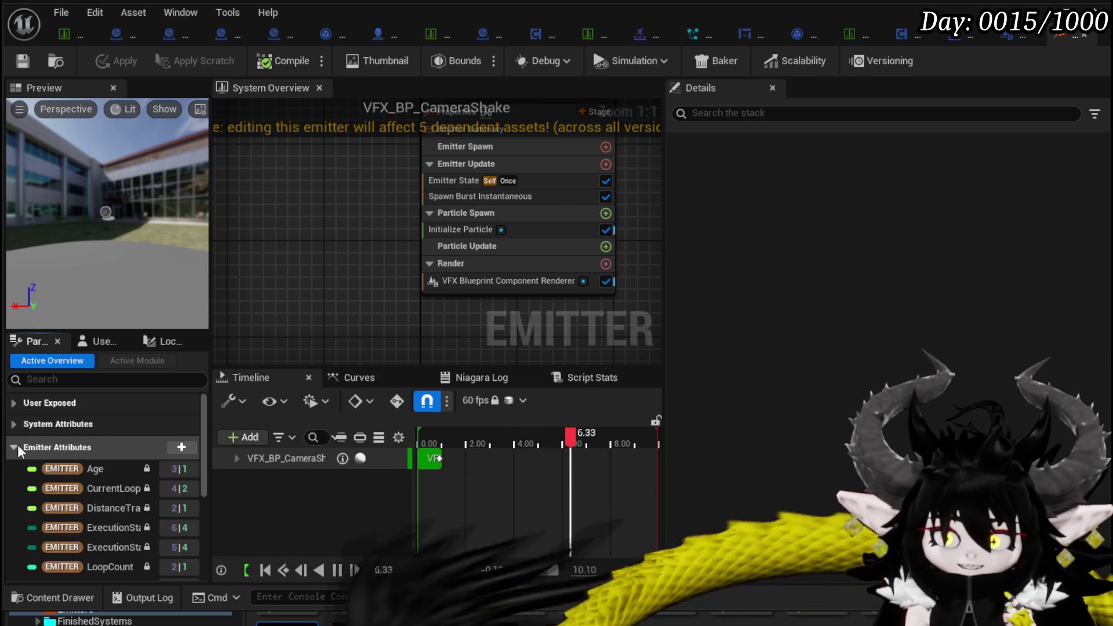
scroll(167, 454, "down", 3)
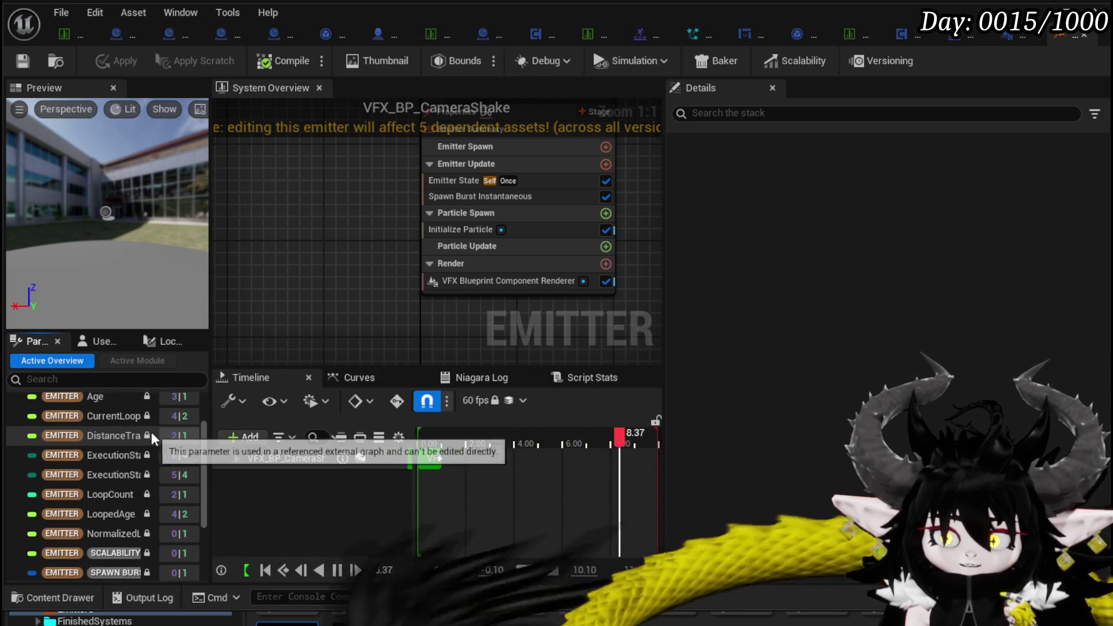
scroll(154, 439, "down", 1)
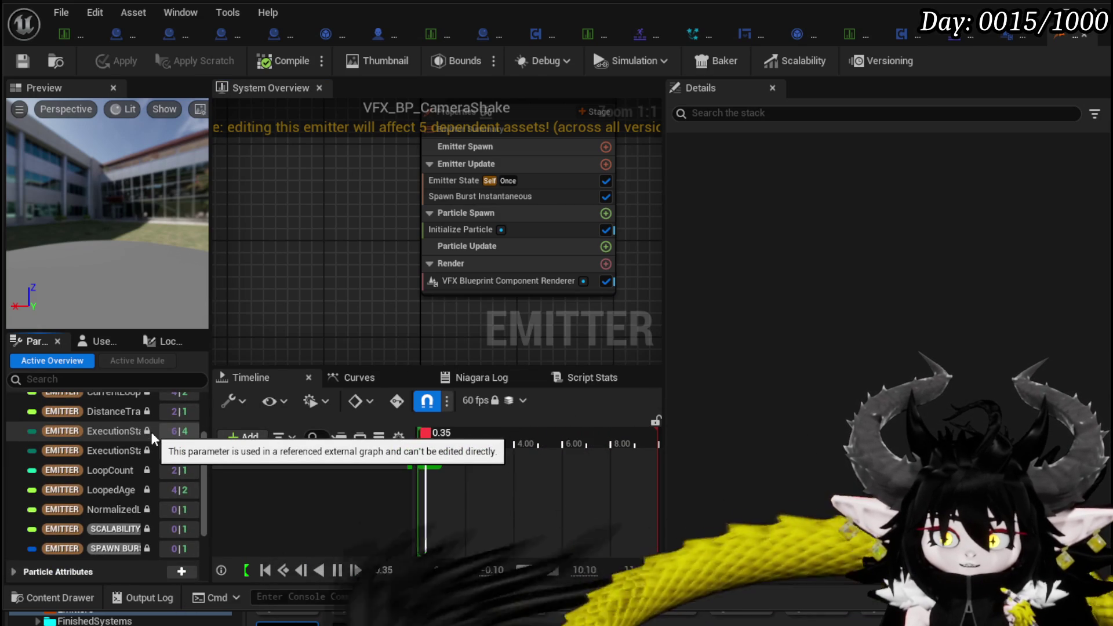
scroll(153, 439, "up", 2)
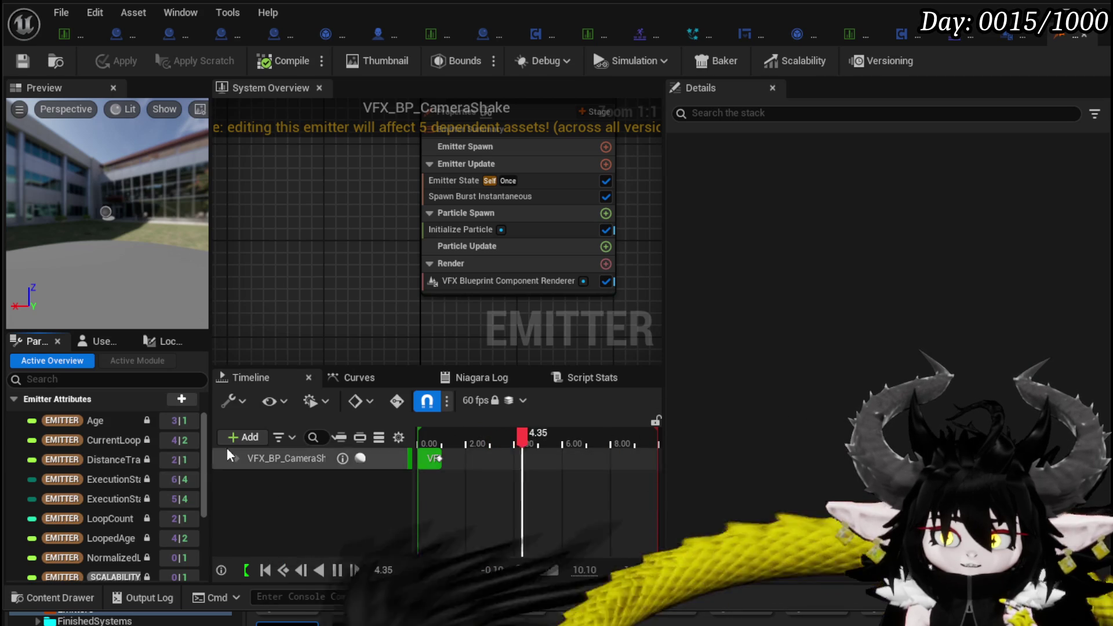
mouse_move(210, 442)
left_mouse_down()
mouse_move(321, 442)
mouse_move(277, 440)
left_mouse_up()
scroll(172, 437, "down", 1)
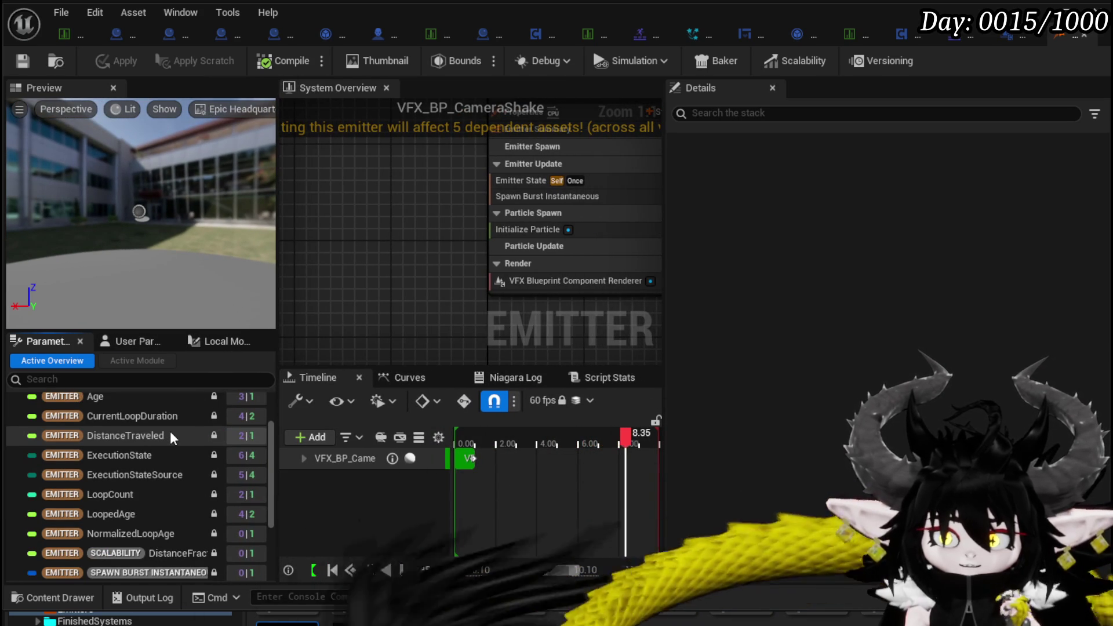
scroll(172, 438, "down", 3)
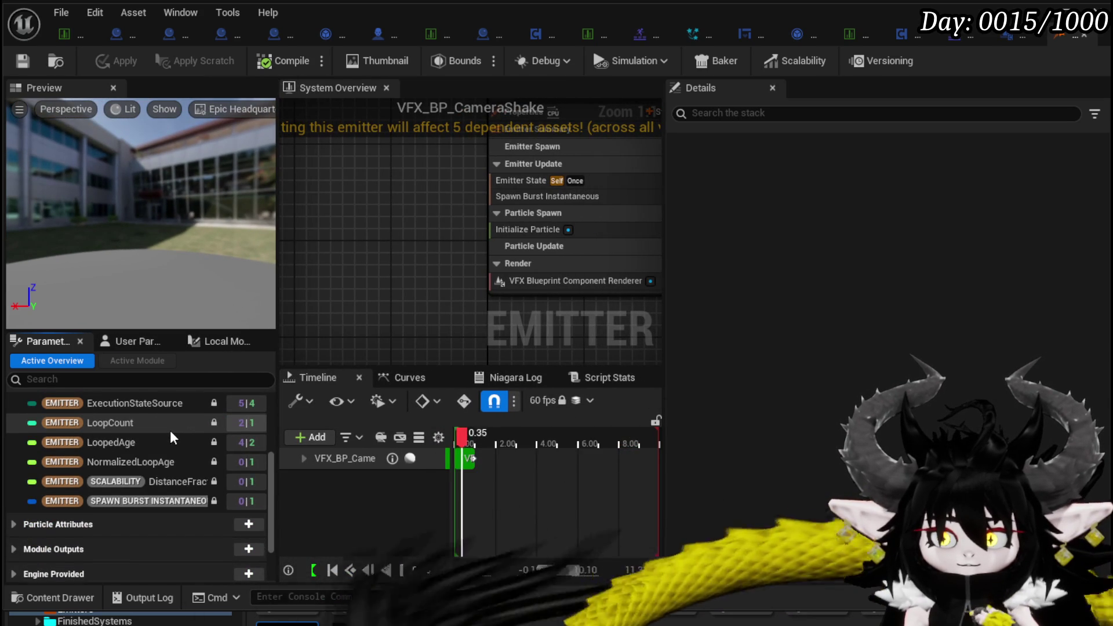
scroll(172, 437, "down", 1)
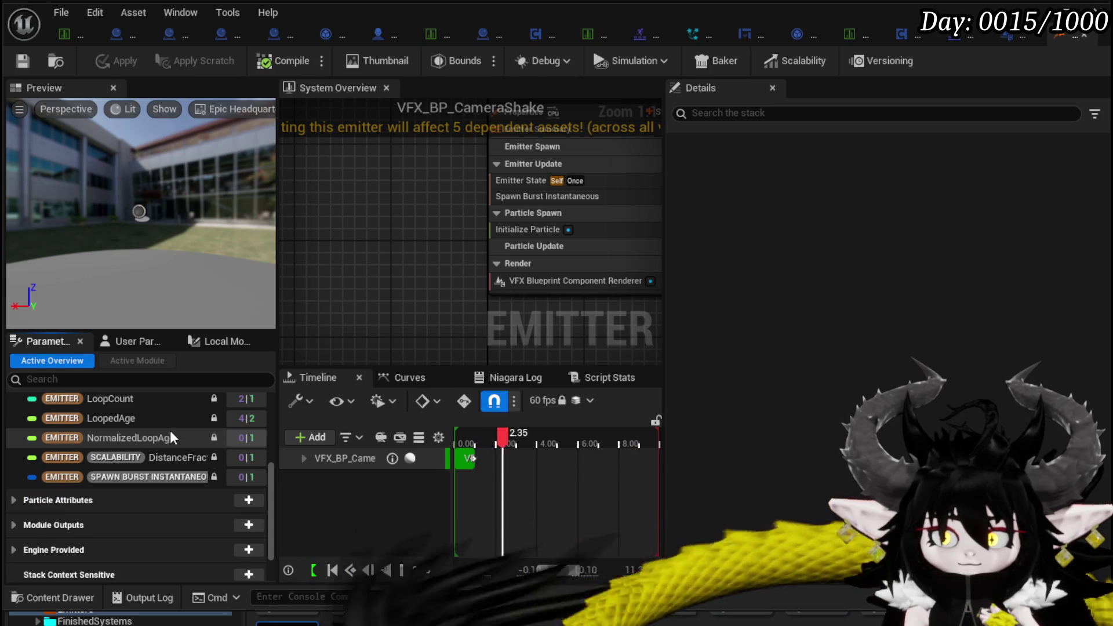
scroll(172, 437, "down", 3)
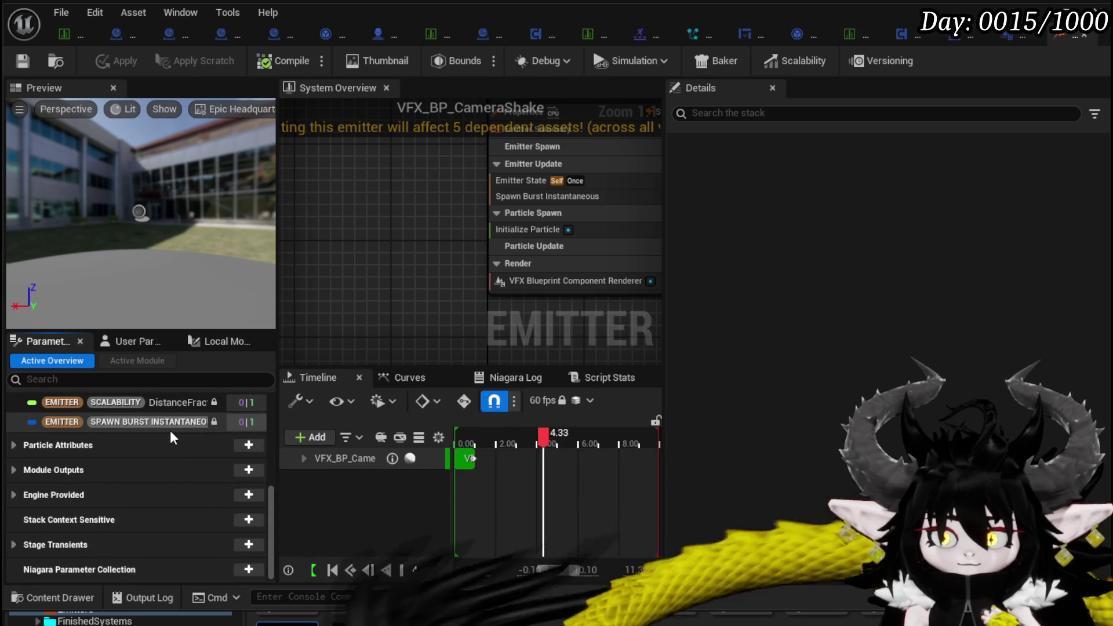
scroll(172, 438, "up", 8)
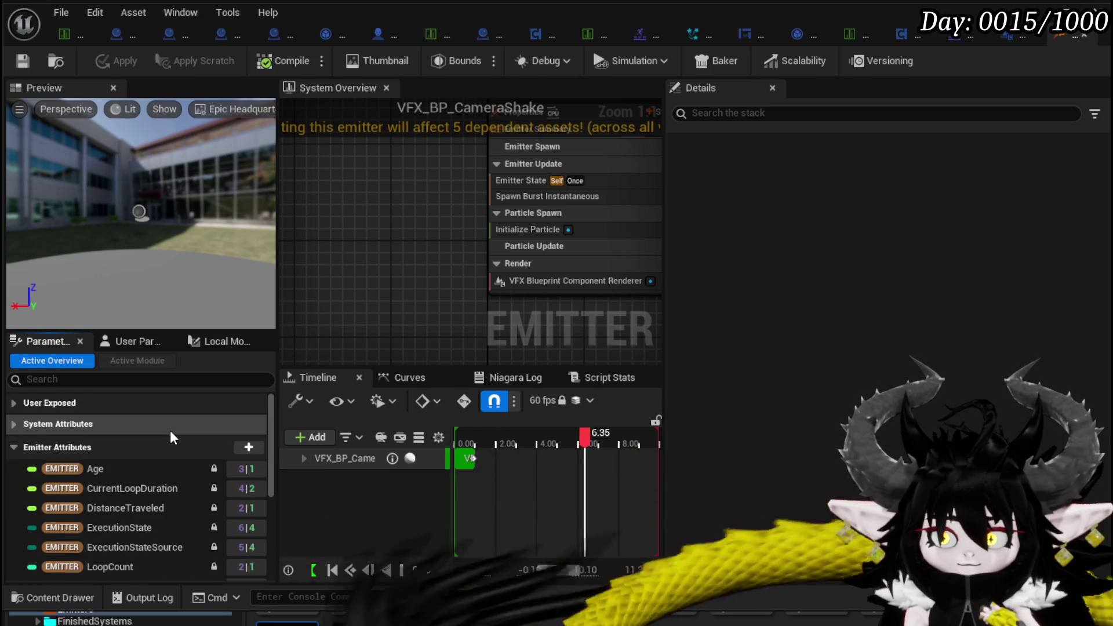
left_click_drag(305, 290, 288, 306)
Review the Spawn Burst Instantaneous, Emitter State, Initialize Particle and Particle Update settings
left_click(458, 218)
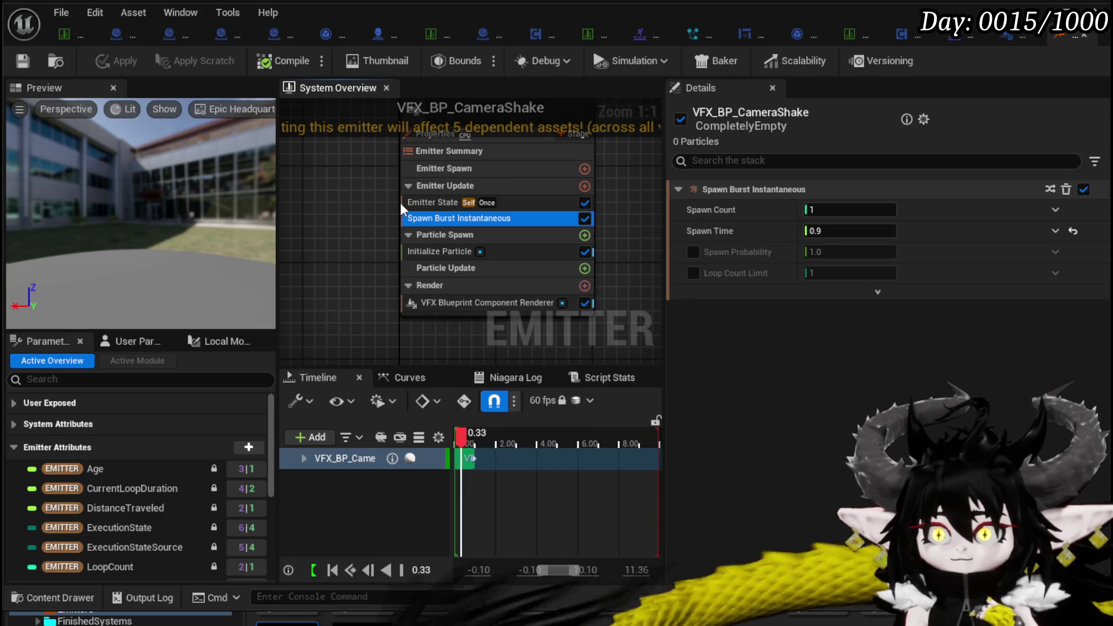
left_click(432, 203)
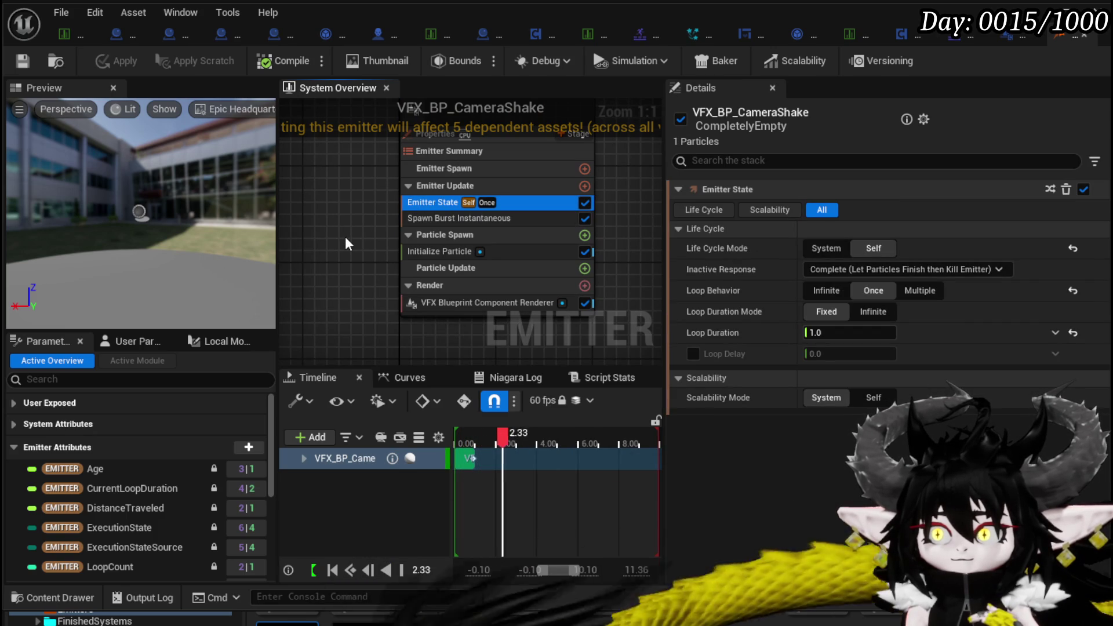
left_click(406, 254)
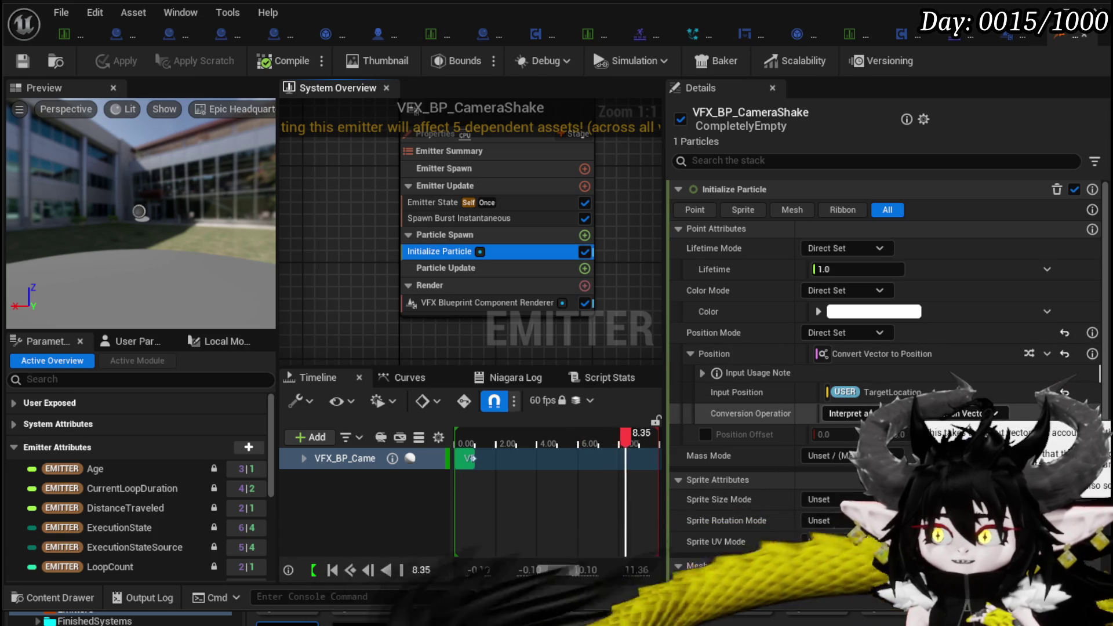
left_click(445, 268)
Inspect the VFX Blueprint Component Renderer settings and its Transform properties
right_click(344, 272)
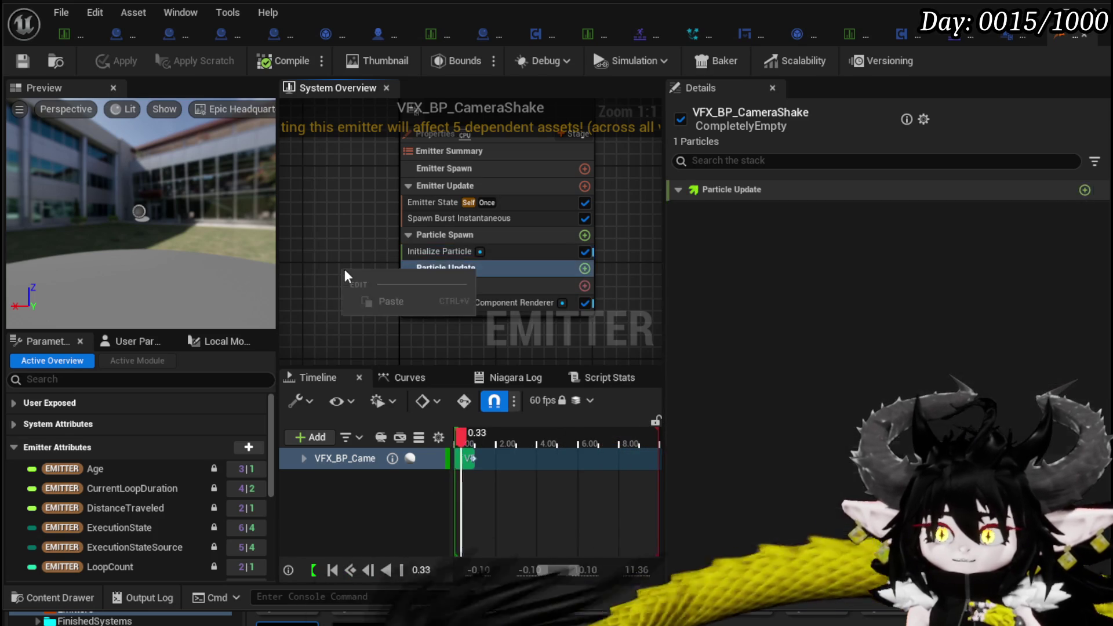
left_click(343, 241)
left_click_drag(342, 241, 309, 260)
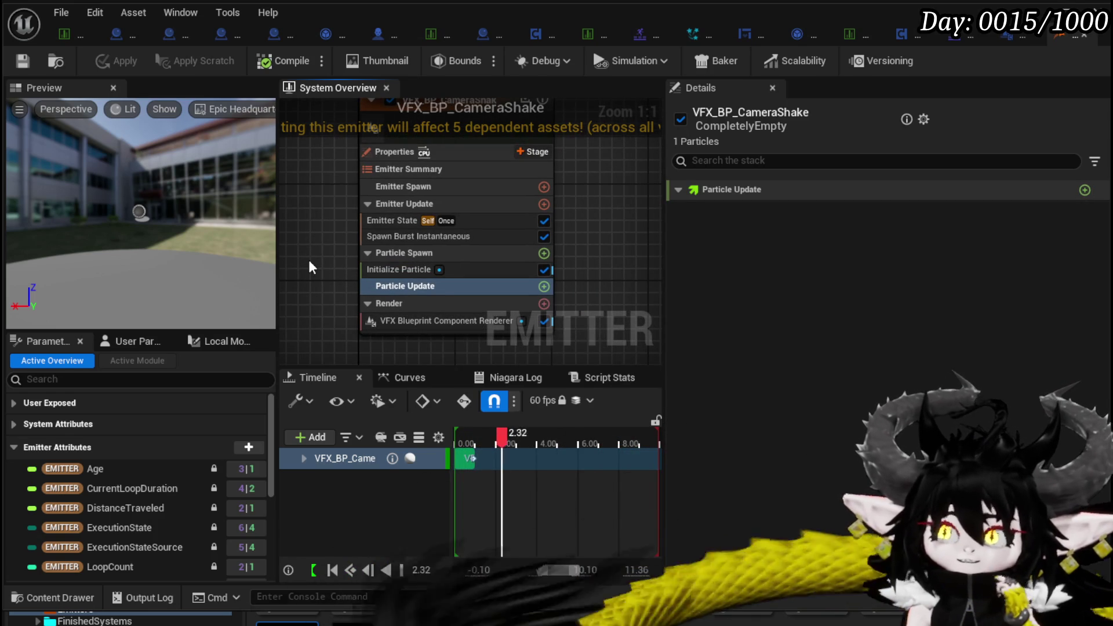
mouse_move(308, 266)
left_mouse_down()
mouse_move(280, 248)
mouse_move(331, 203)
left_mouse_up()
left_click(422, 304)
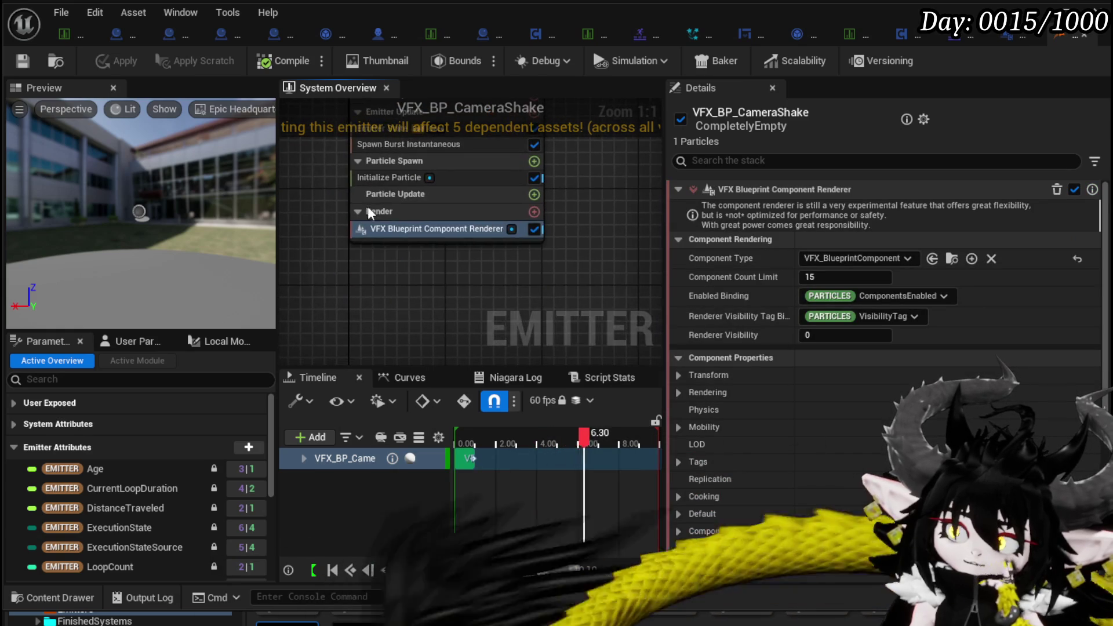
left_click_drag(665, 232, 601, 230)
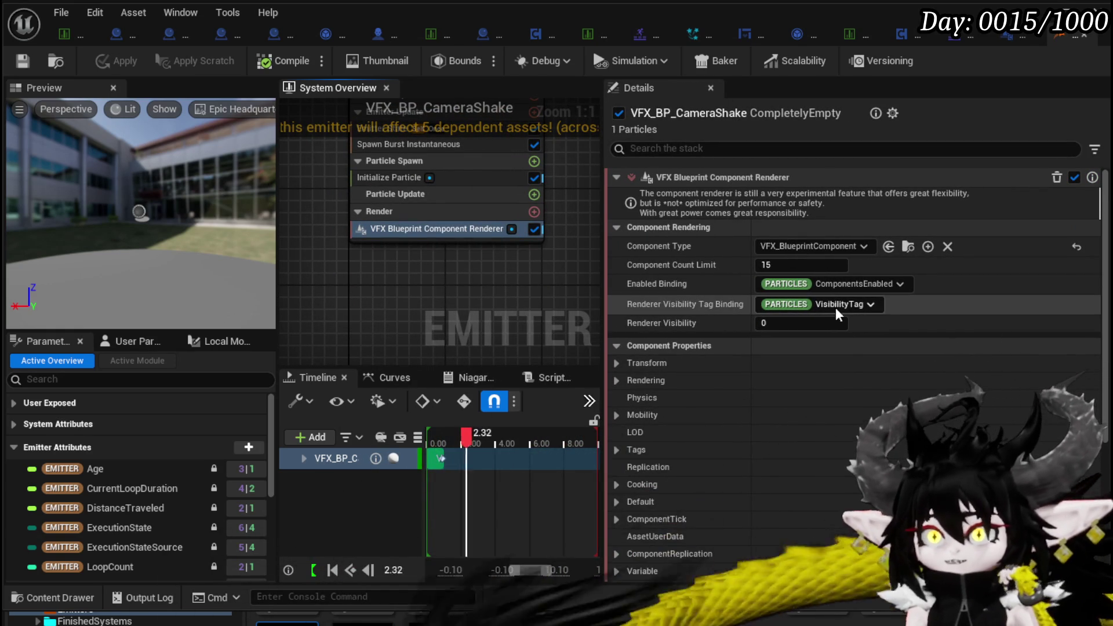
left_click(654, 363)
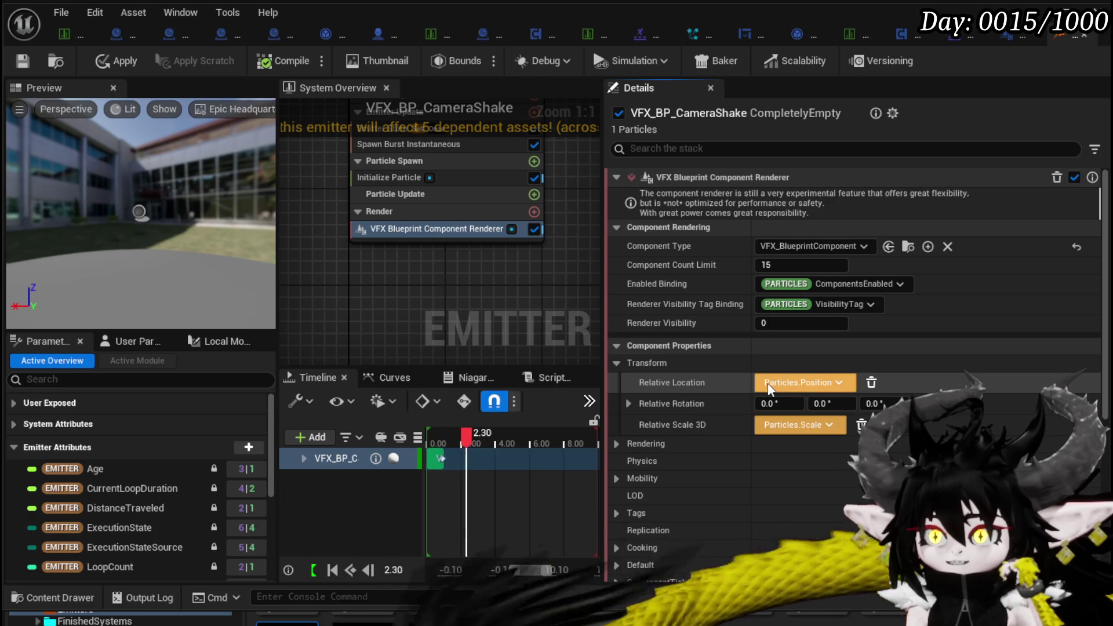
Apply the emitter changes and switch to the VFX_BlueprintComponent event graph
left_click(371, 177)
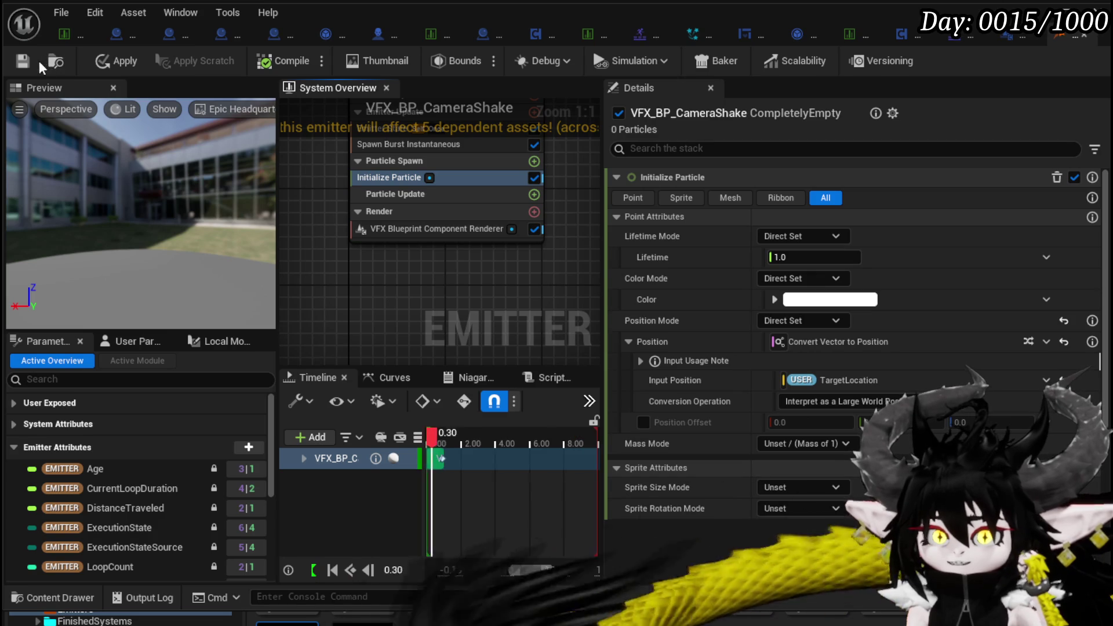
left_click(18, 65)
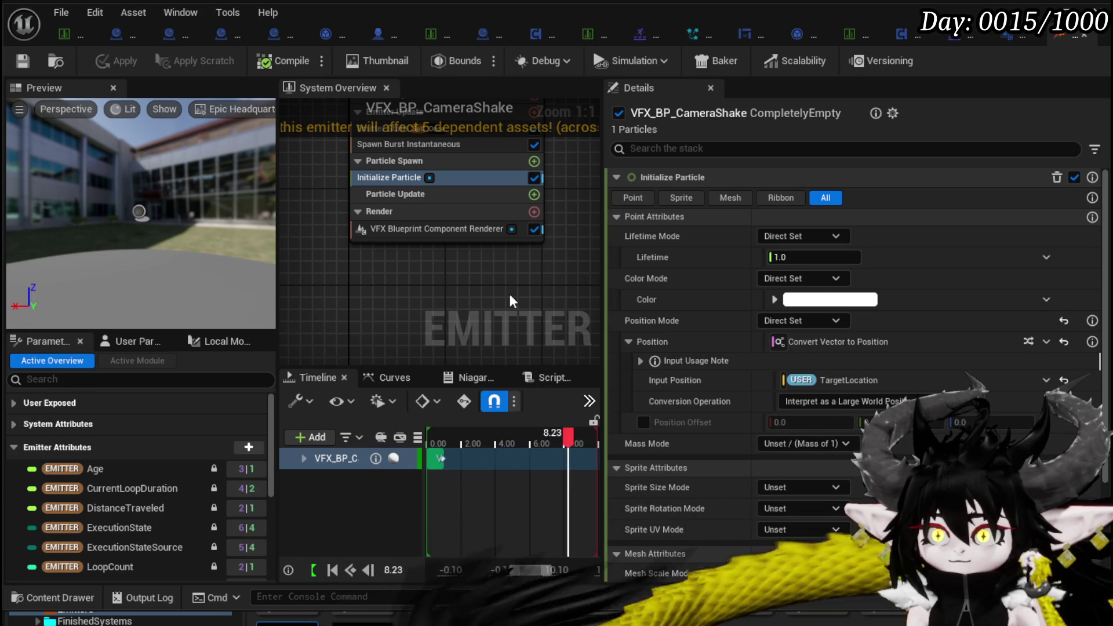
scroll(725, 312, "down", 3)
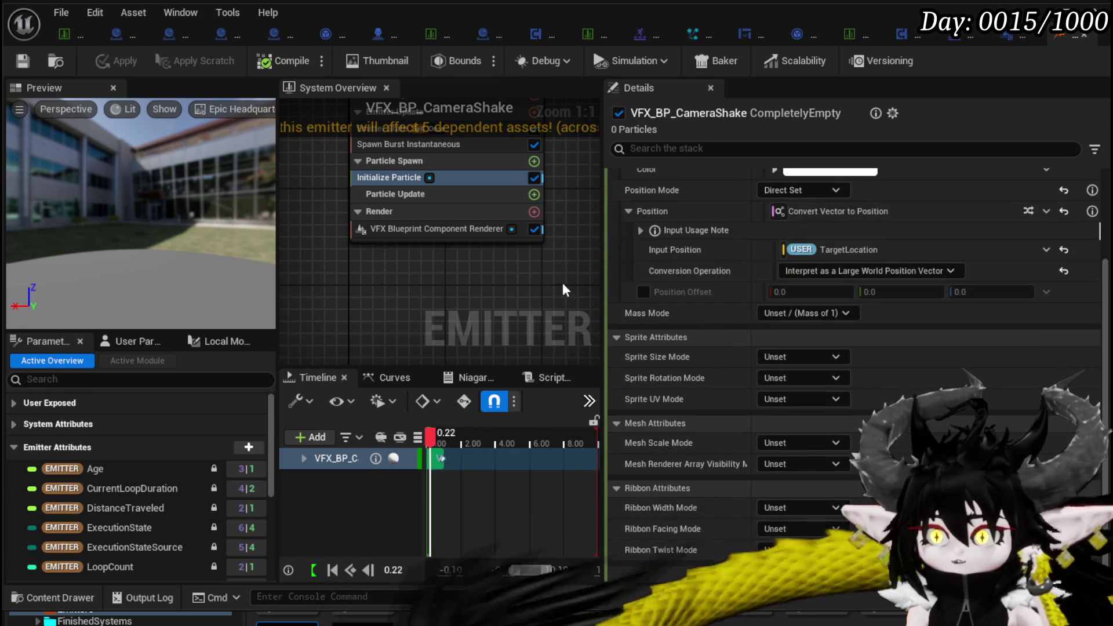
left_click(1007, 36)
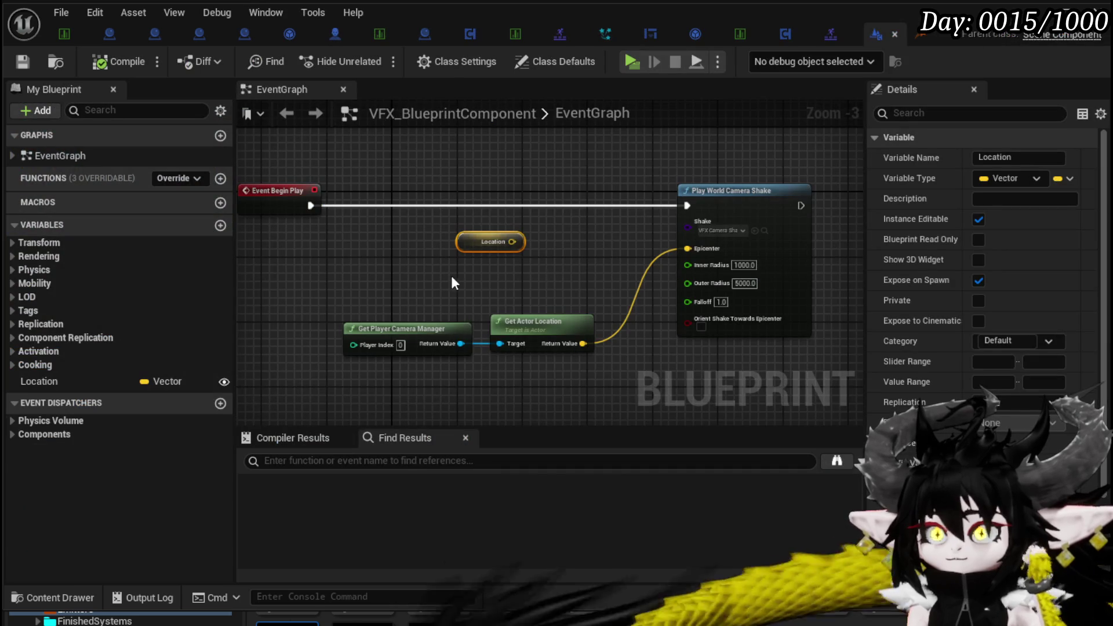
Add a Relative Location getter node to the event graph
right_click(371, 270)
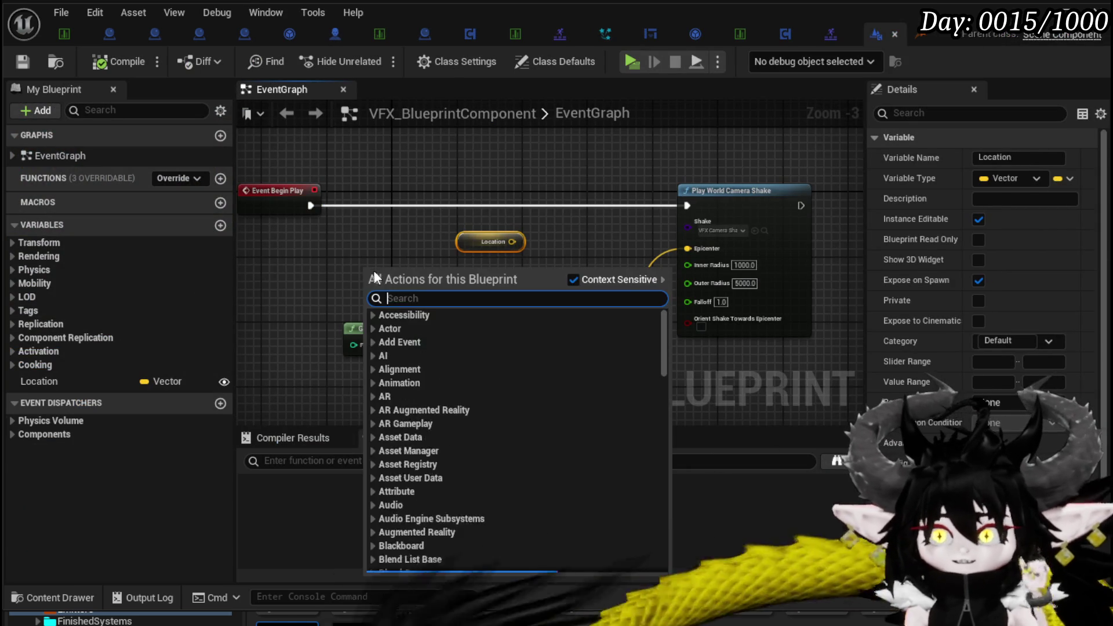
type("relative loc")
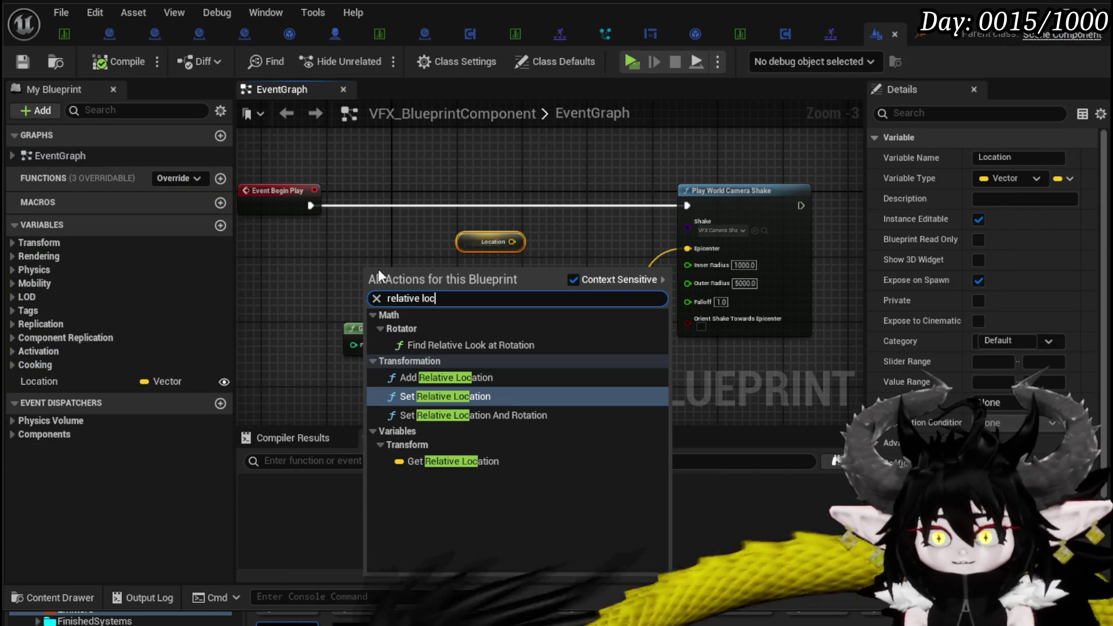
left_click(501, 461)
mouse_move(423, 274)
left_mouse_down()
mouse_move(484, 284)
mouse_move(705, 247)
mouse_move(687, 248)
left_mouse_up()
Add a Draw Debug Sphere after Play World Camera Shake, centred on Relative Location
right_click(457, 178)
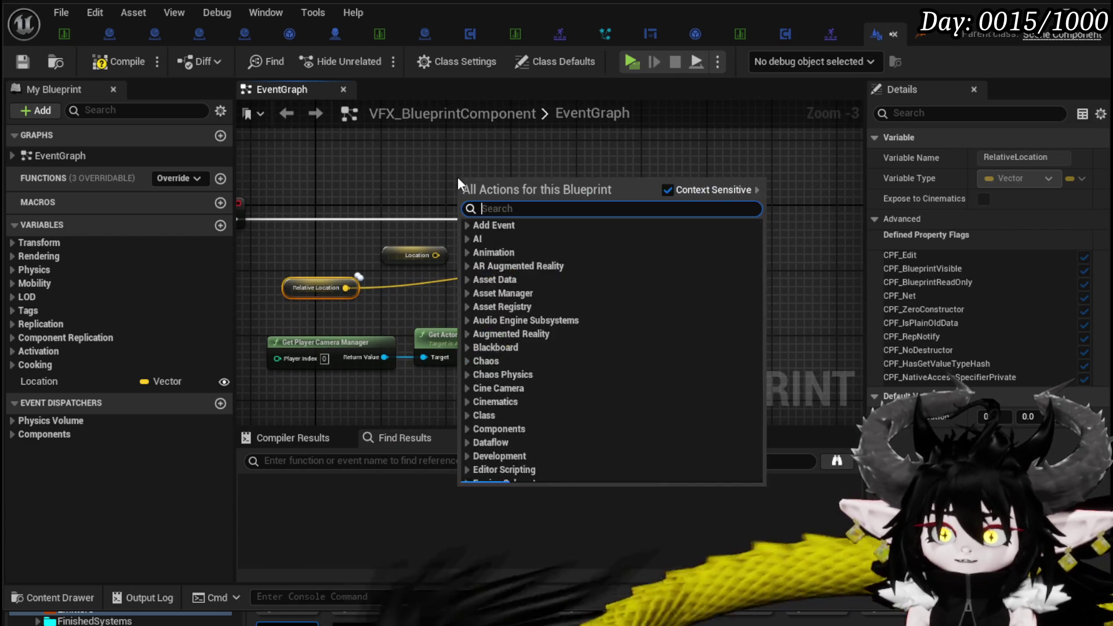
type("Draw Debug Spher")
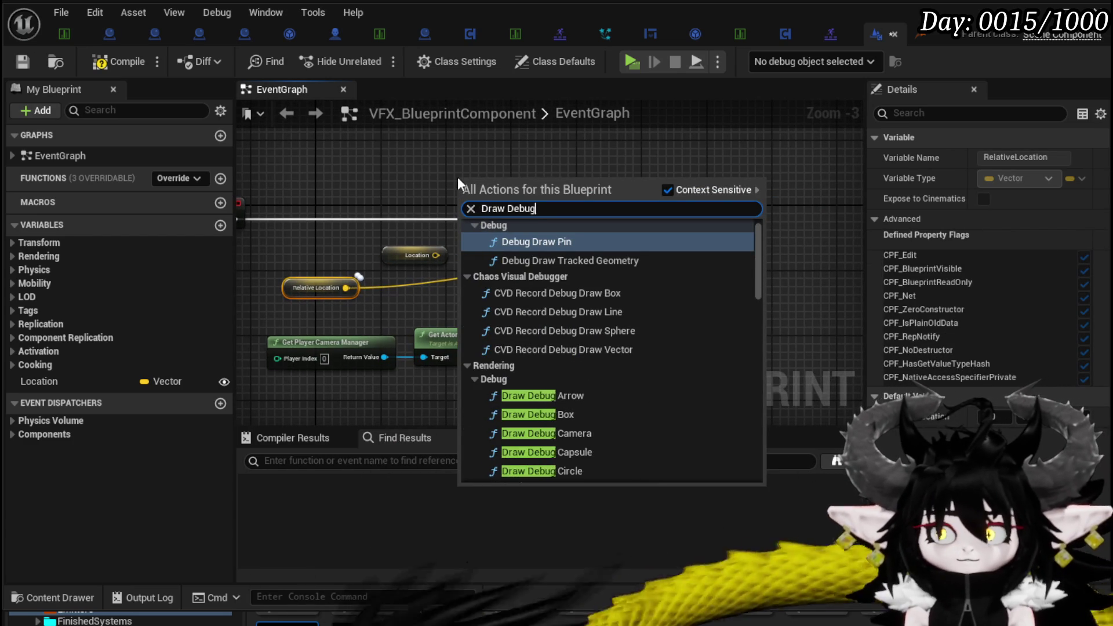
key("Return")
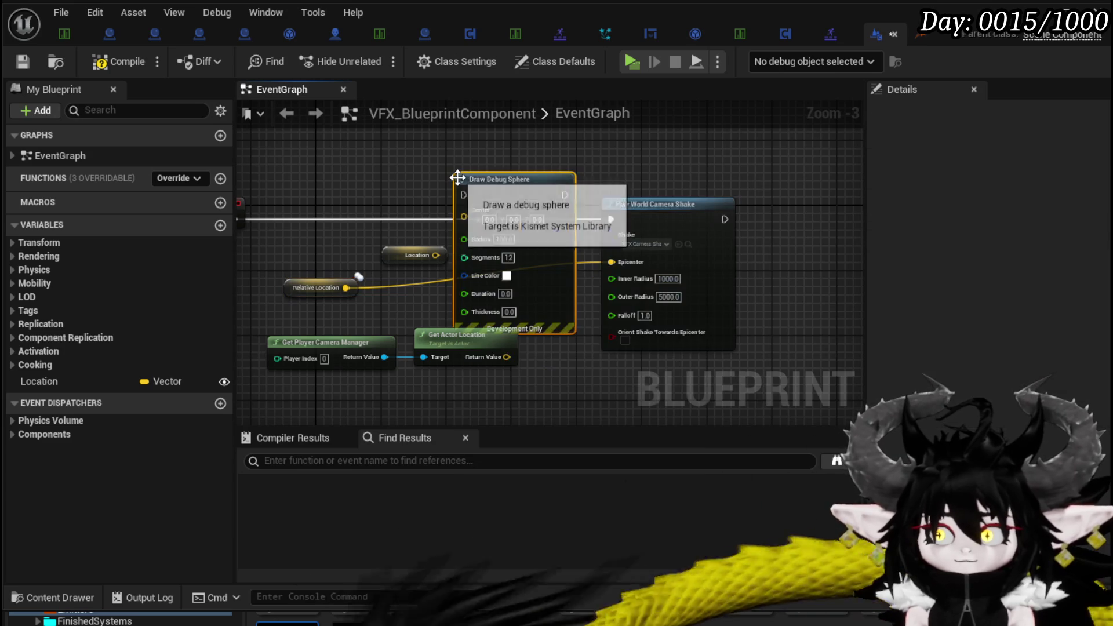
mouse_move(475, 170)
left_mouse_down()
mouse_move(617, 203)
mouse_move(738, 209)
left_mouse_up()
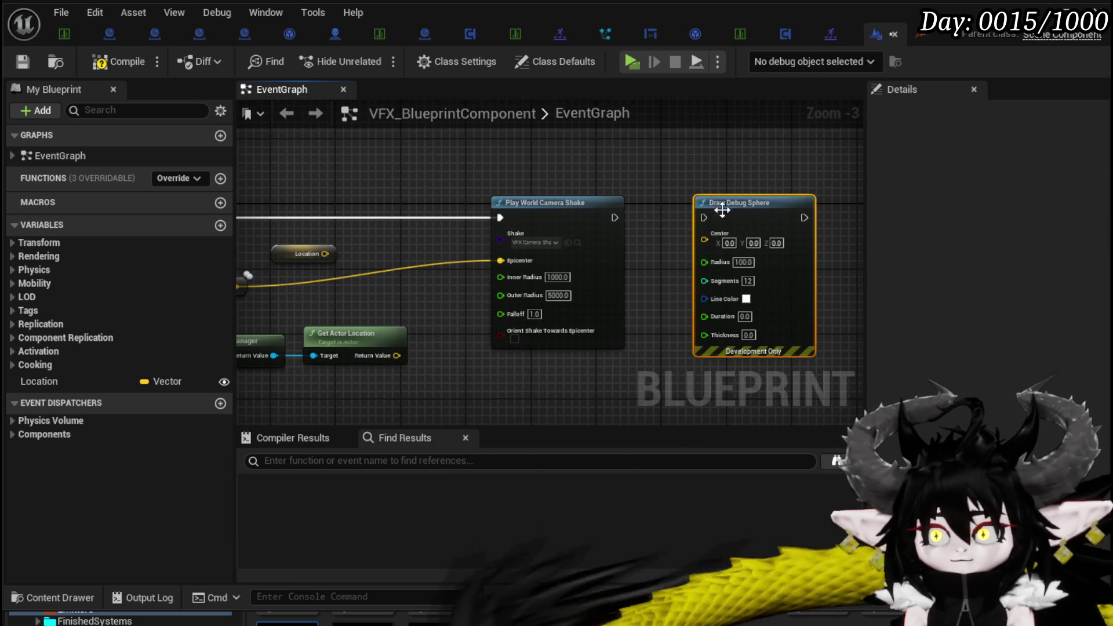
left_click_drag(612, 218, 711, 219)
mouse_move(334, 270)
left_mouse_down()
mouse_move(385, 295)
mouse_move(792, 245)
left_mouse_up()
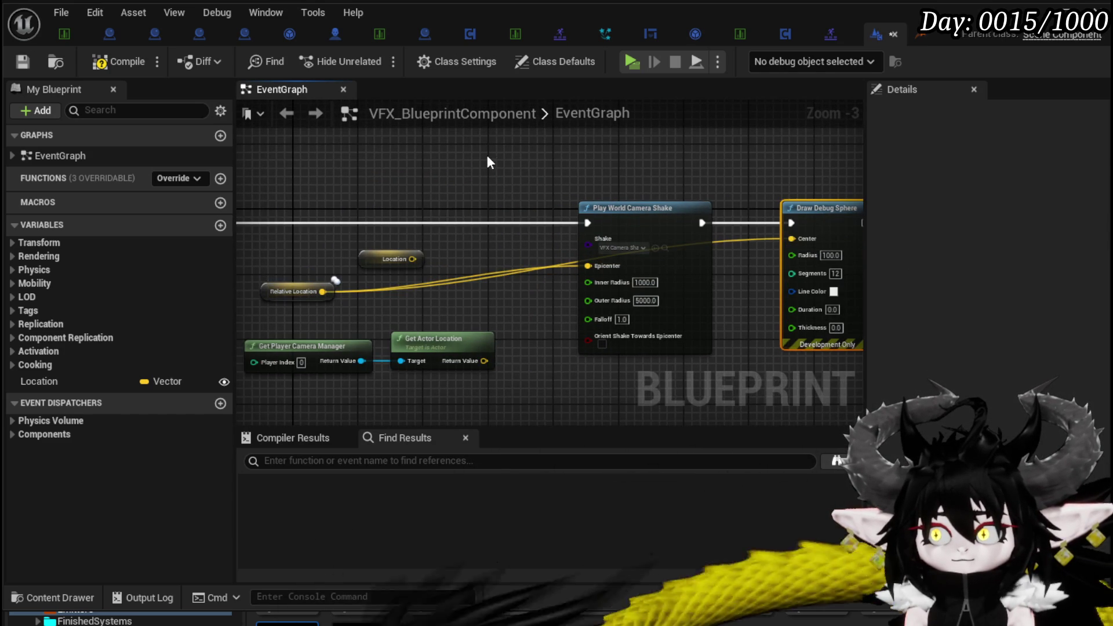
left_click_drag(487, 155, 235, 151)
Set the debug sphere's Duration to 10, Thickness to 10 and Radius to 200
scroll(693, 294, "up", 3)
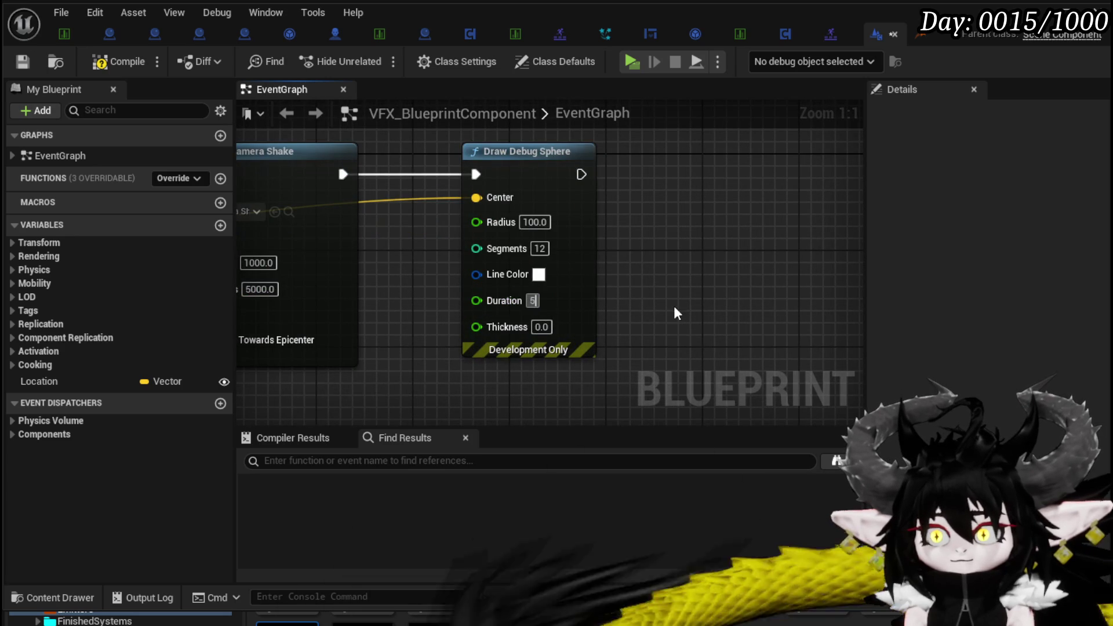
key("BackSpace")
key("BackSpace")
type("10")
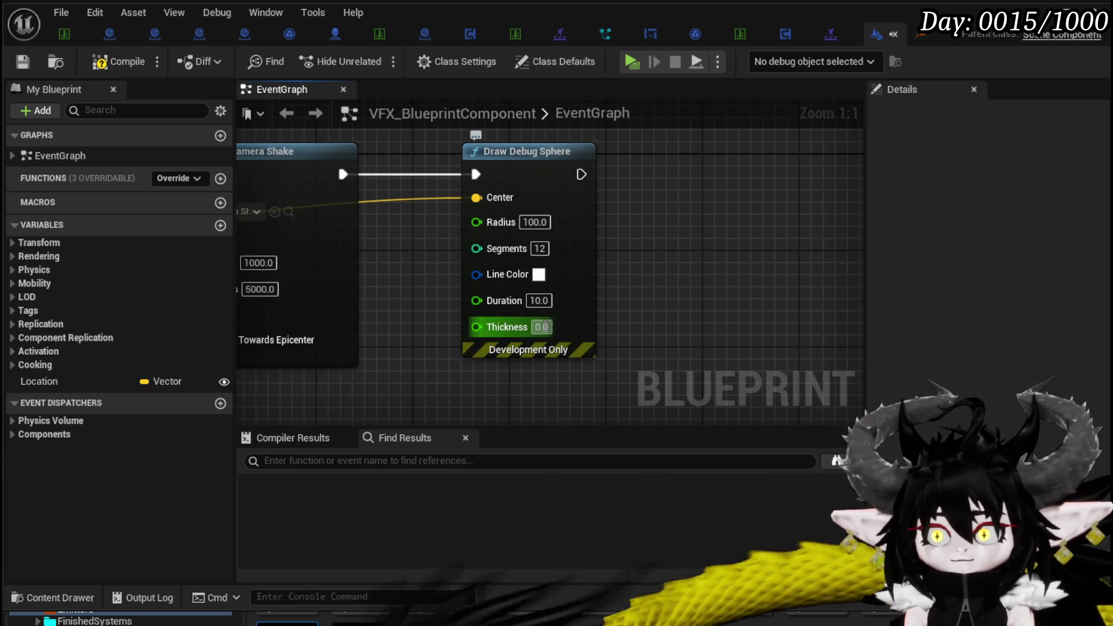
type("10")
key("Return")
left_click(527, 221)
type("2")
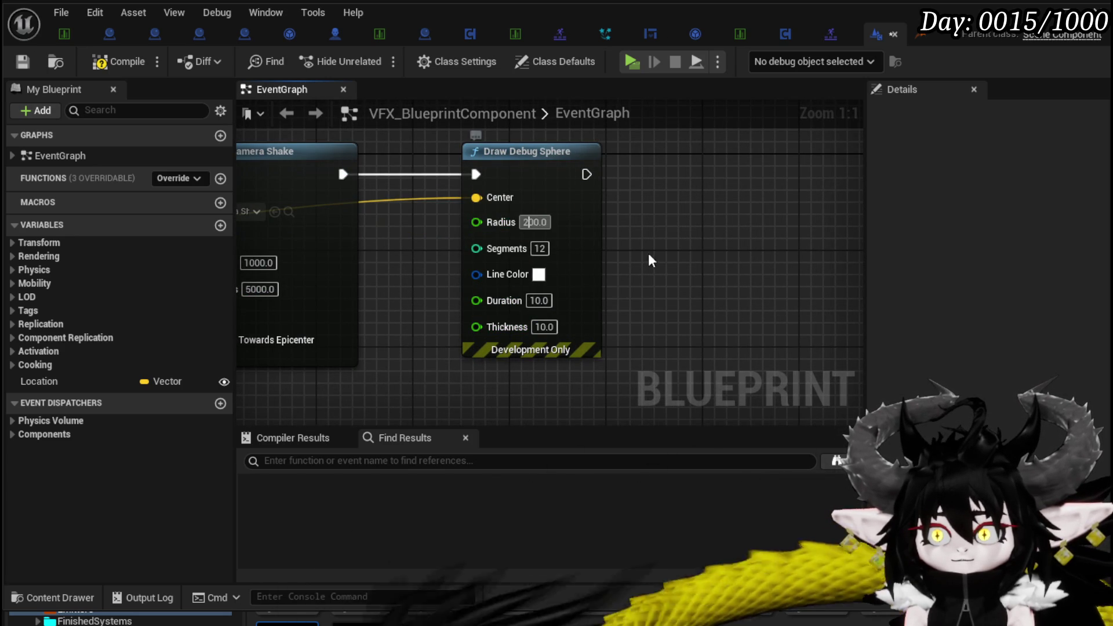
left_click(539, 274)
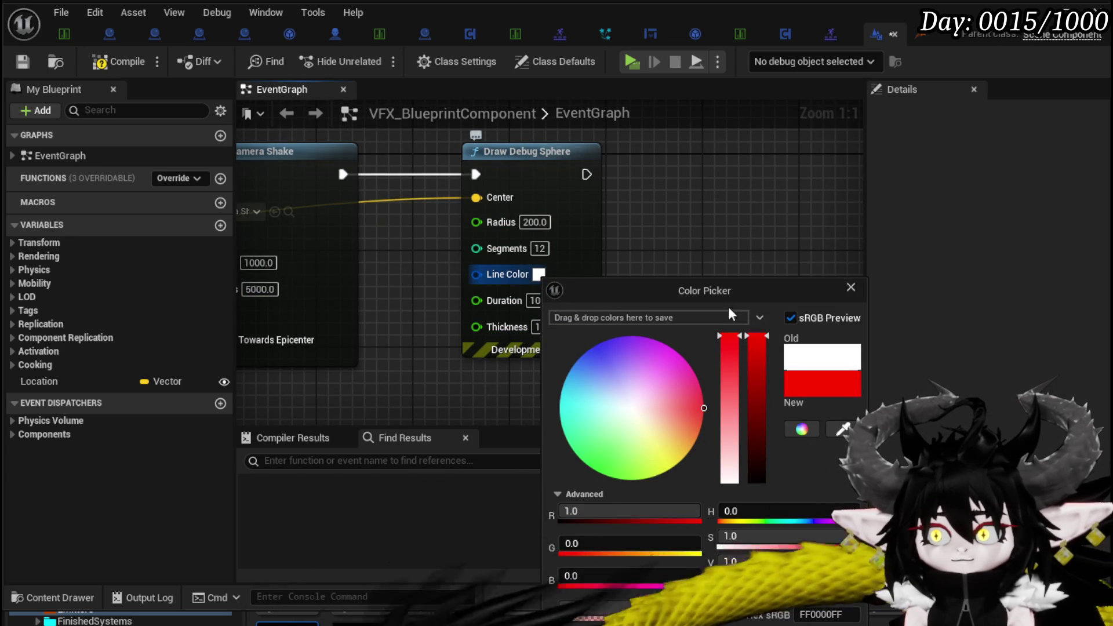
Make the sphere's line colour red, play-test to see it, then stop and save
left_click(405, 377)
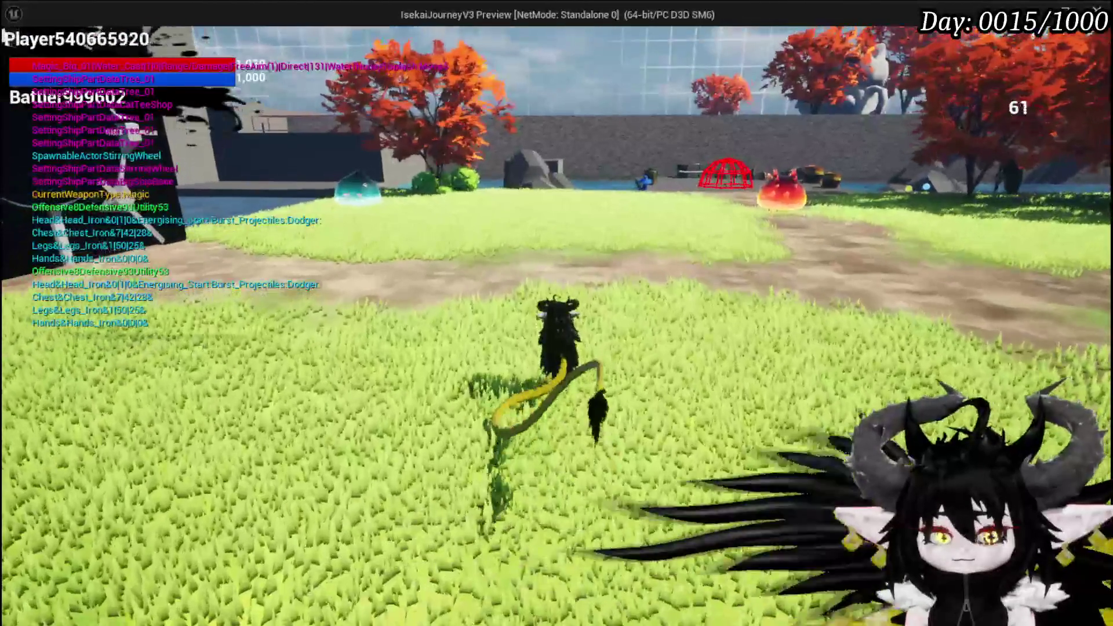
key("alt+Tab")
key("Escape")
key("ctrl+s")
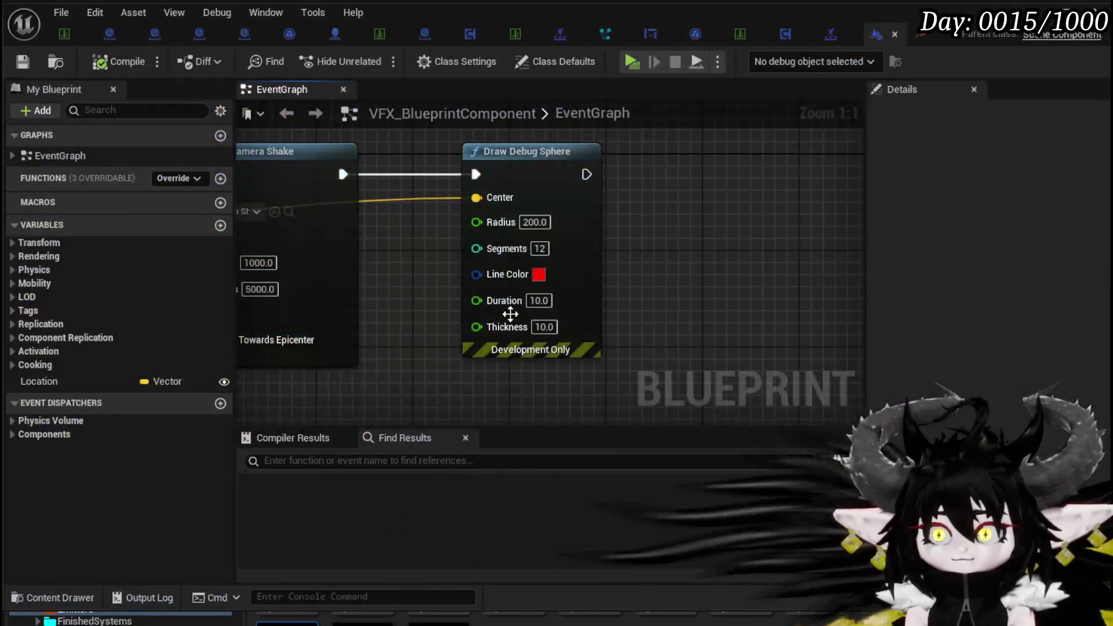
Add a Set Relative Location node and connect Event Begin Play into it
scroll(574, 343, "down", 4)
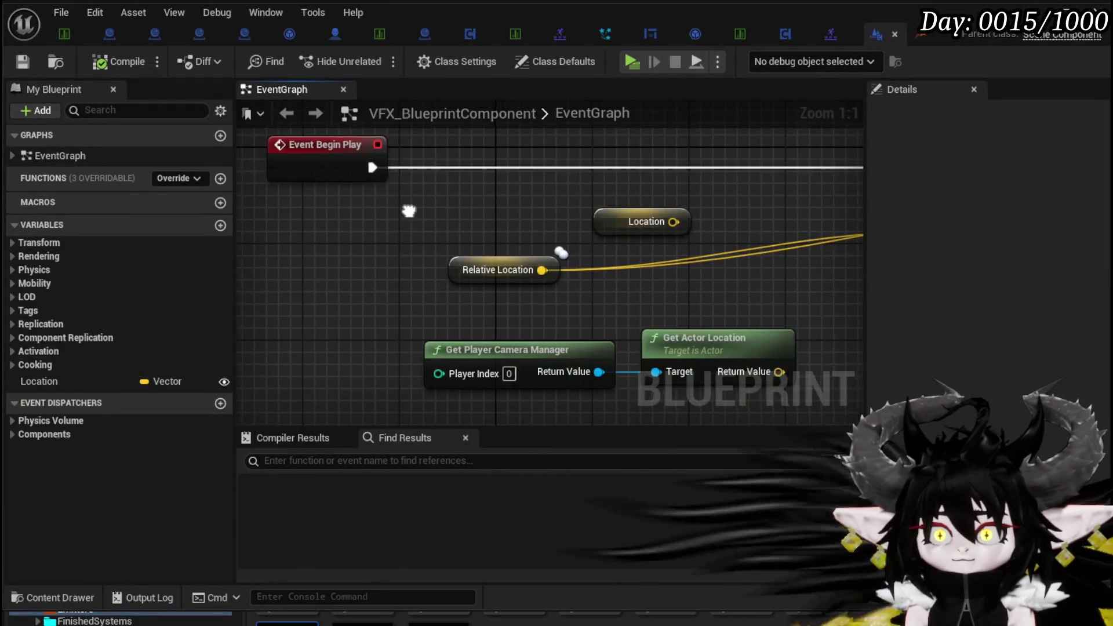
mouse_move(469, 265)
left_mouse_down()
mouse_move(475, 165)
mouse_move(773, 215)
left_mouse_up()
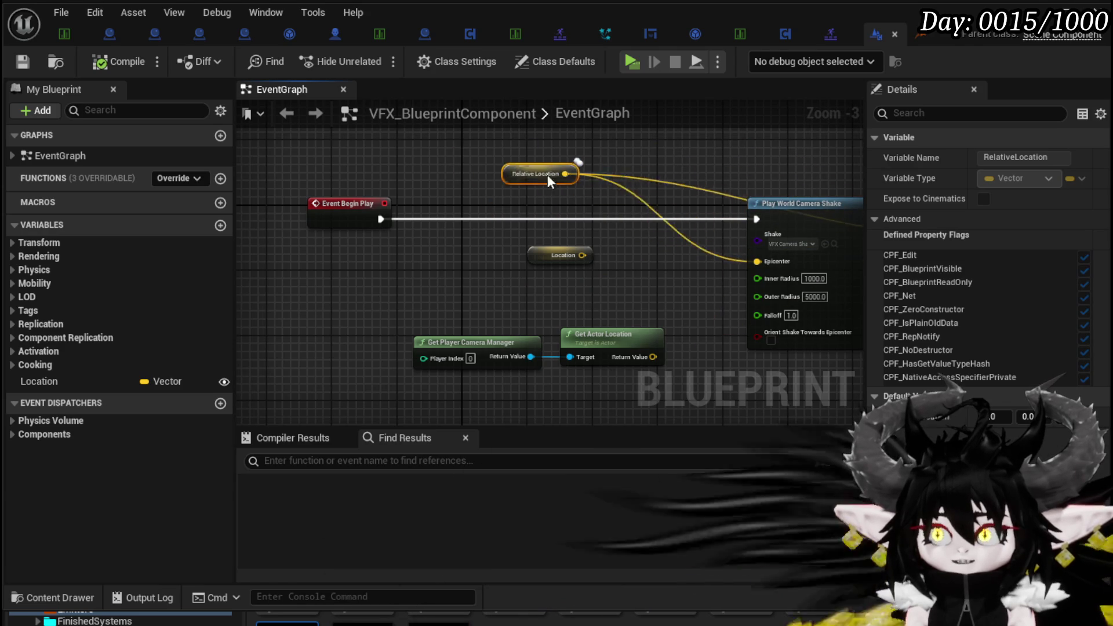
left_click_drag(467, 273, 549, 167)
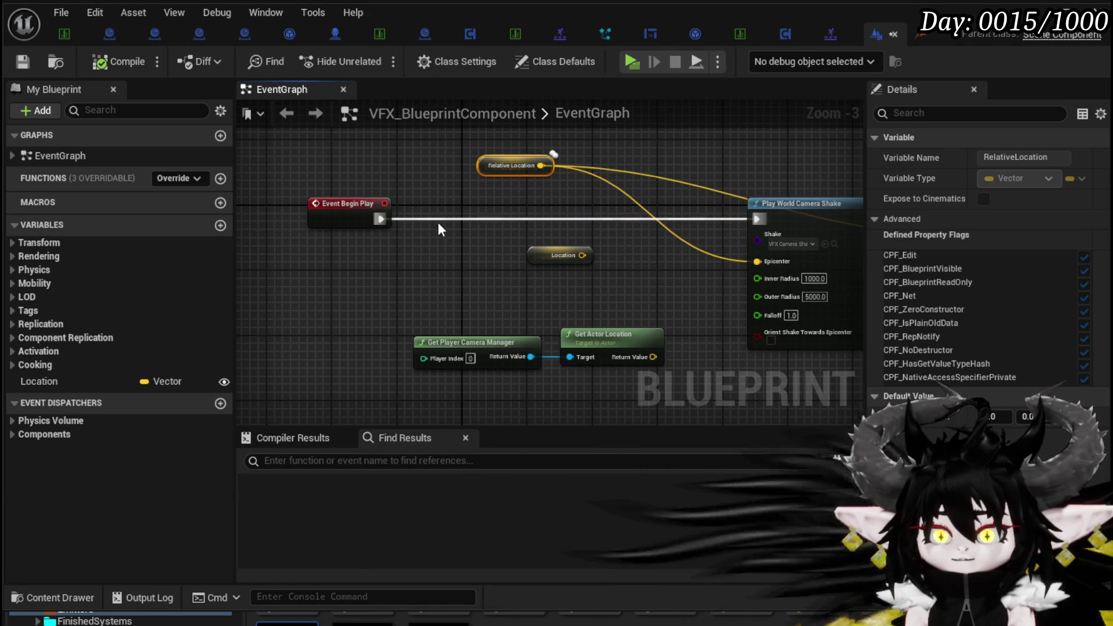
right_click(429, 243)
type("Set")
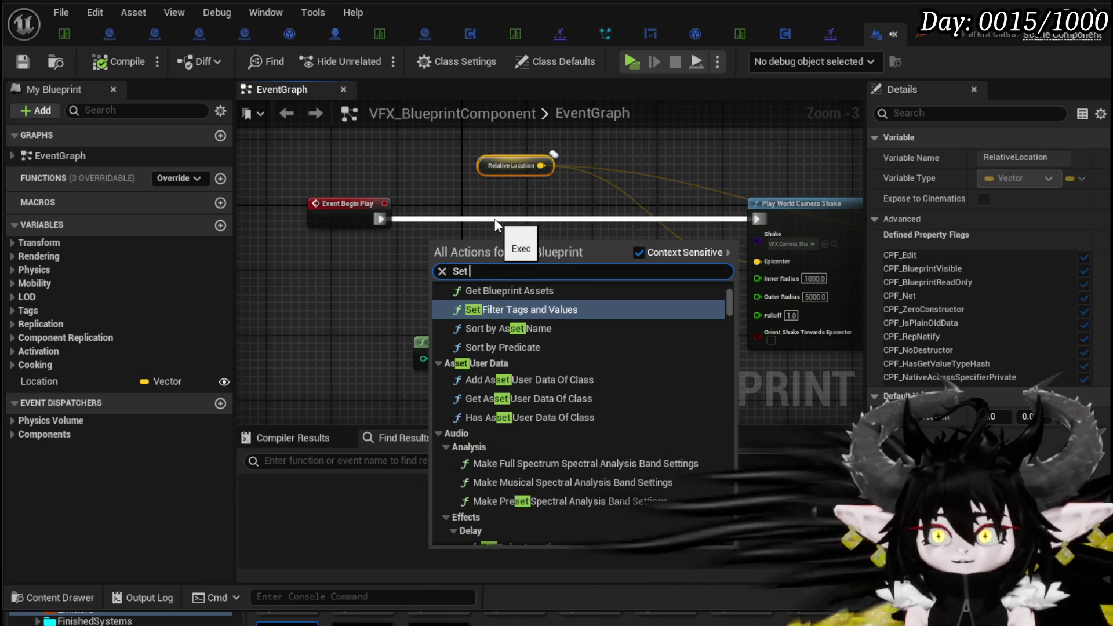
type(" Relative")
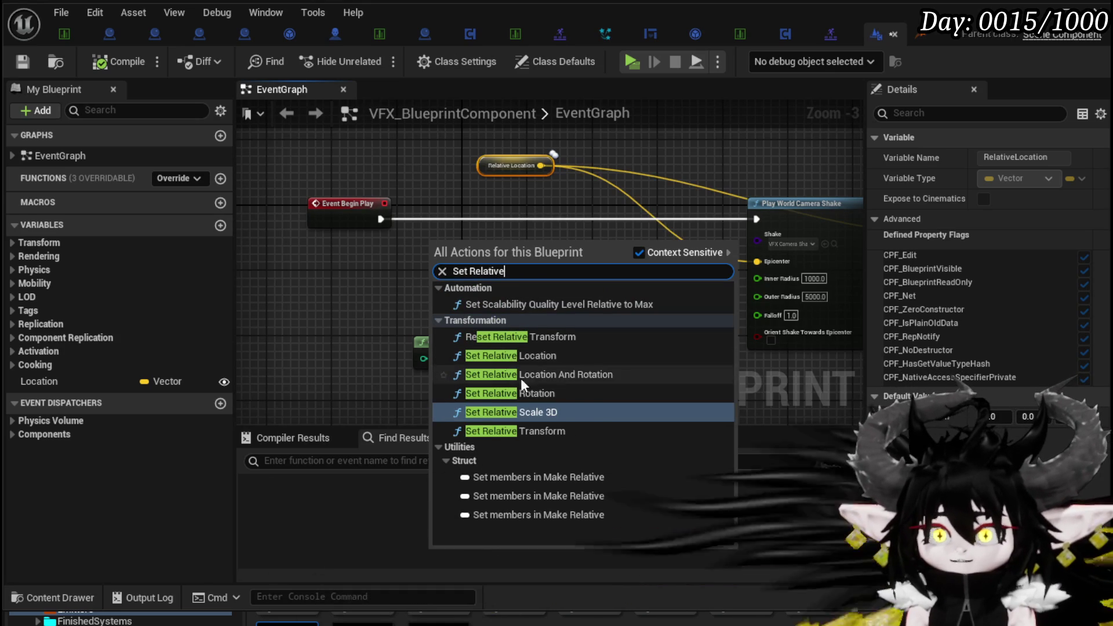
left_click(518, 356)
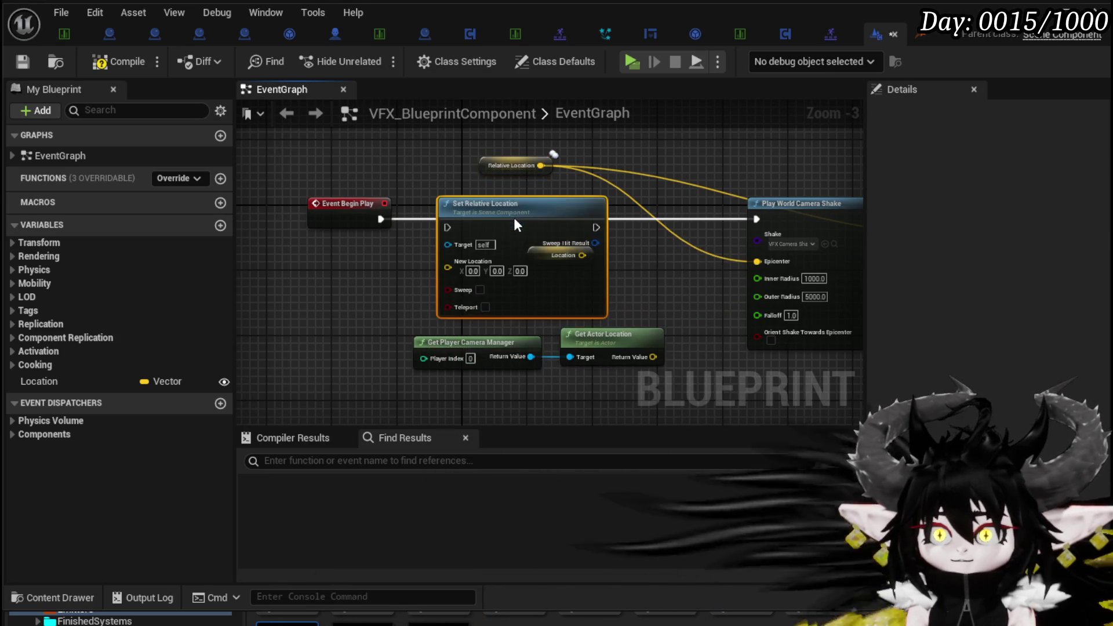
mouse_move(558, 264)
left_mouse_down()
mouse_move(440, 300)
mouse_move(533, 256)
left_mouse_up()
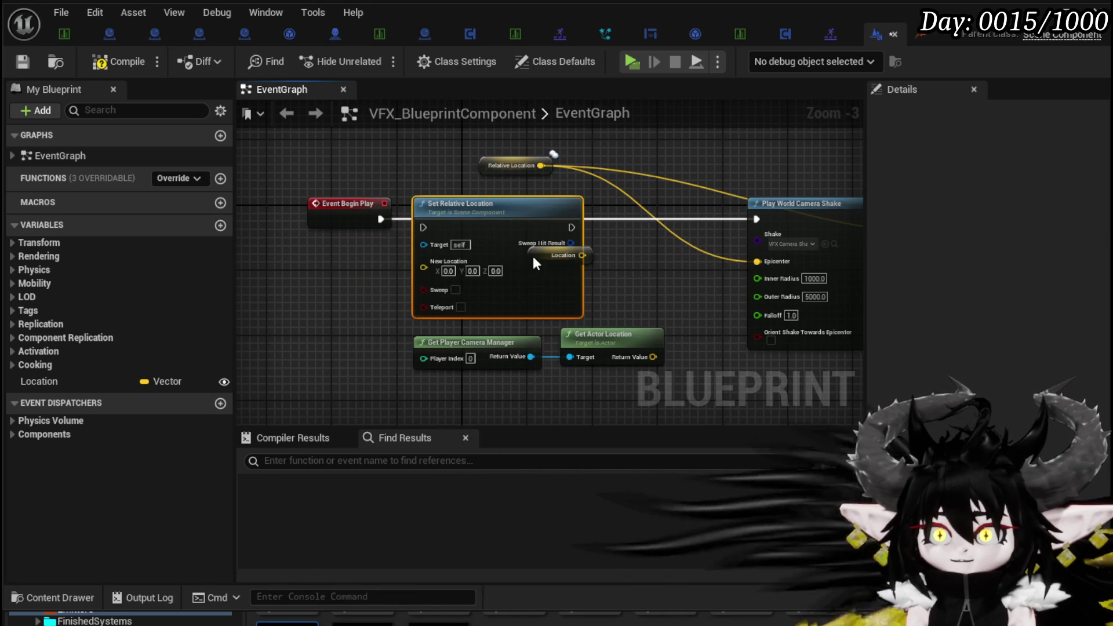
mouse_move(437, 252)
left_mouse_down()
mouse_move(565, 208)
mouse_move(433, 204)
mouse_move(451, 196)
left_mouse_up()
mouse_move(341, 215)
left_mouse_down()
mouse_move(853, 222)
mouse_move(770, 220)
mouse_move(779, 216)
left_mouse_up()
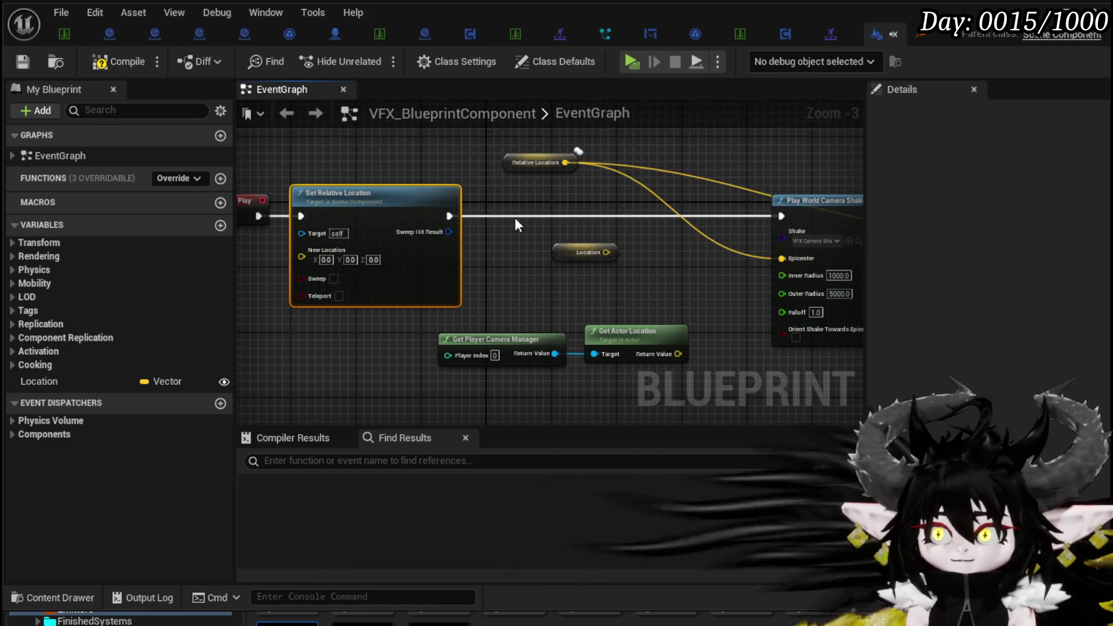
left_click_drag(612, 298, 623, 279)
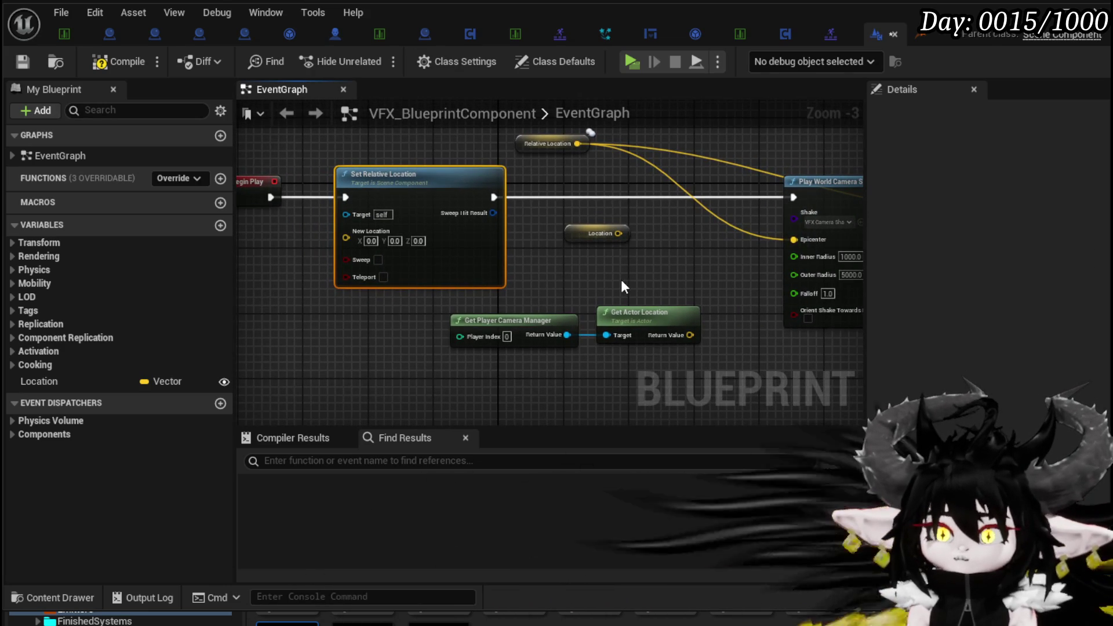
Set New Location Y to 5500, then compile and save the blueprint
left_click(394, 240)
type("5500")
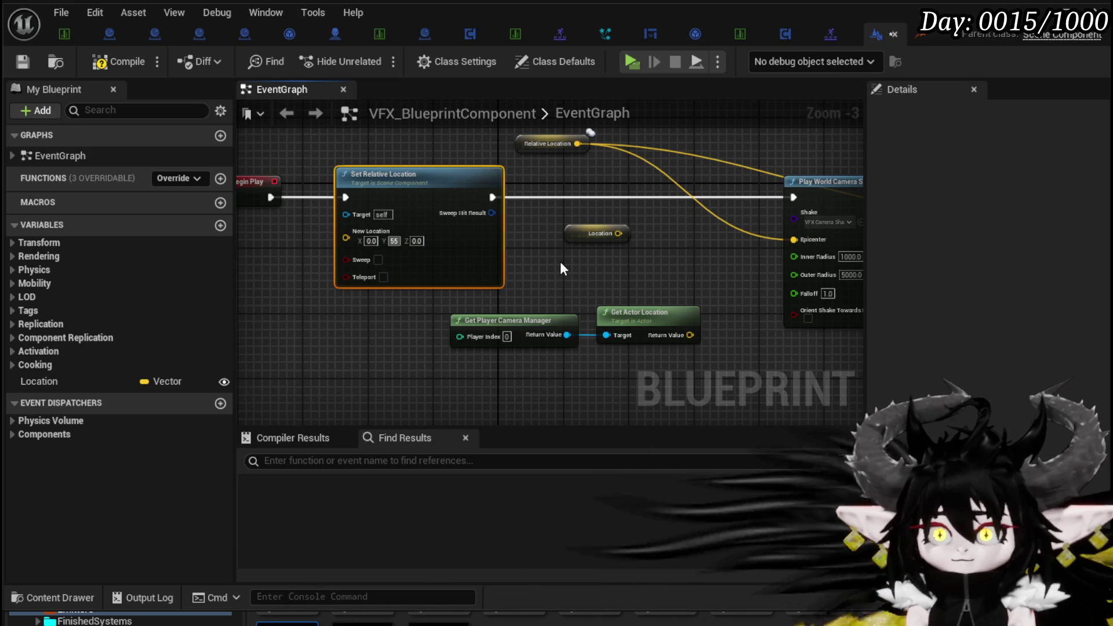
key("Return")
left_click(124, 62)
left_click(23, 60)
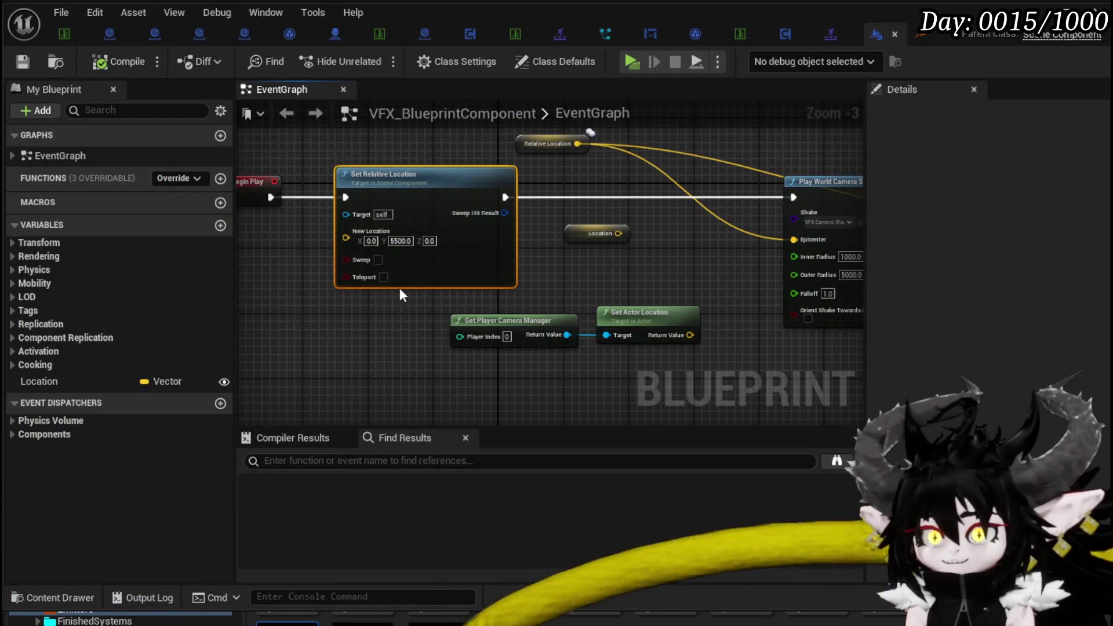
Correct New Location Y to 500.0, recompile, and launch a standalone play test
type("500")
key("Return")
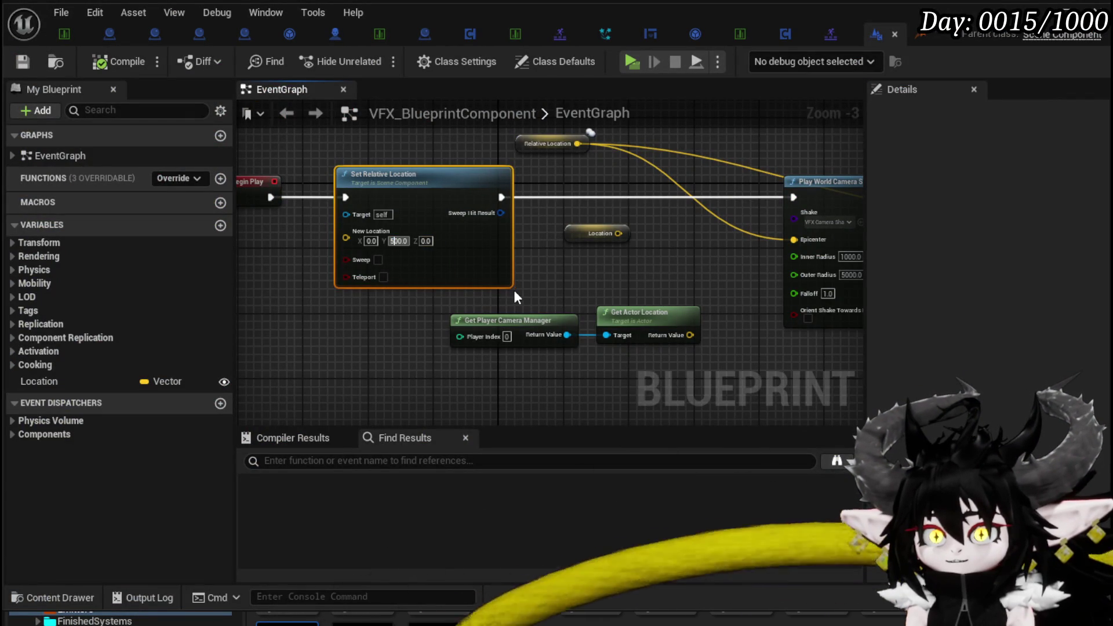
left_click(605, 291)
left_click(114, 59)
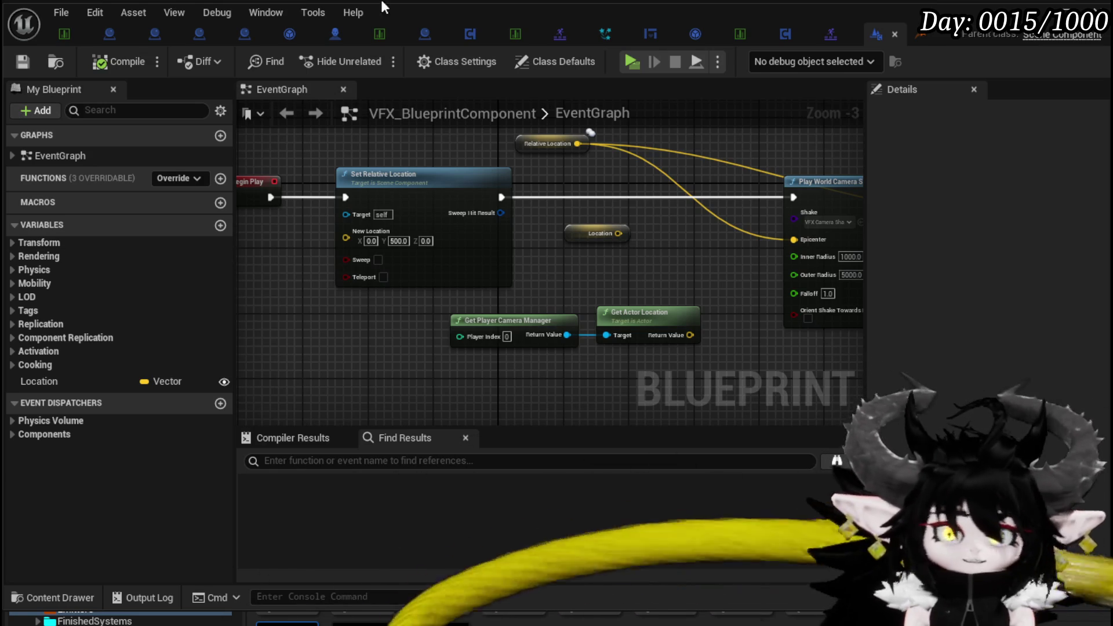
key("alt+p")
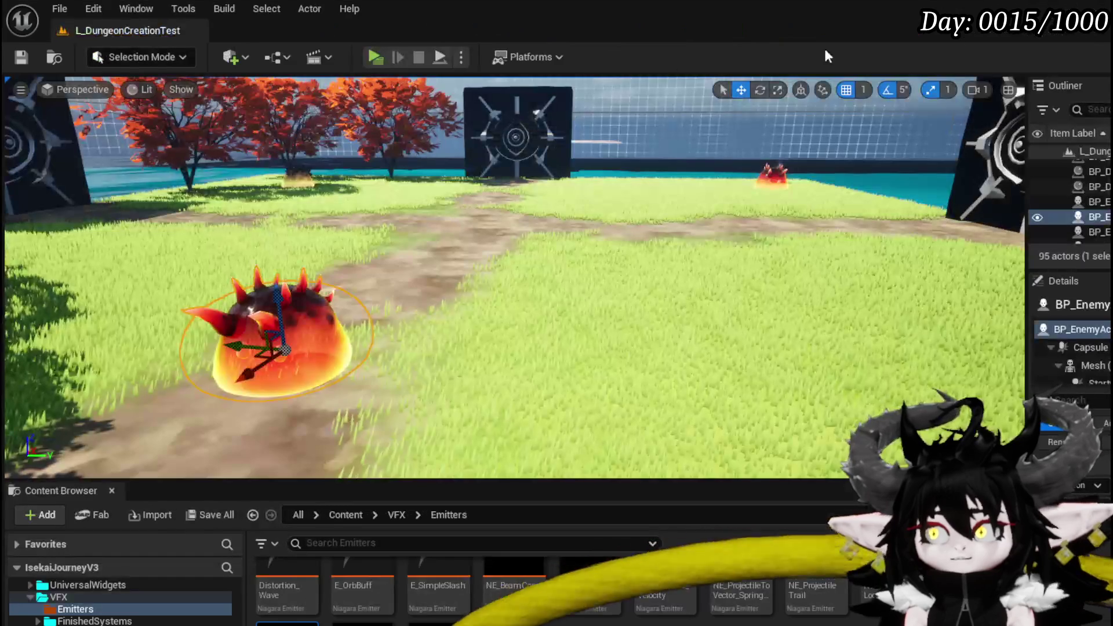
Cast a spell in the standalone game, stop and save, then select the Location variable
key("w")
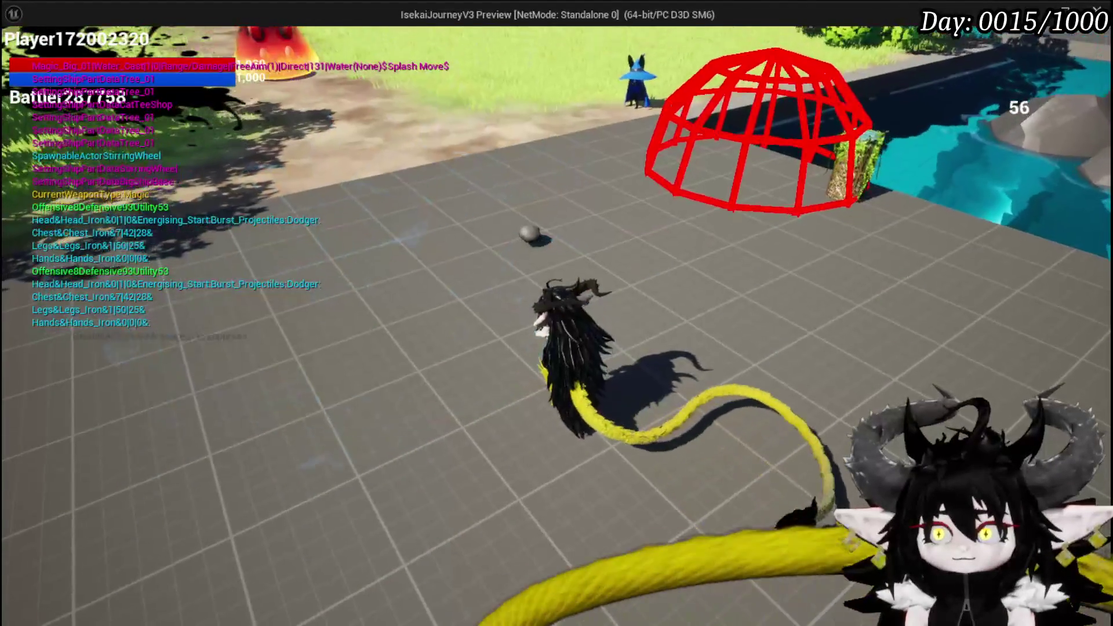
key("Escape")
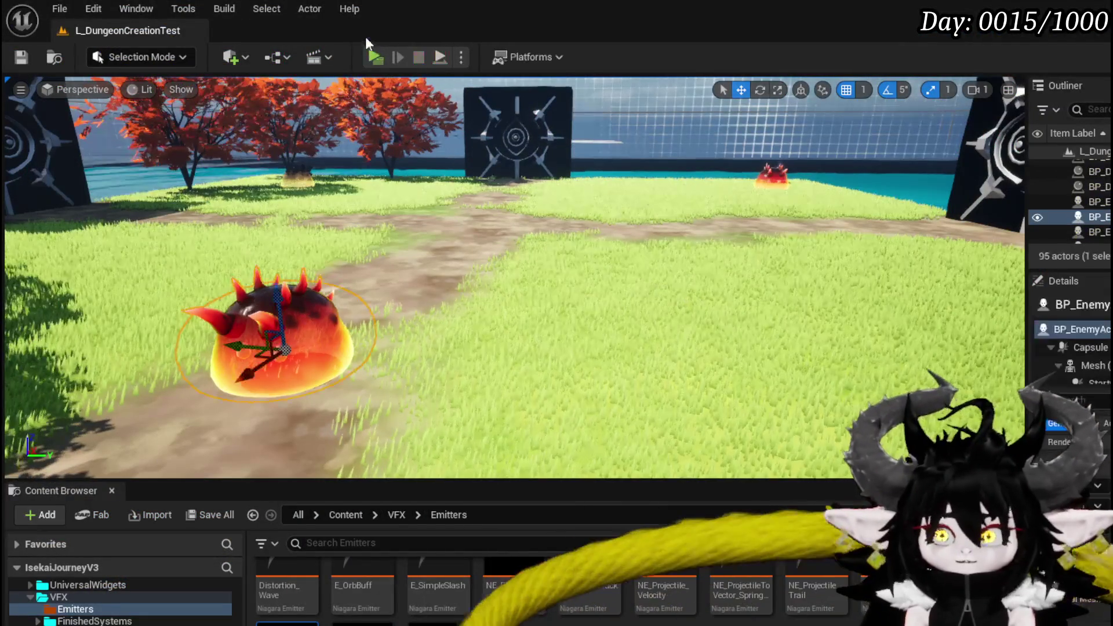
key("ctrl+s")
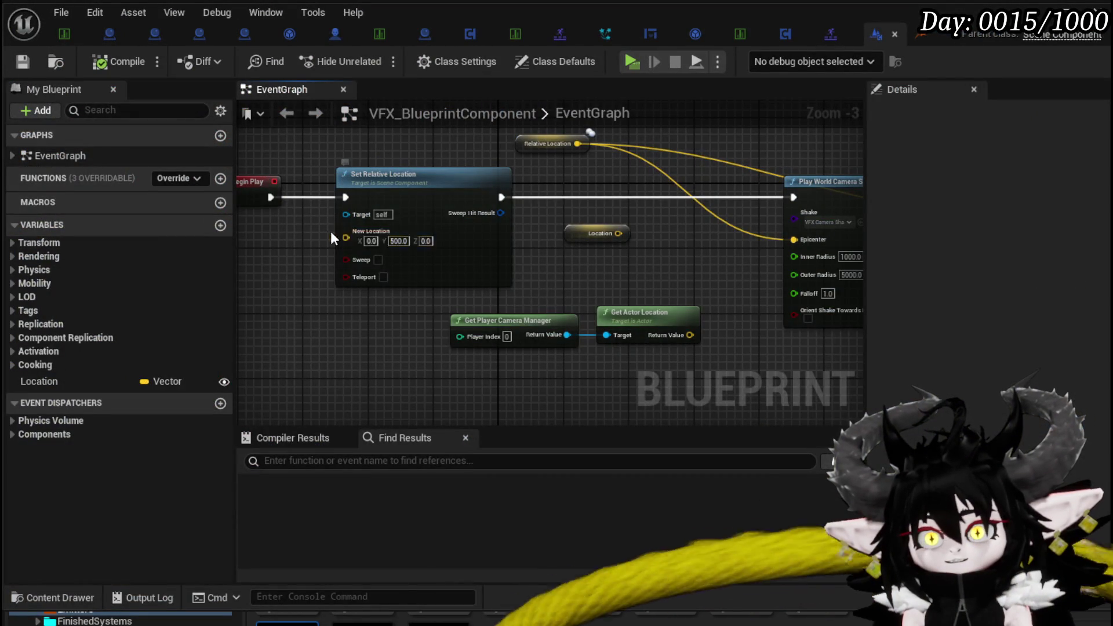
mouse_move(331, 309)
left_mouse_down()
mouse_move(509, 353)
mouse_move(429, 352)
left_mouse_up()
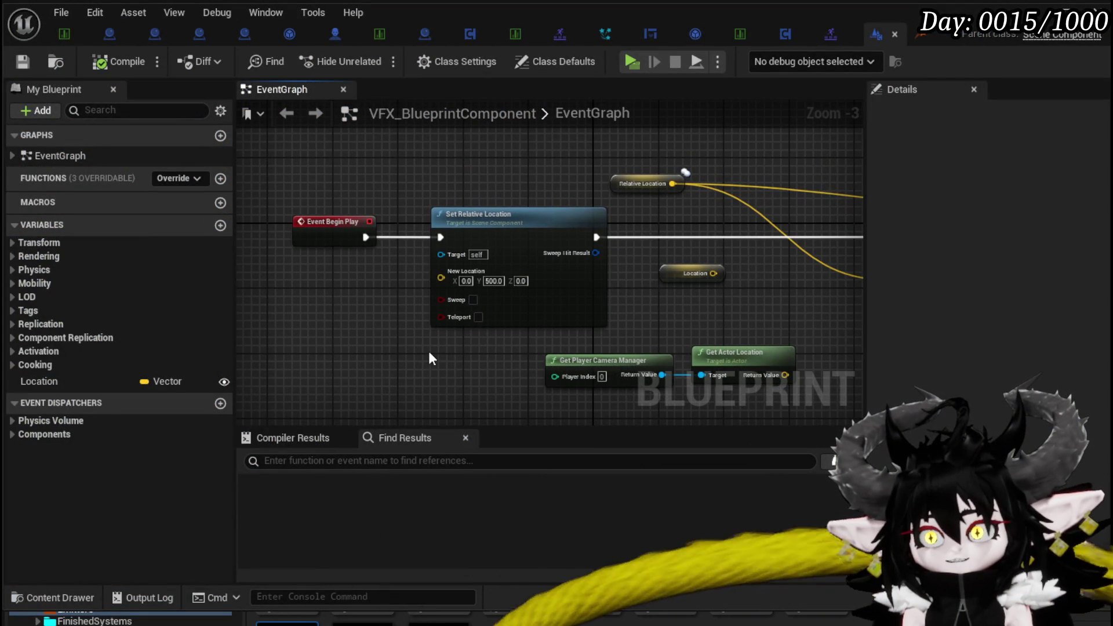
left_click(53, 381)
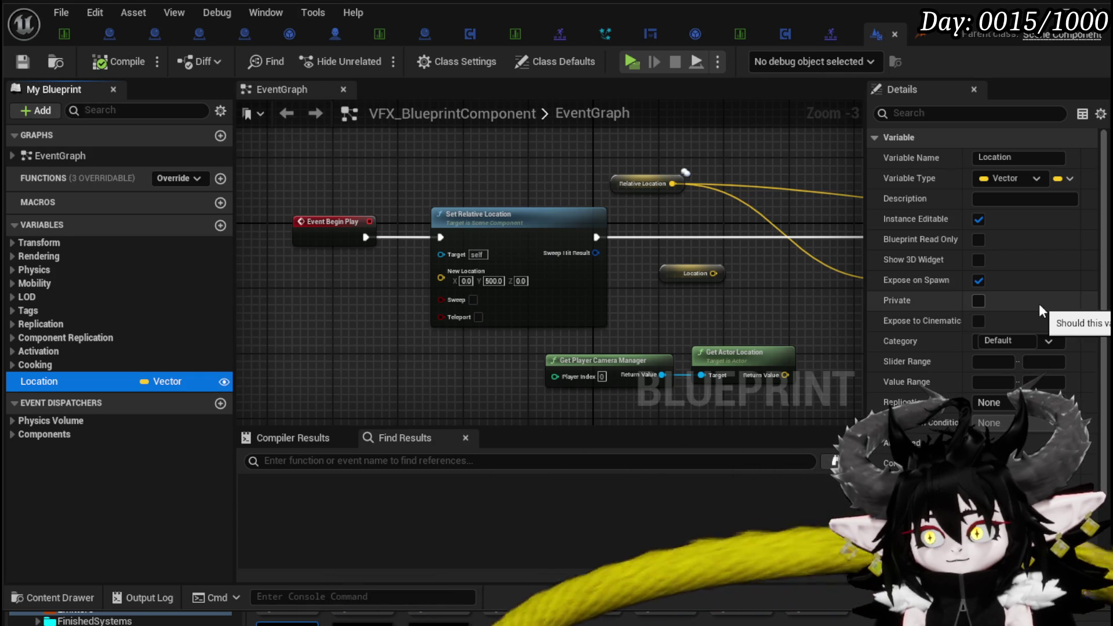
Look over the Location variable's advanced Details options, then switch to the NS_FireMagic_Cast system
scroll(1039, 307, "down", 4)
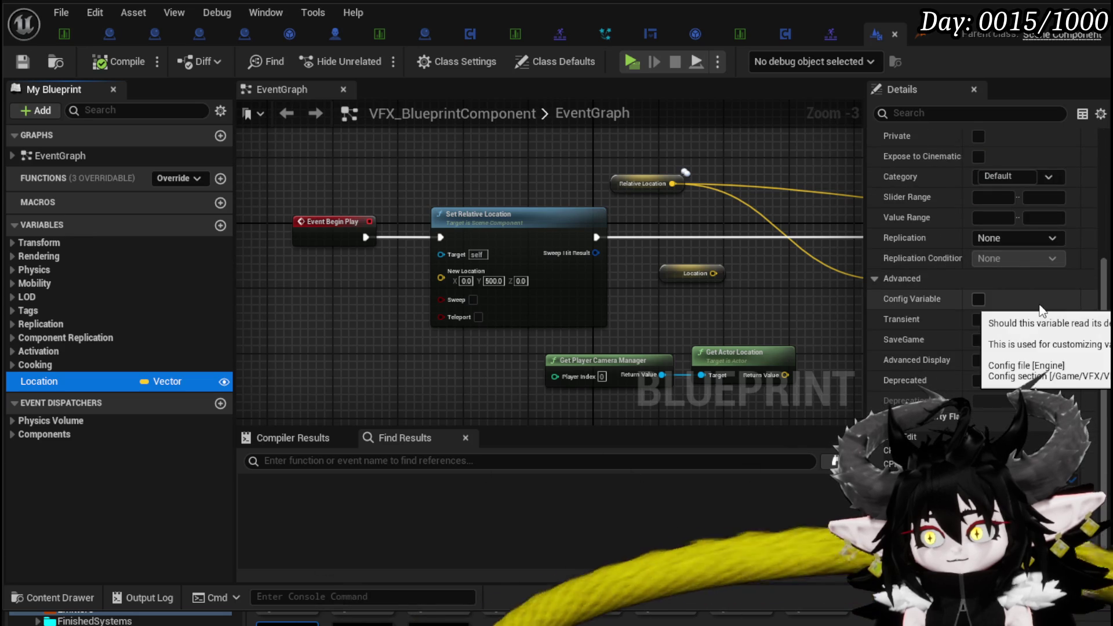
scroll(1038, 309, "up", 4)
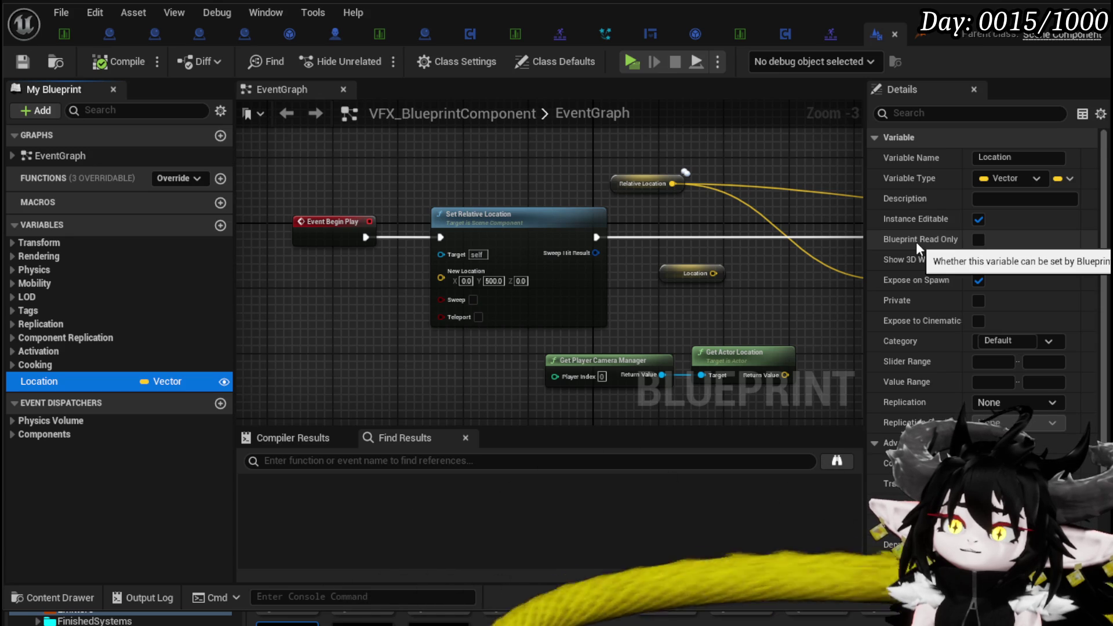
scroll(915, 242, "down", 2)
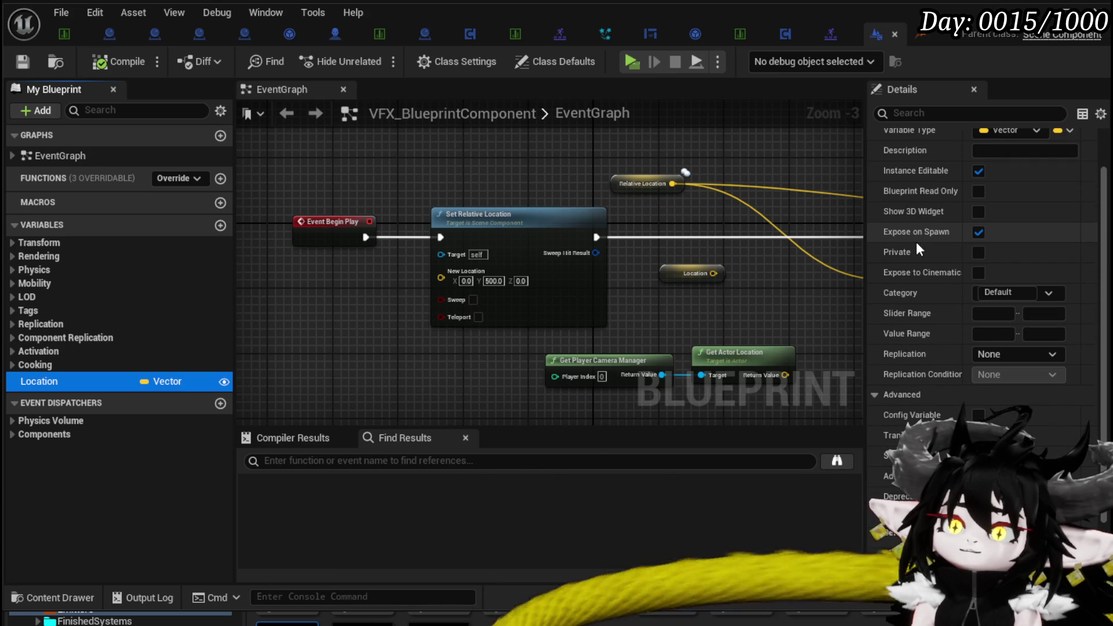
scroll(916, 243, "down", 1)
scroll(916, 244, "down", 2)
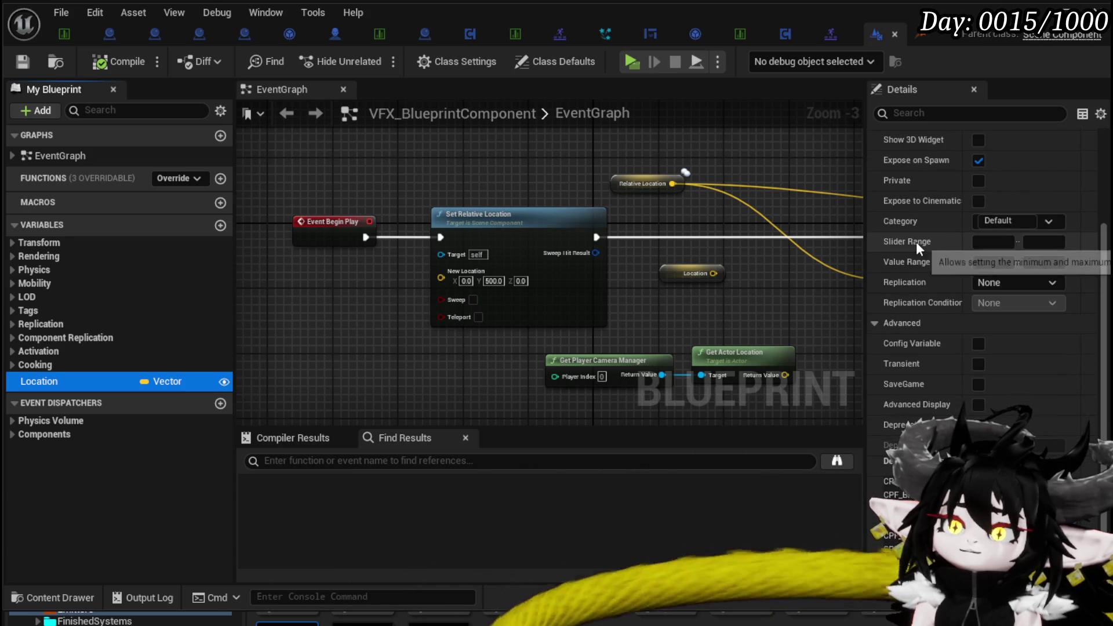
scroll(916, 241, "down", 2)
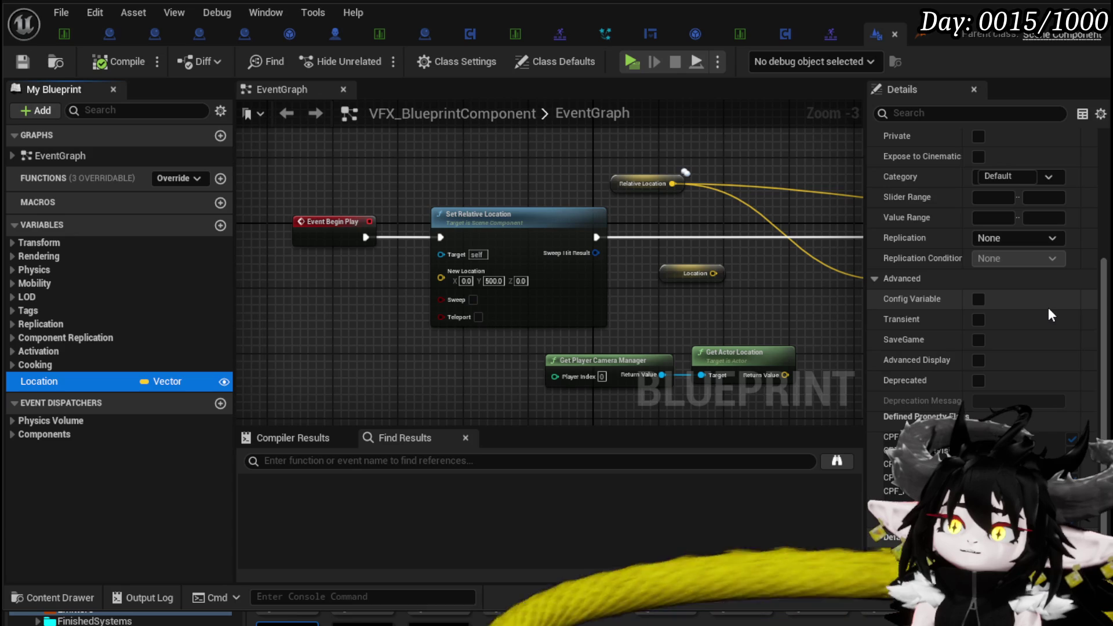
mouse_move(904, 320)
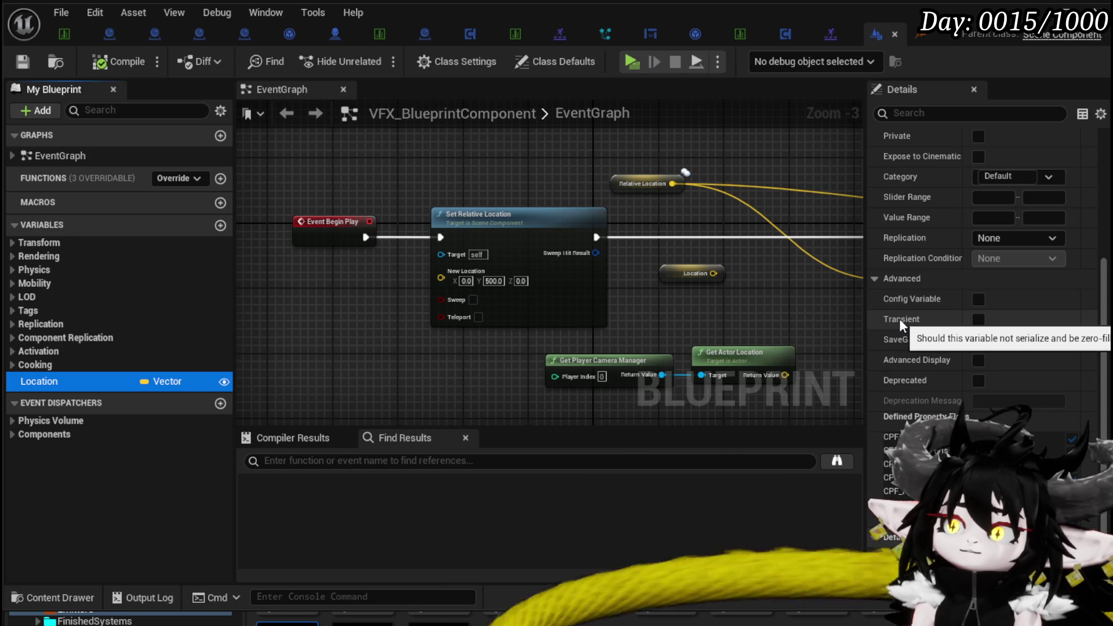
mouse_move(893, 341)
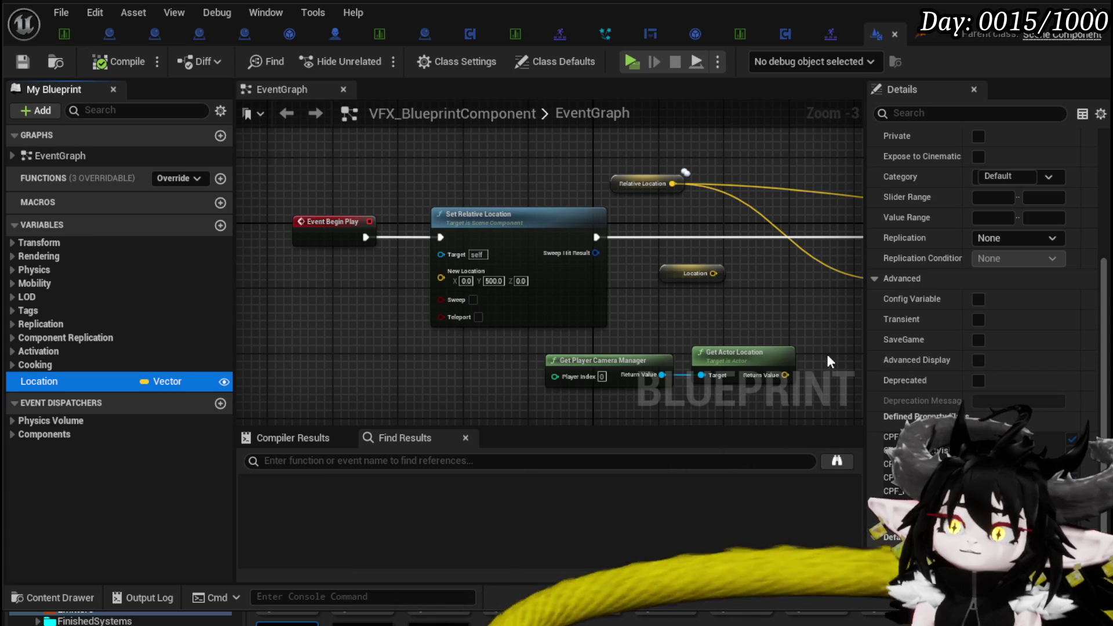
mouse_move(920, 381)
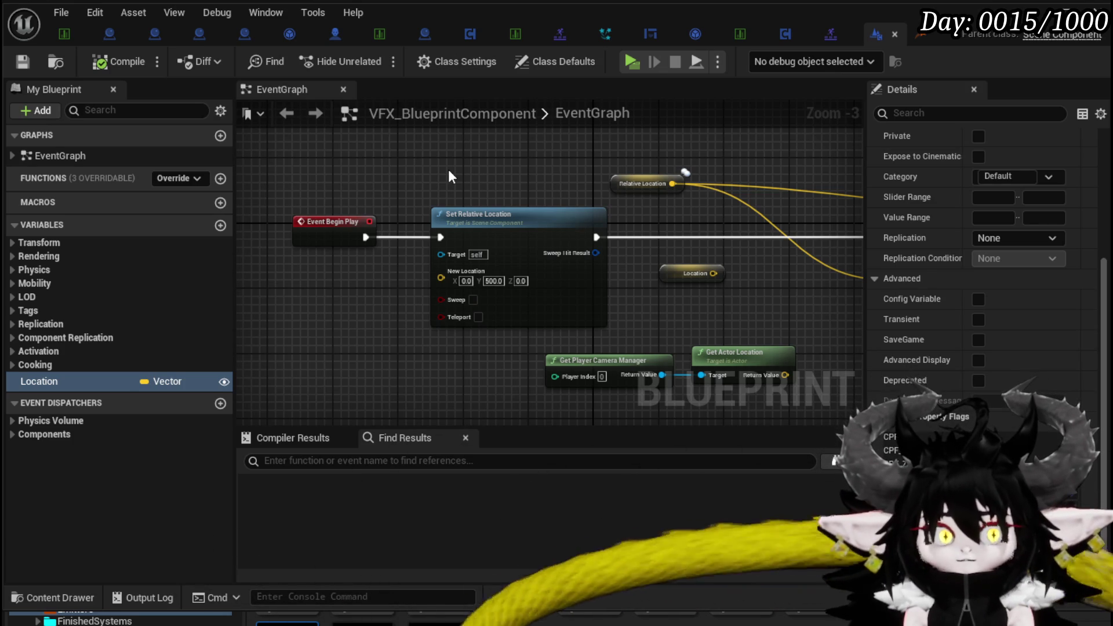
left_click(607, 30)
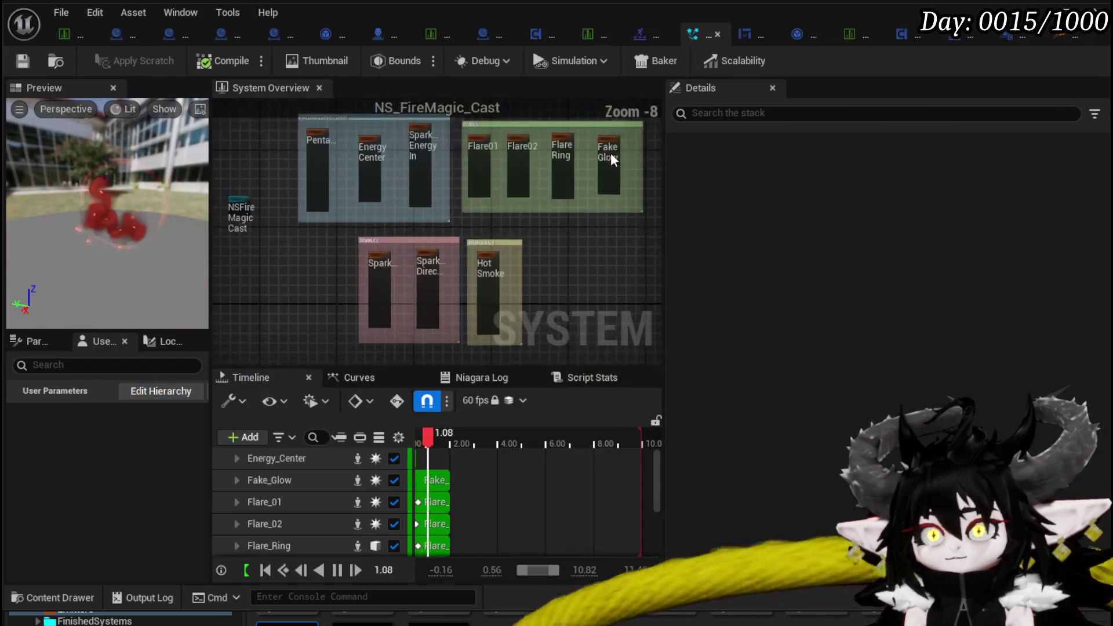
Return to VFX_BP_CameraShake and select its VFX Blueprint Component Renderer to show its bindings
mouse_move(533, 239)
left_mouse_down()
mouse_move(464, 229)
mouse_move(529, 214)
left_mouse_up()
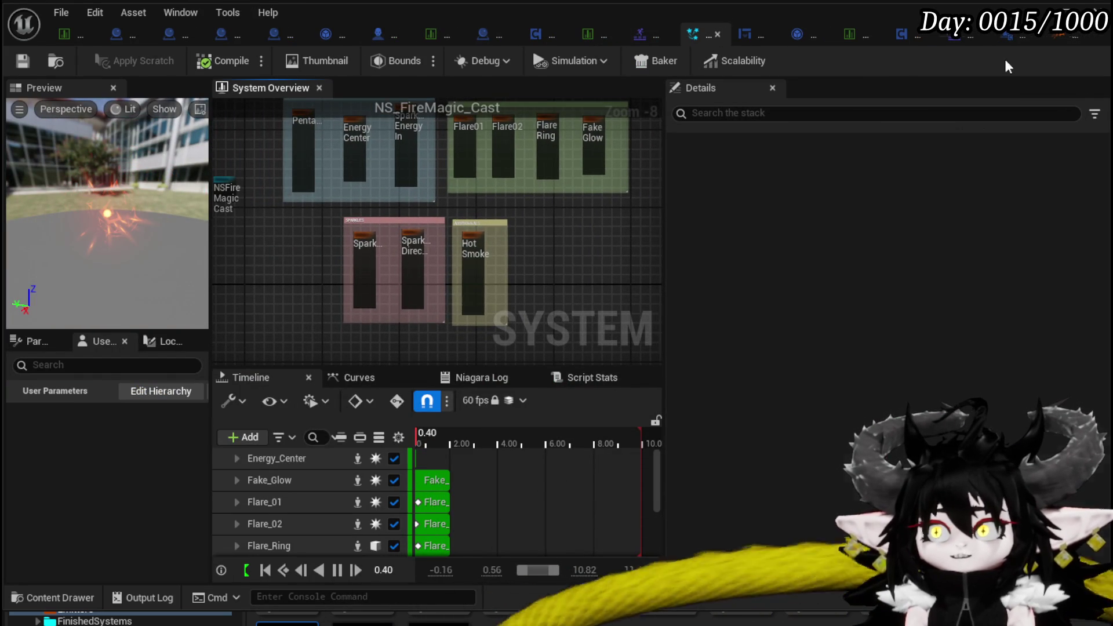
left_click(983, 35)
left_click(1009, 34)
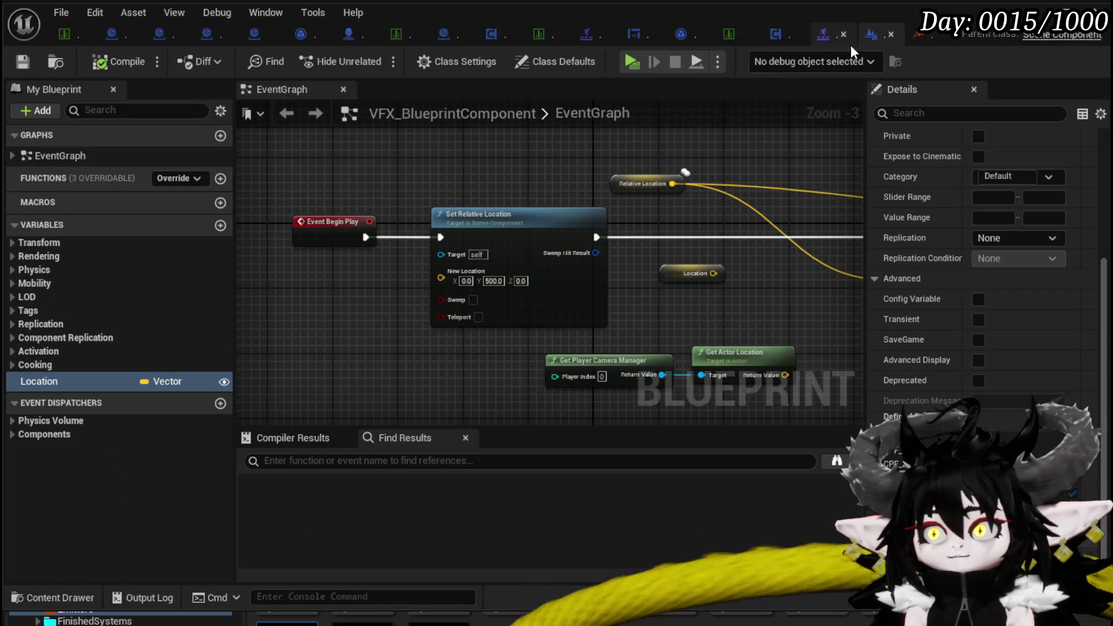
left_click(919, 35)
left_click(419, 229)
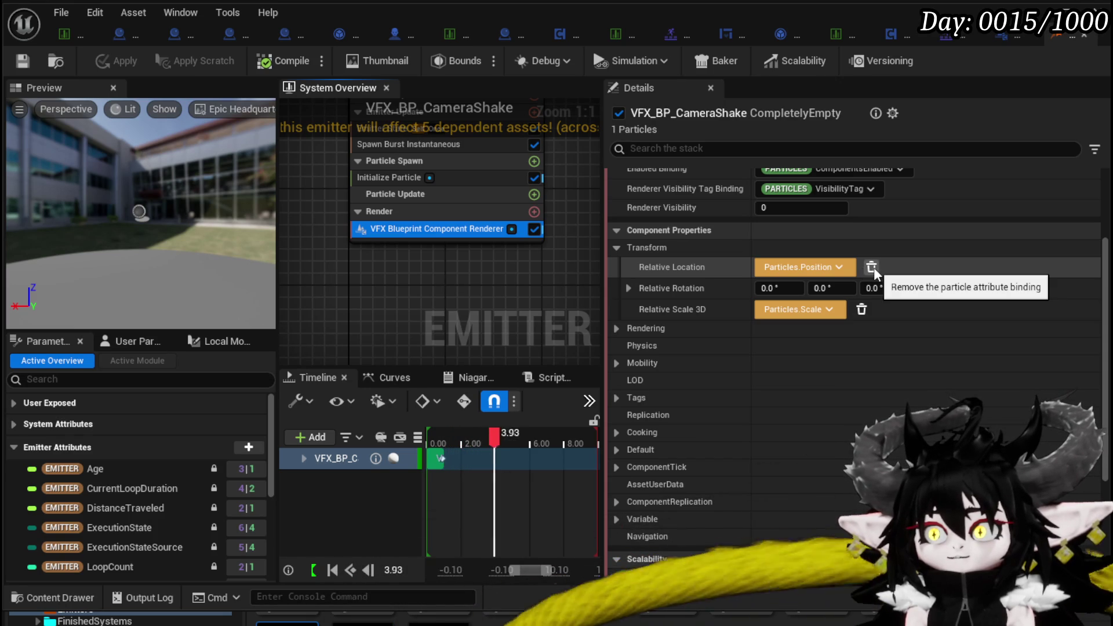
Remove the renderer's Relative Location binding, leaving it at 0.0, 0.0, 0.0
left_click(839, 267)
left_click(838, 267)
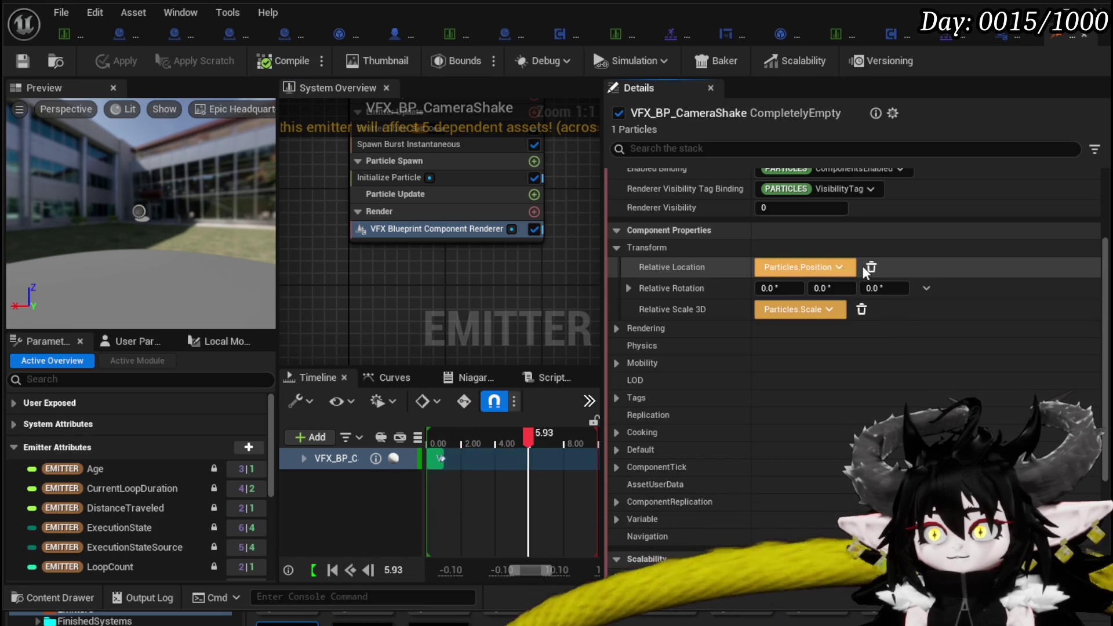
left_click(871, 267)
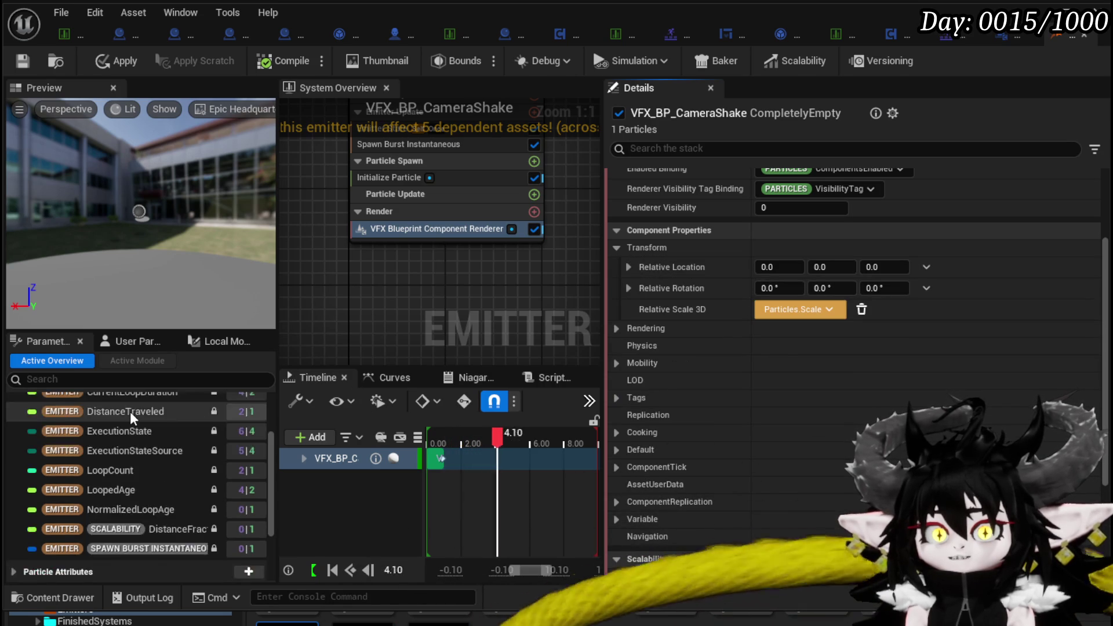
Review the User Parameters, Spawn Burst Instantaneous and Initialize Particle settings, then revisit Relative Location
left_click(110, 339)
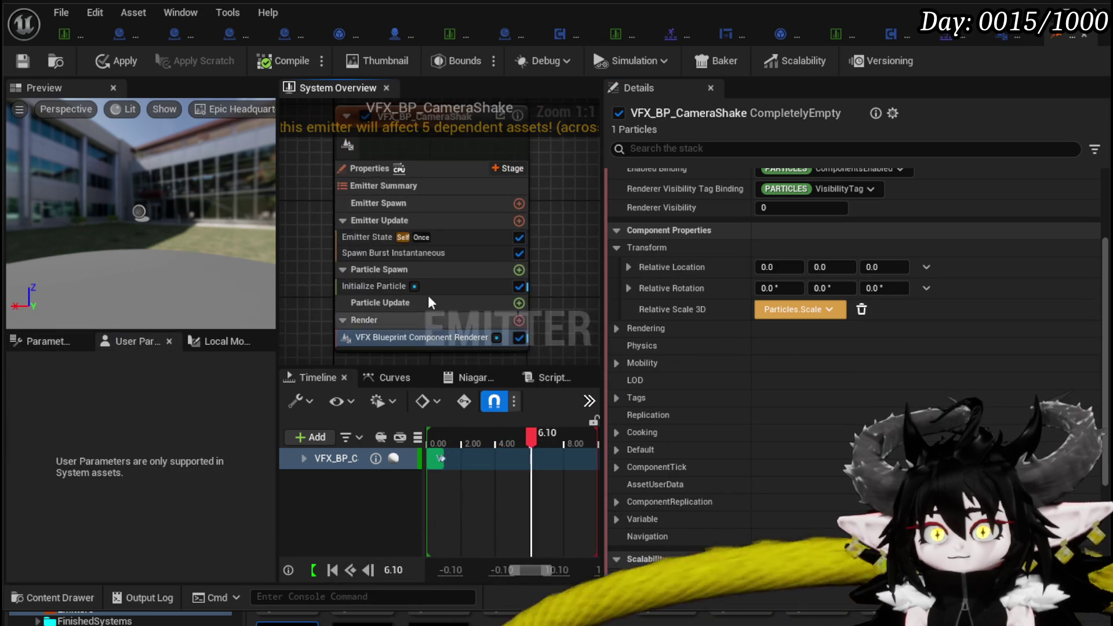
left_click(376, 238)
left_click(374, 252)
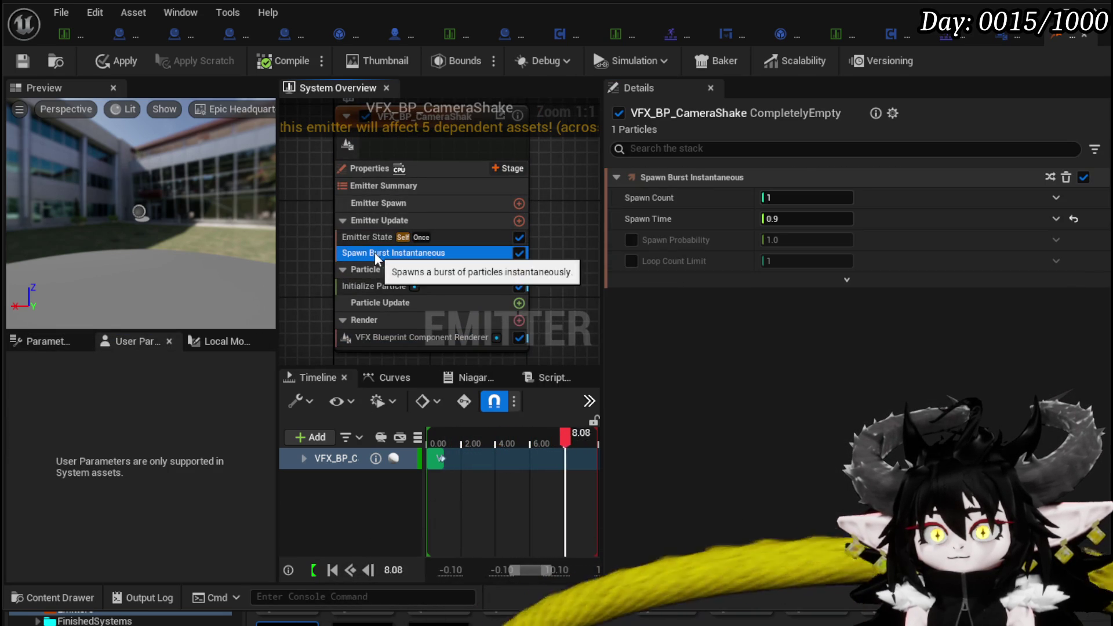
left_click(393, 287)
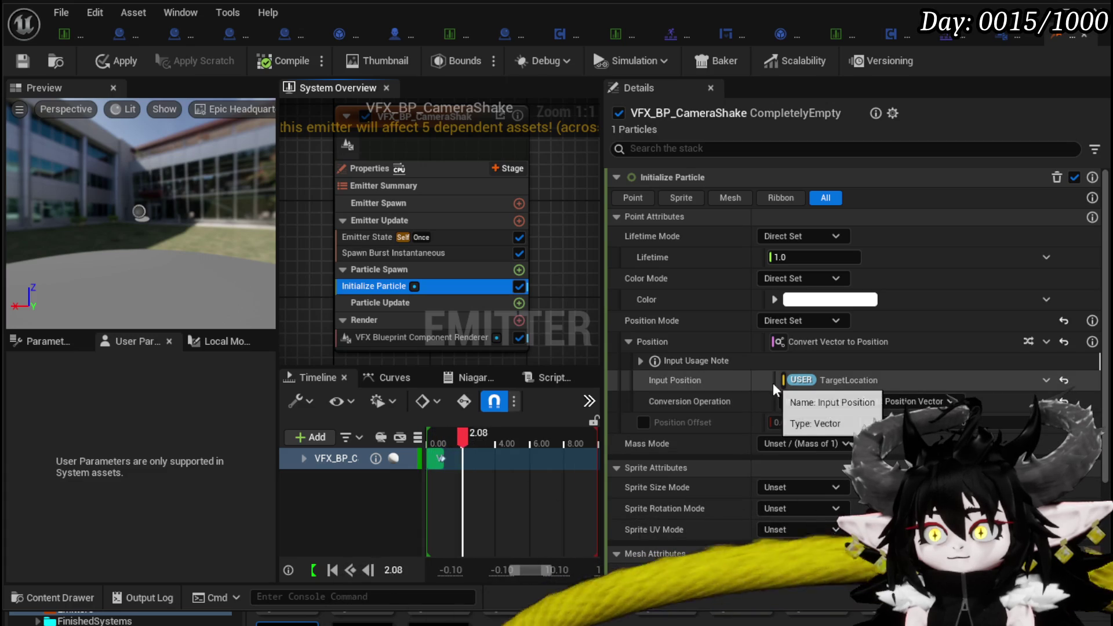
left_click(910, 380)
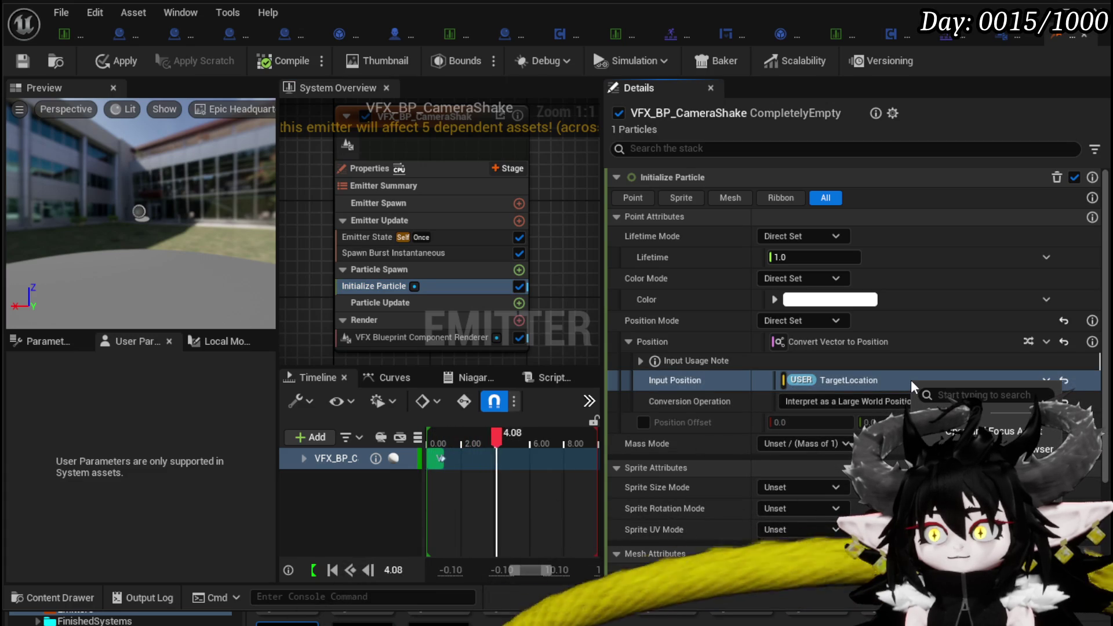
left_click(713, 422)
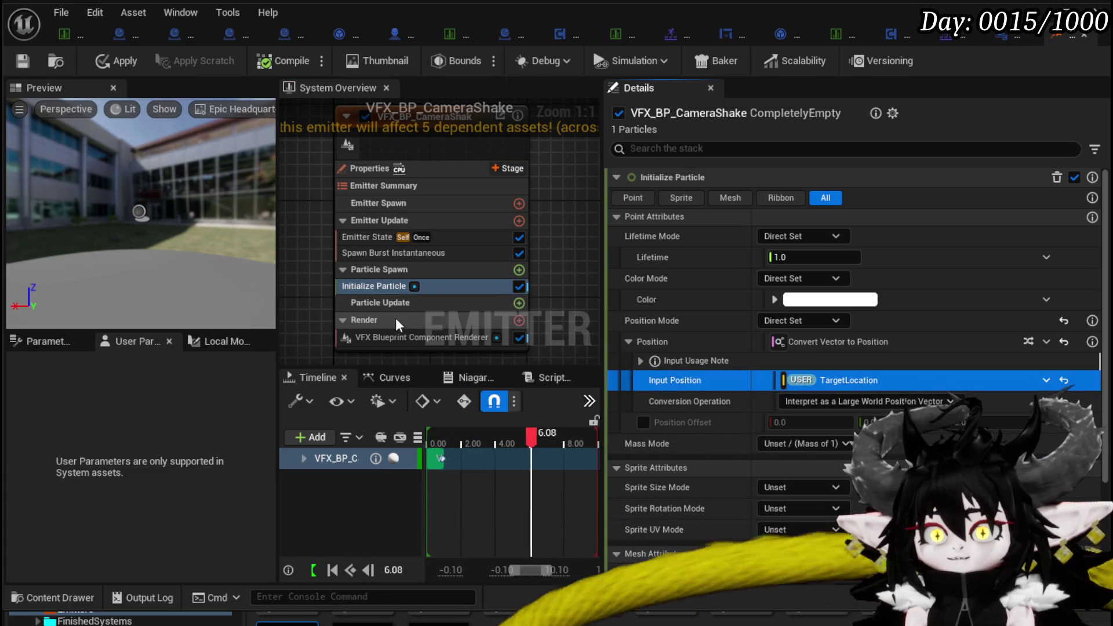
left_click(387, 335)
right_click(733, 382)
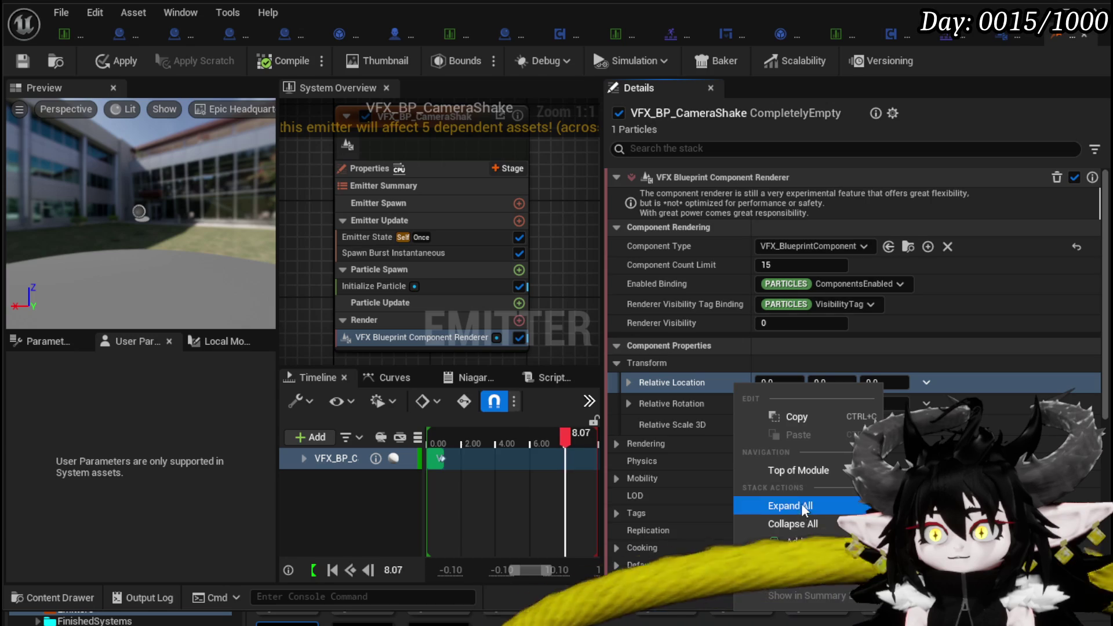
Check the copy and paste options for the renderer's Relative Location, leaving it unchanged
left_click(725, 384)
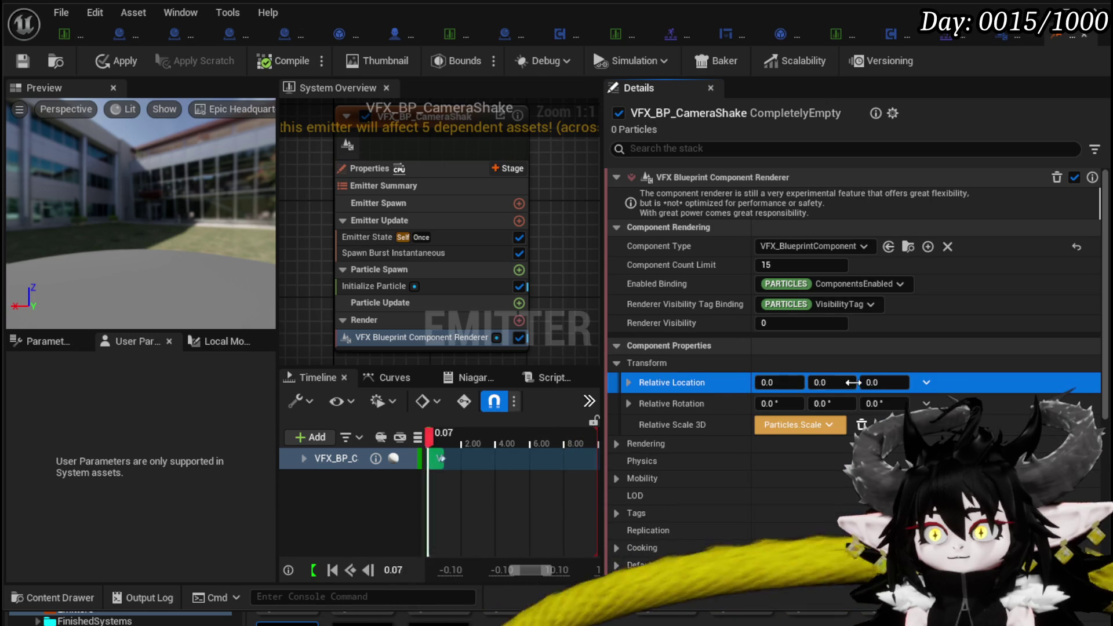
right_click(955, 385)
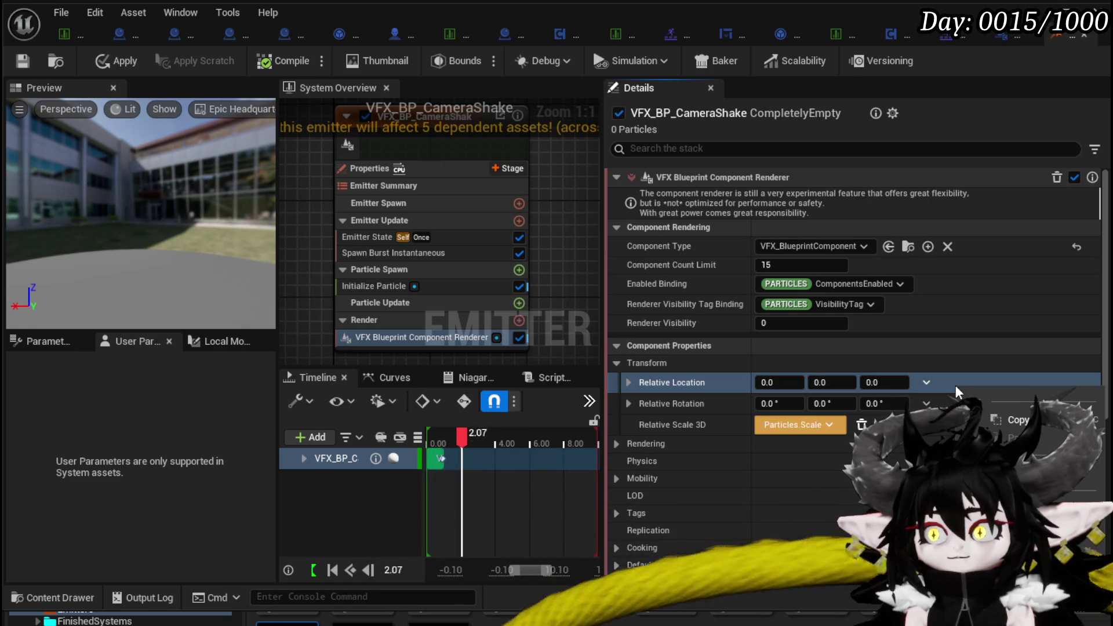
left_click(946, 381)
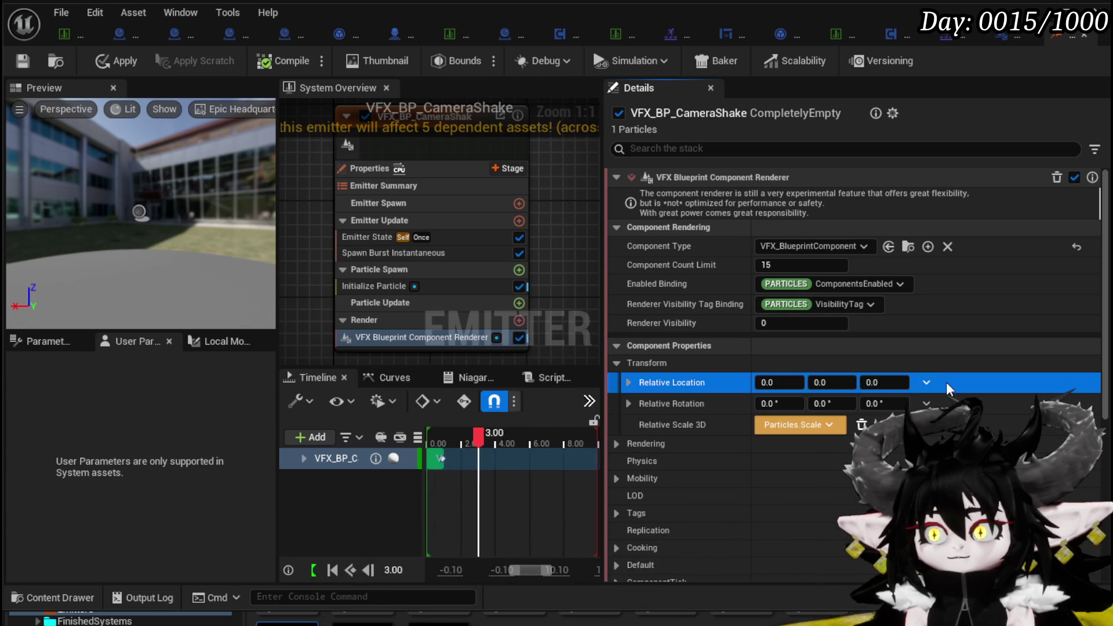
right_click(905, 381)
left_click(914, 383)
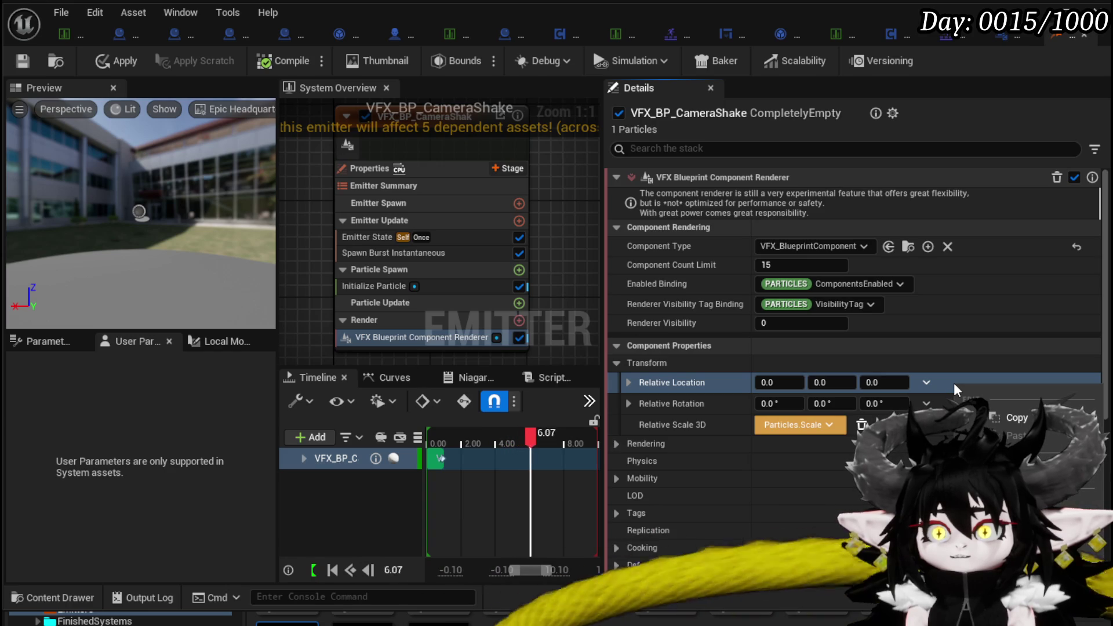
left_click(301, 277)
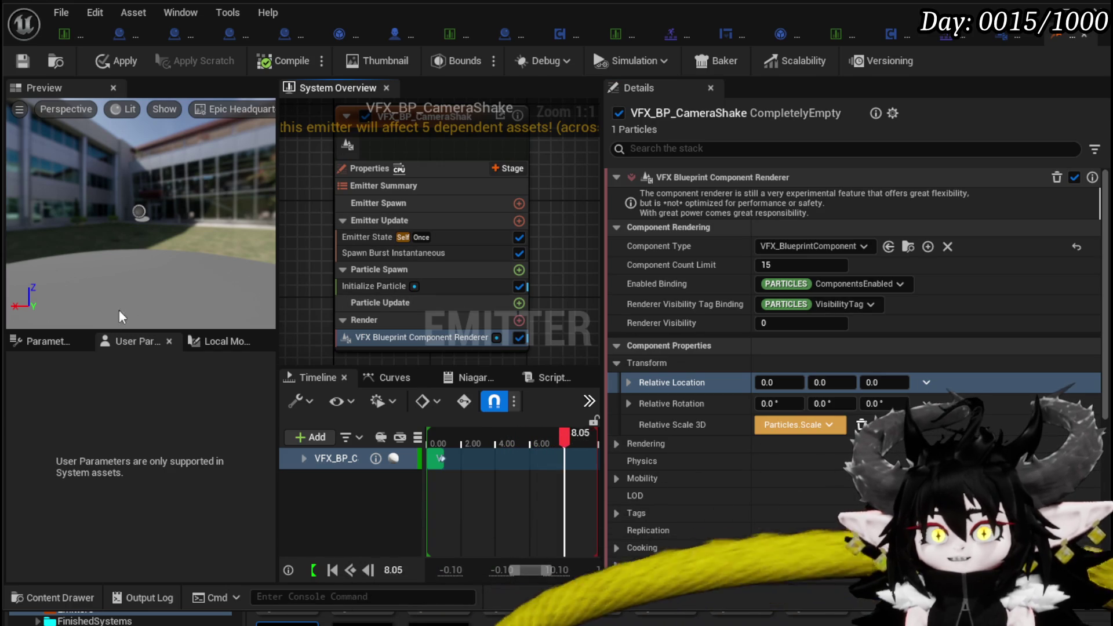
Try binding the user-exposed TargetLocation to Relative Location, then bind it to Particles.Position
left_click(58, 343)
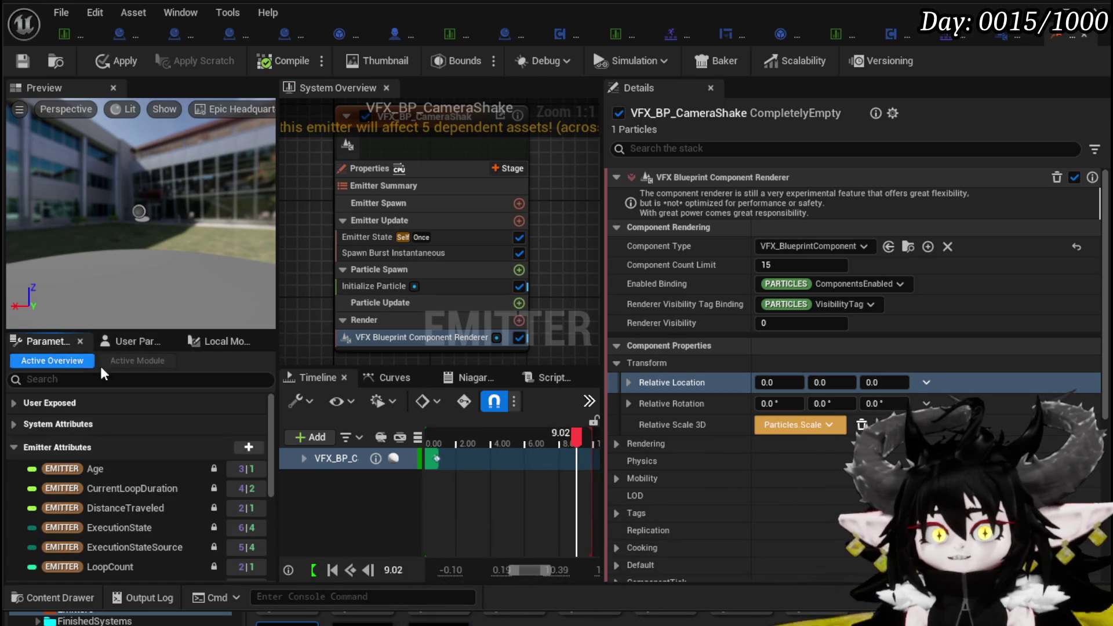
left_click(12, 401)
mouse_move(40, 421)
left_mouse_down()
mouse_move(384, 415)
mouse_move(799, 371)
mouse_move(522, 441)
mouse_move(229, 452)
mouse_move(769, 404)
mouse_move(754, 381)
left_mouse_up()
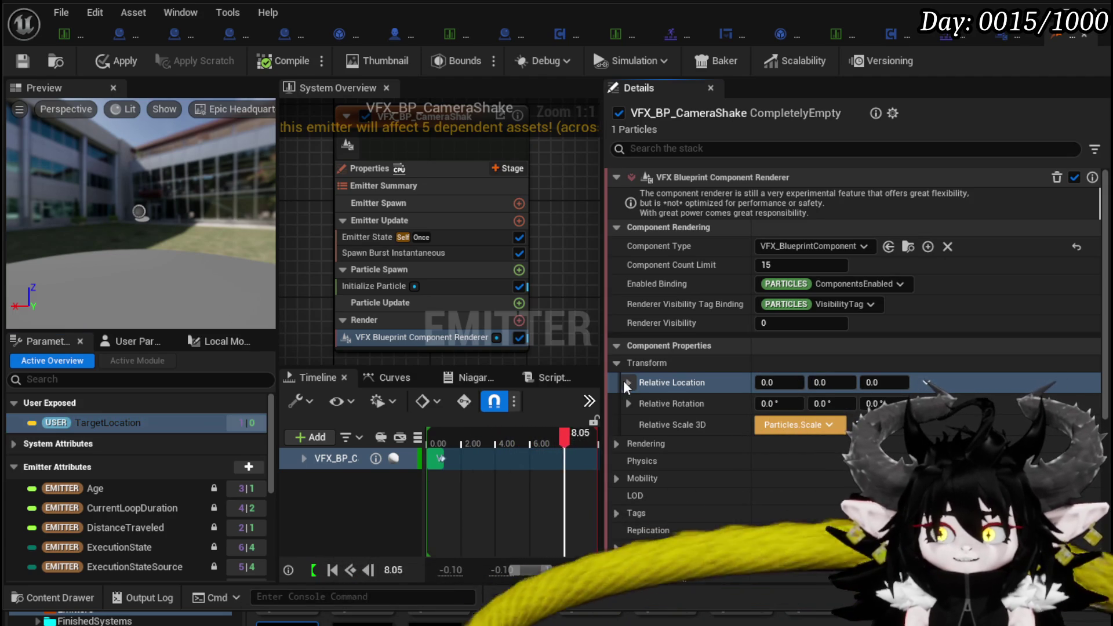
left_click(628, 383)
mouse_move(110, 422)
left_mouse_down()
mouse_move(394, 458)
mouse_move(788, 384)
mouse_move(742, 417)
mouse_move(872, 400)
left_mouse_up()
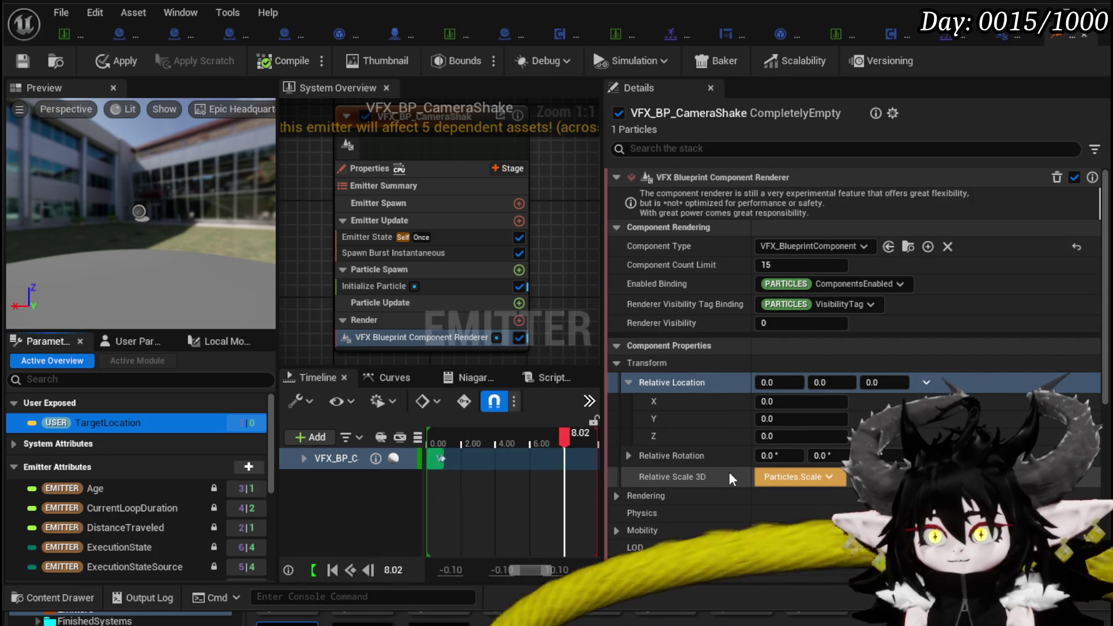
scroll(728, 472, "down", 2)
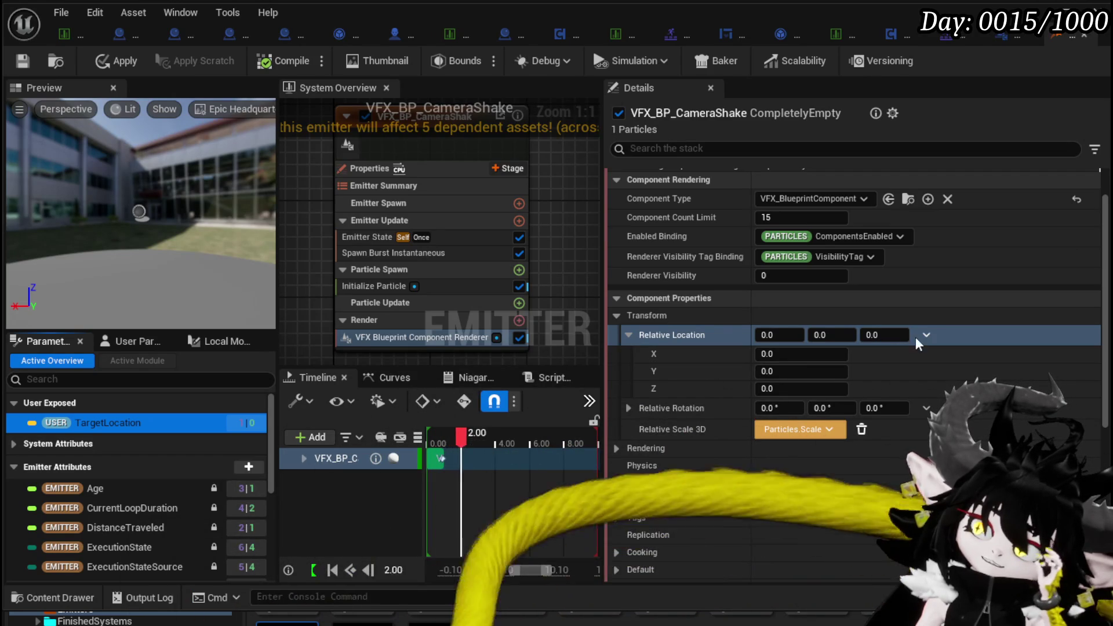
left_click(927, 334)
Confirm the Particles.Position binding and recheck the burst spawn and initialization modules
left_click(899, 359)
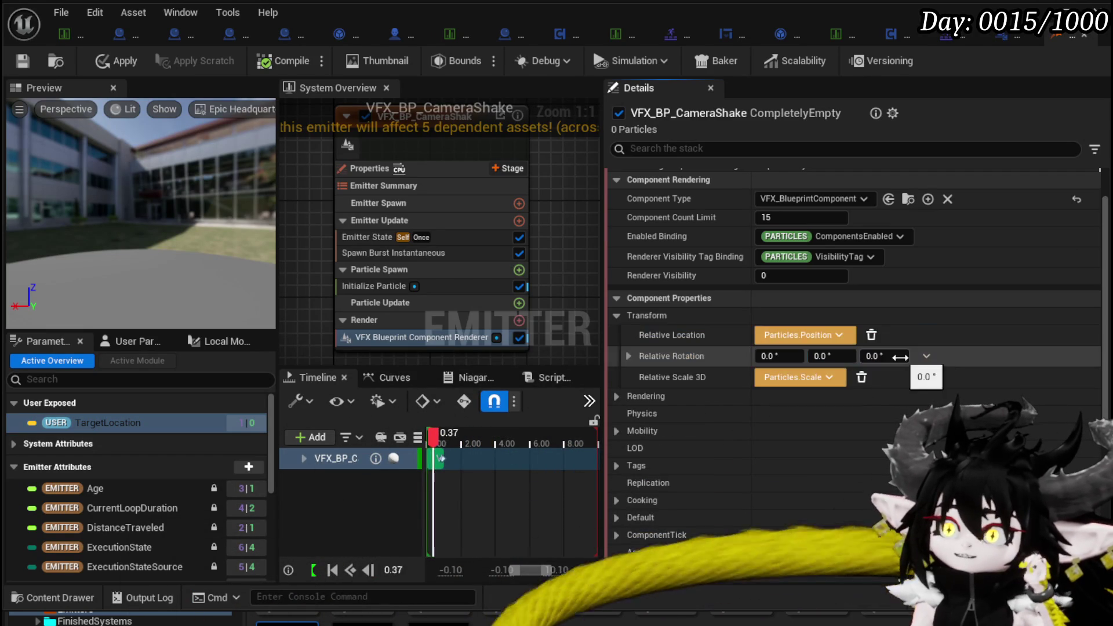
left_click(463, 253)
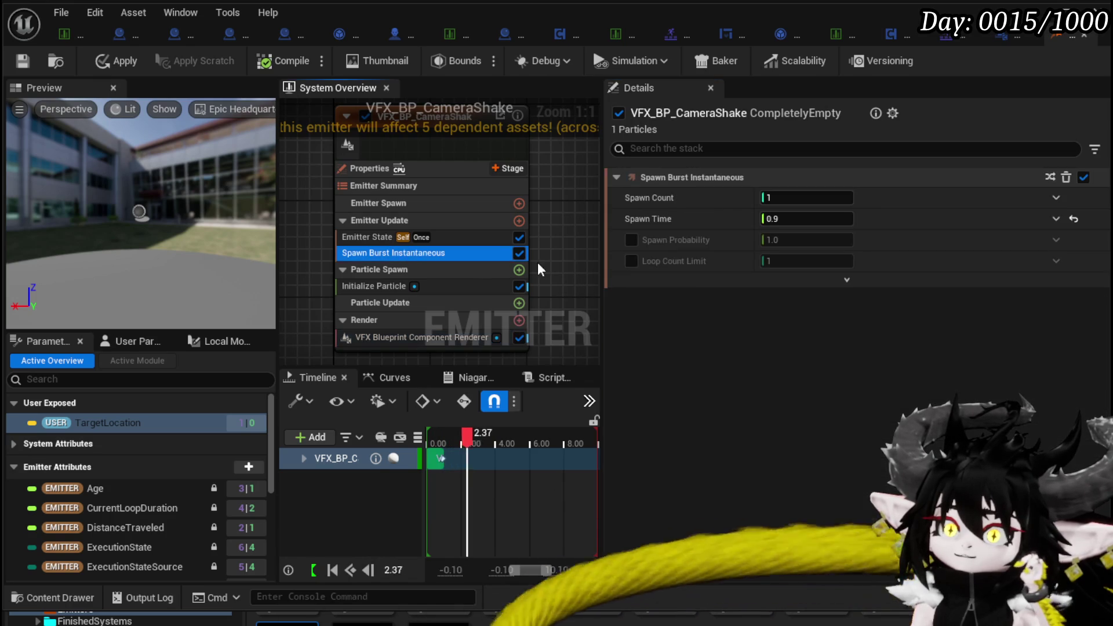
left_click(374, 285)
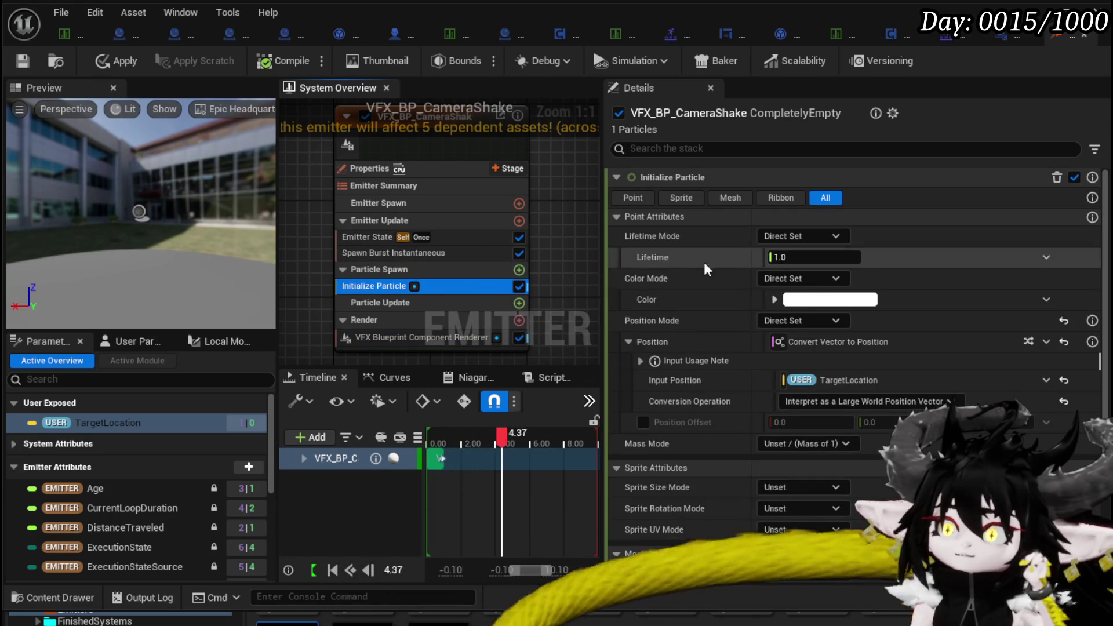
left_click(381, 339)
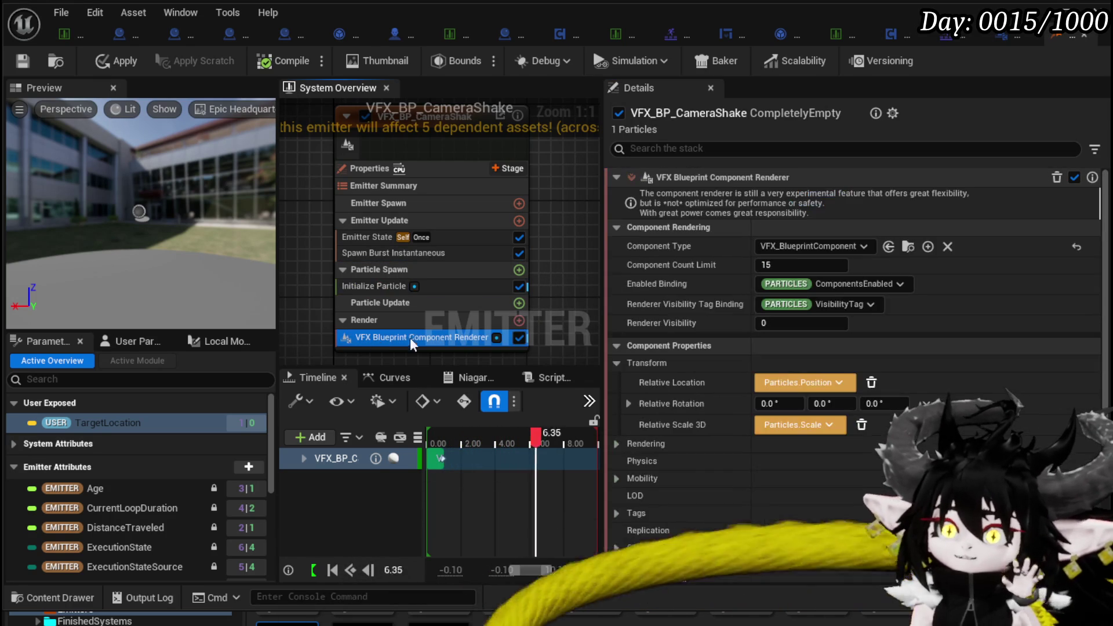
Add a Sprite Renderer to VFX_BP_CameraShake, then apply and save the system
left_click(520, 321)
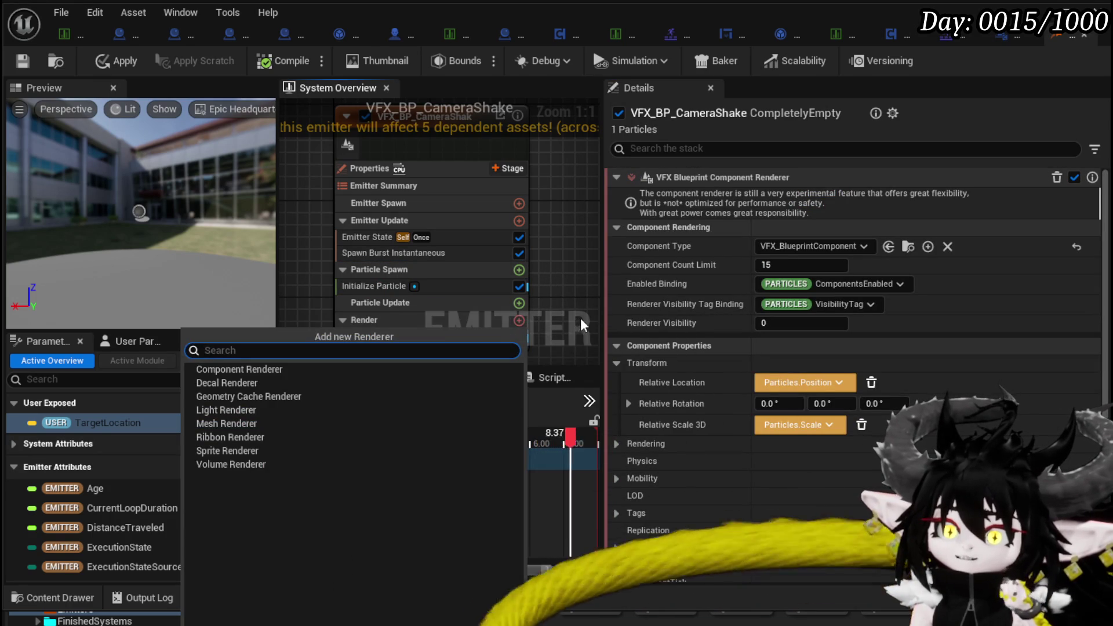
left_click(339, 450)
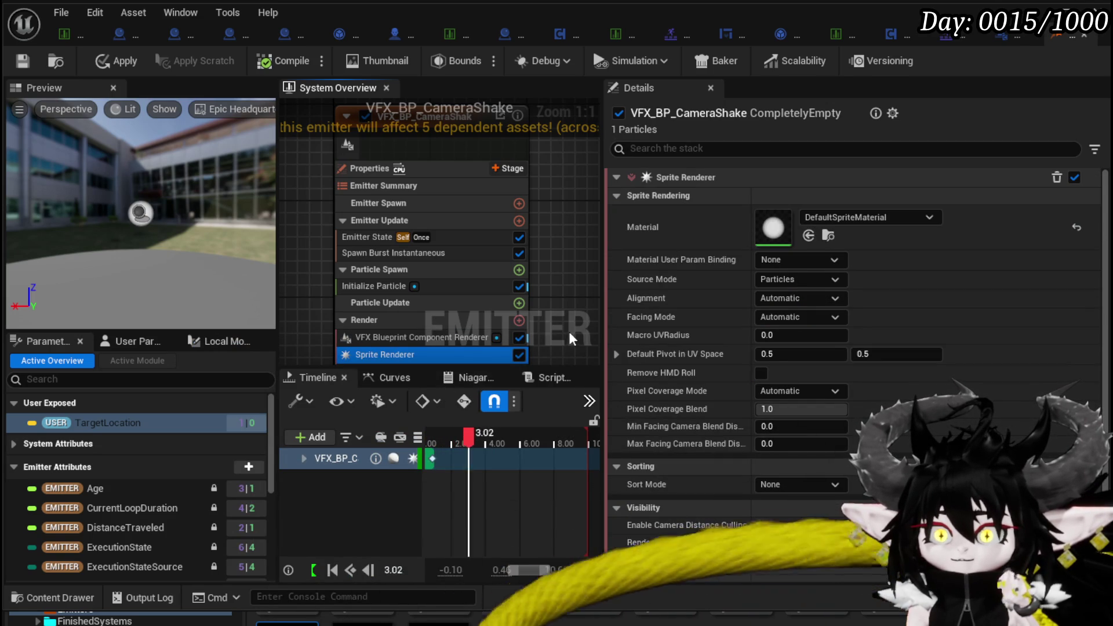
left_click(107, 60)
left_click(21, 60)
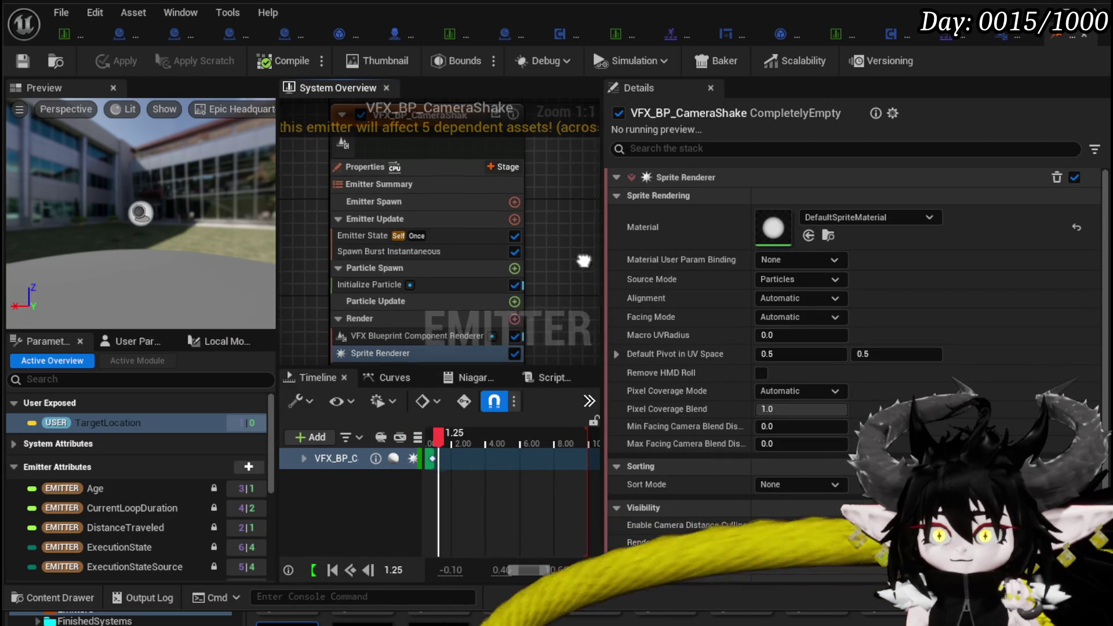
left_click_drag(585, 262, 562, 244)
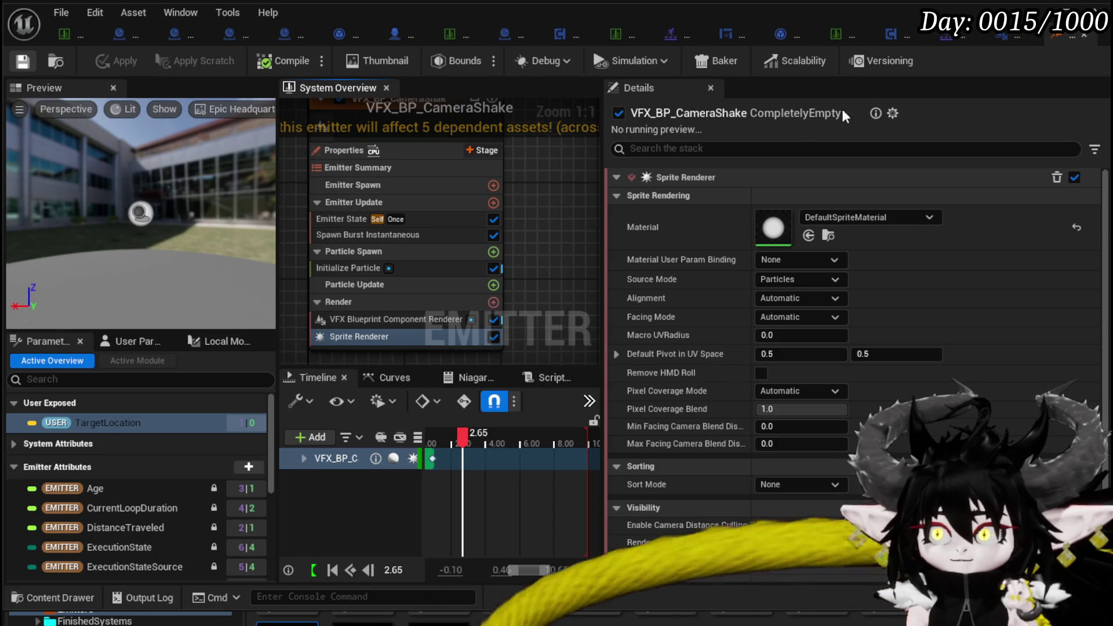
left_click(1006, 33)
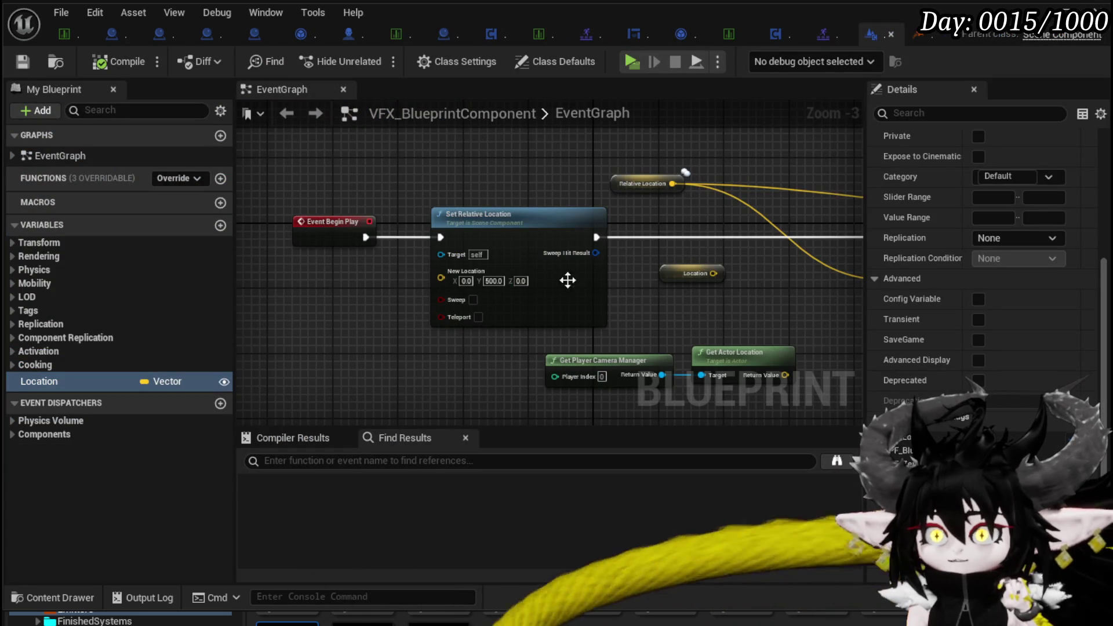
Wire Event Begin Play directly to Play World Camera Shake, delete Set Relative Location, compile, and play
mouse_move(596, 237)
left_mouse_down()
mouse_move(617, 256)
mouse_move(809, 237)
mouse_move(564, 234)
left_mouse_up()
key("Delete")
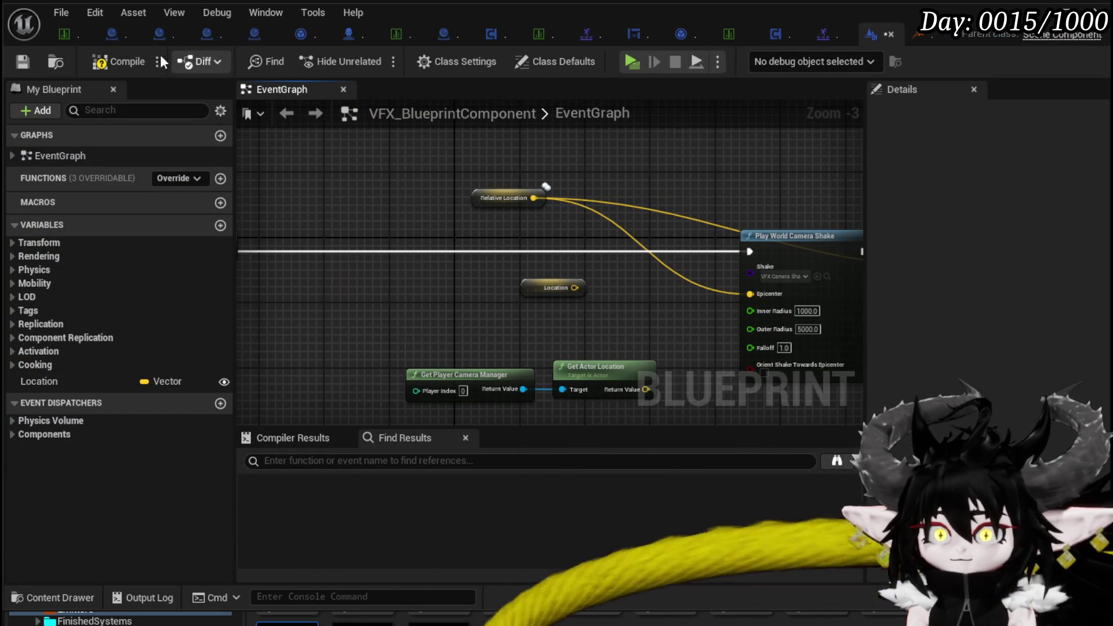
left_click(110, 60)
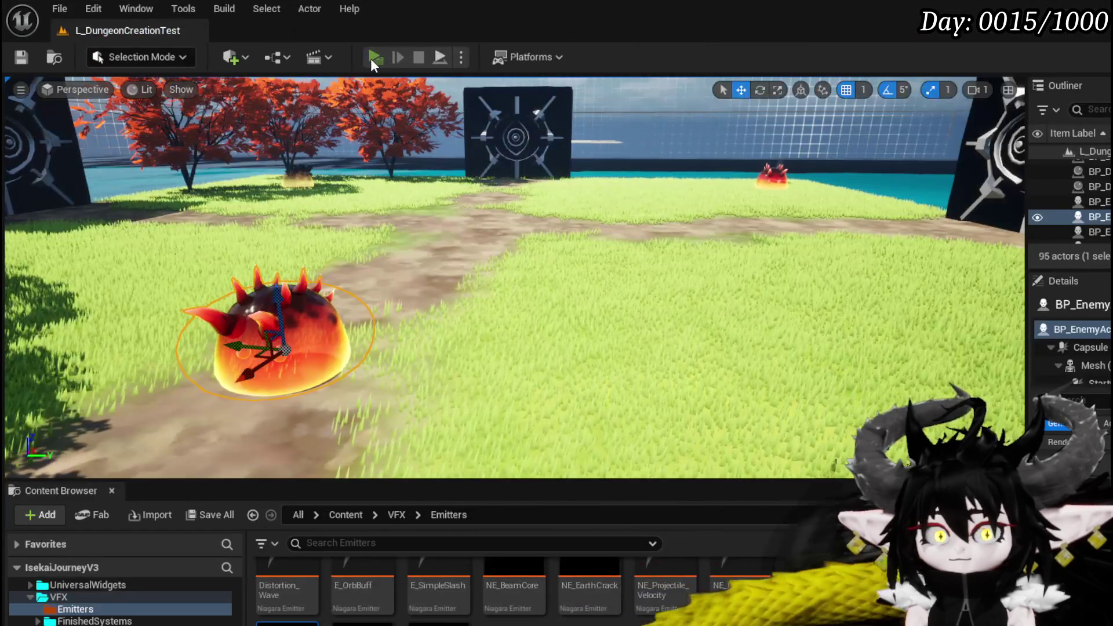
left_click(370, 58)
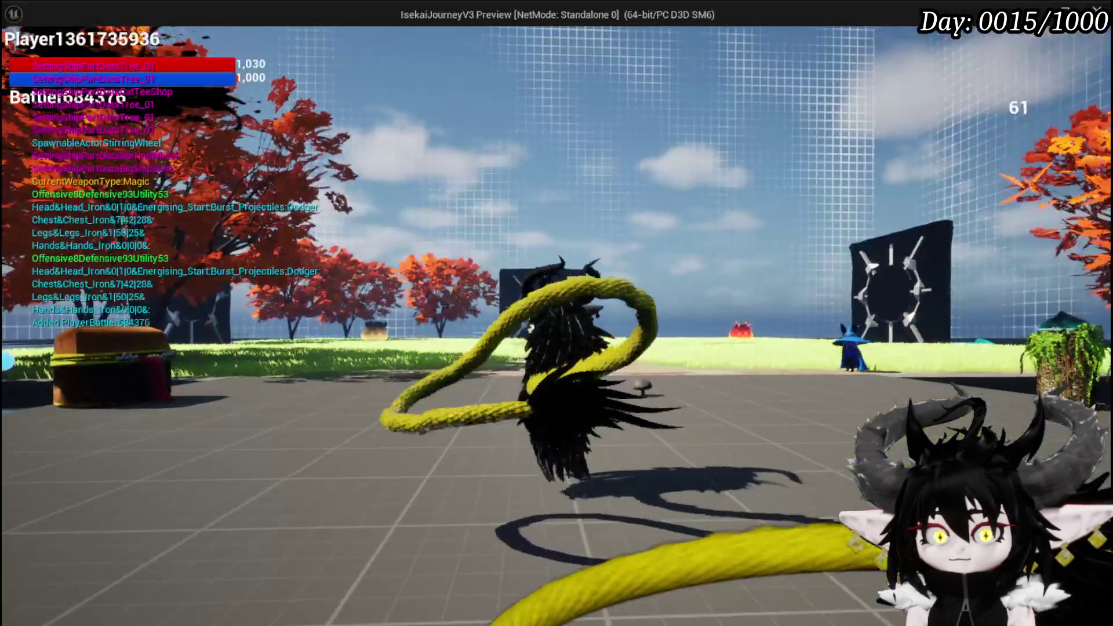
Cast a spell in the running game to test the camera shake, then stop the preview
left_click(557, 313)
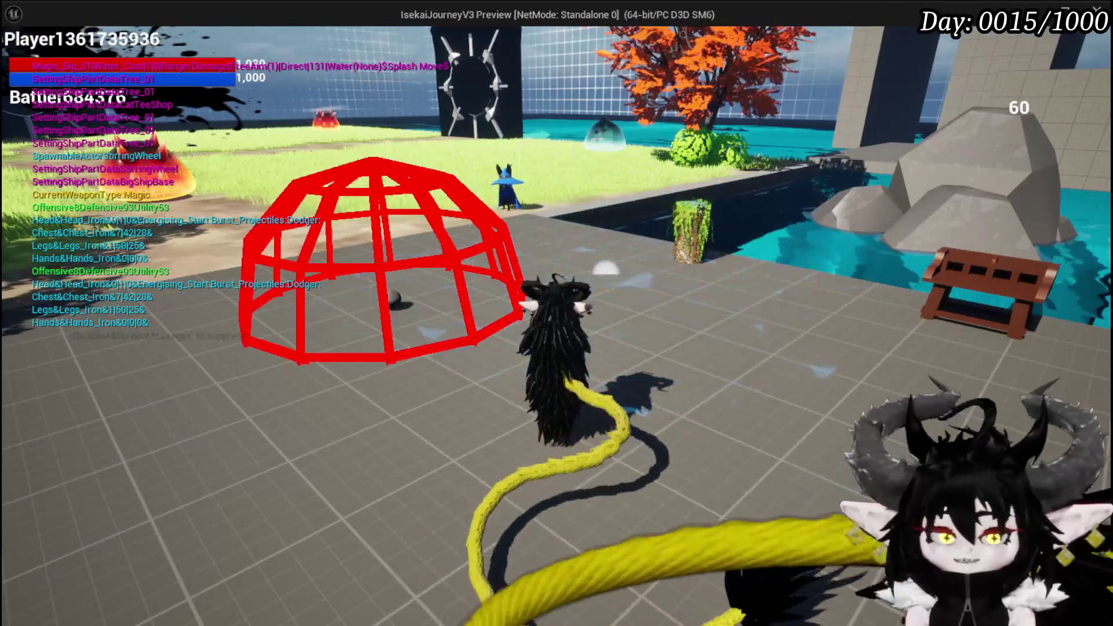
key("Escape")
key("ctrl+s")
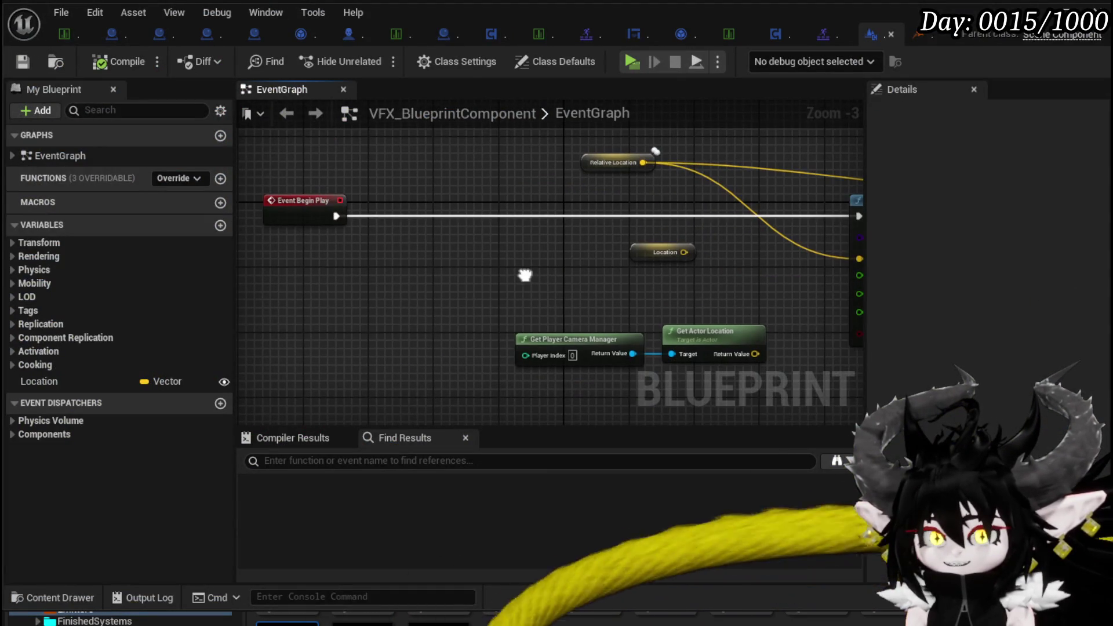
In VFX_BP_CameraShake, compare the Sprite Renderer, Blueprint Component Renderer and Initialize Particle settings
left_click(907, 33)
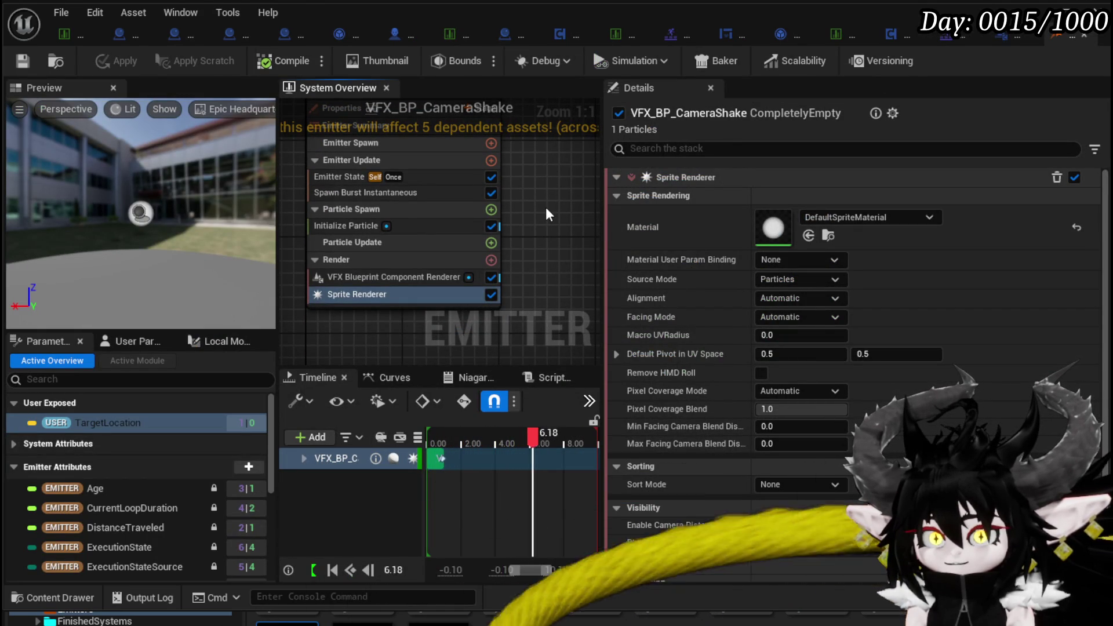
left_click(353, 294)
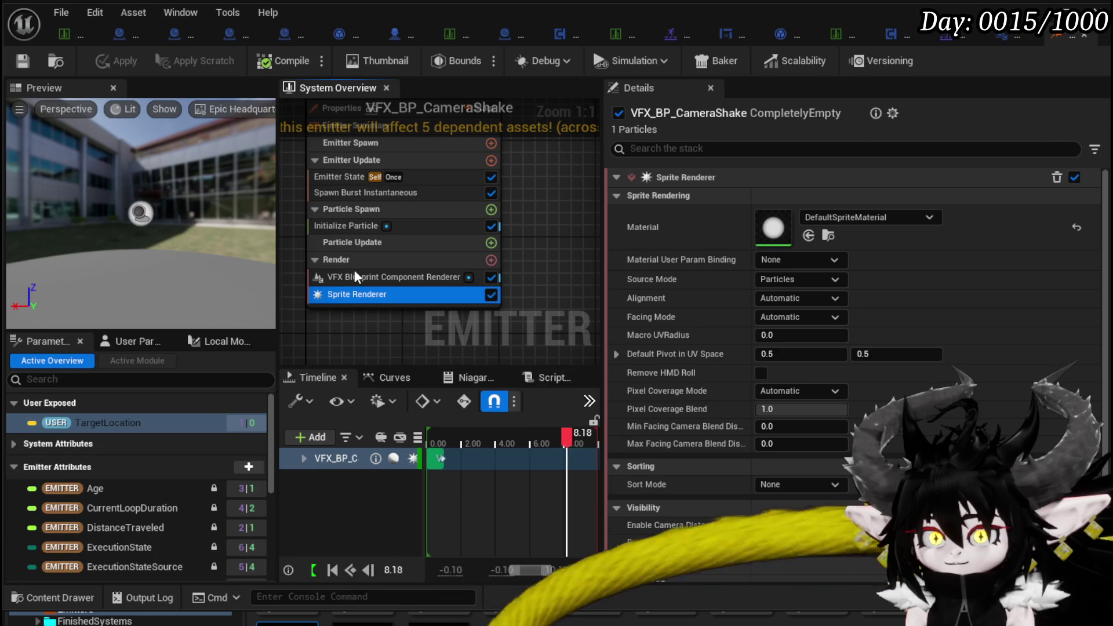
left_click(343, 277)
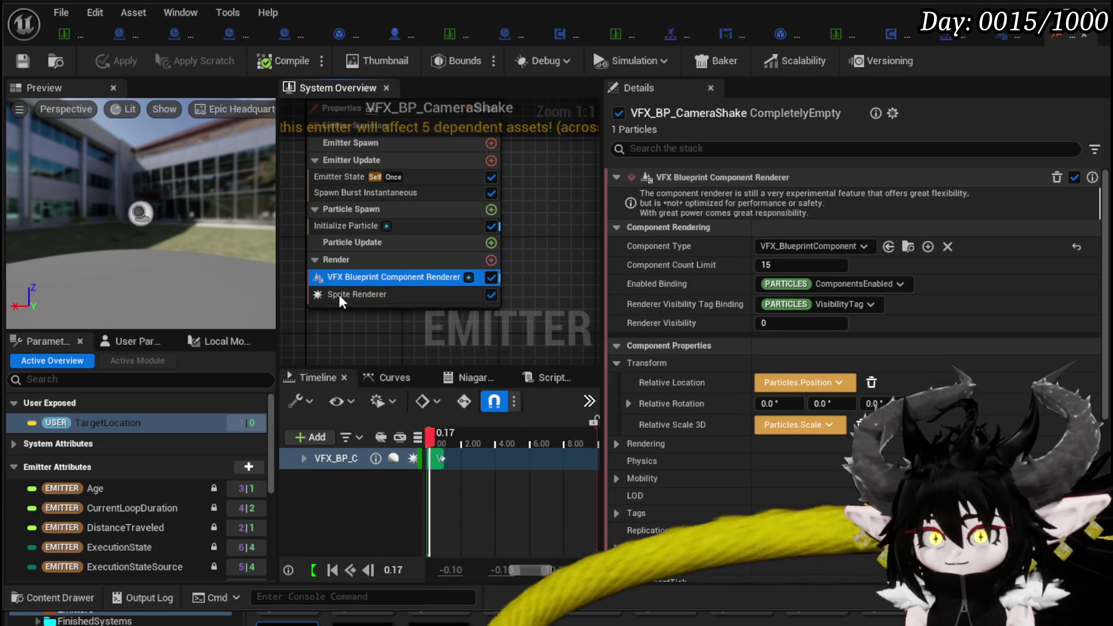
left_click(354, 295)
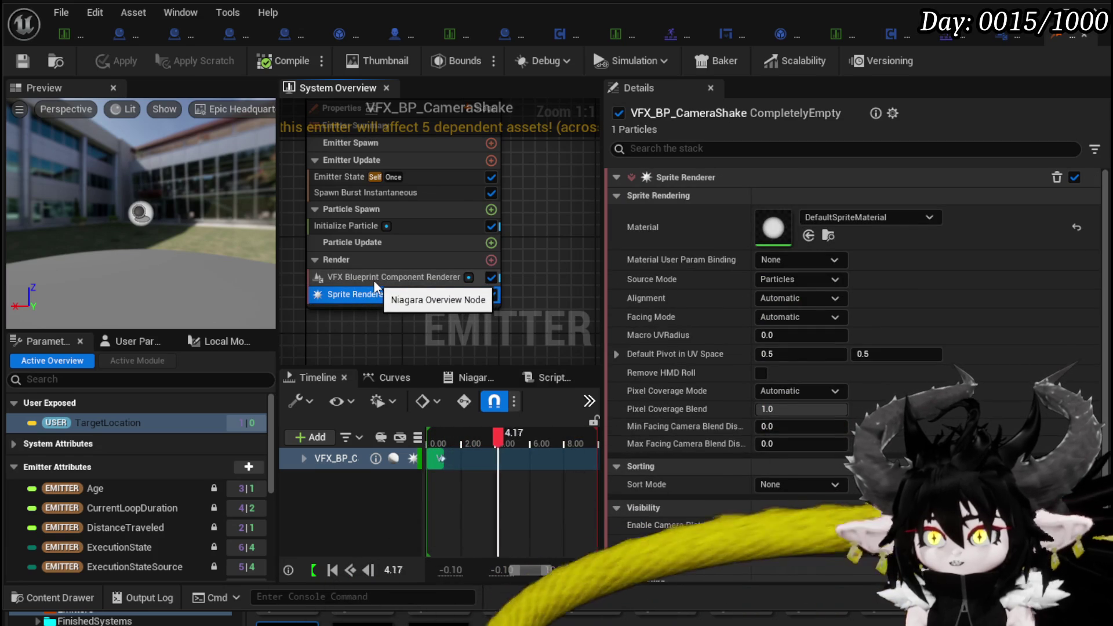
left_click(344, 224)
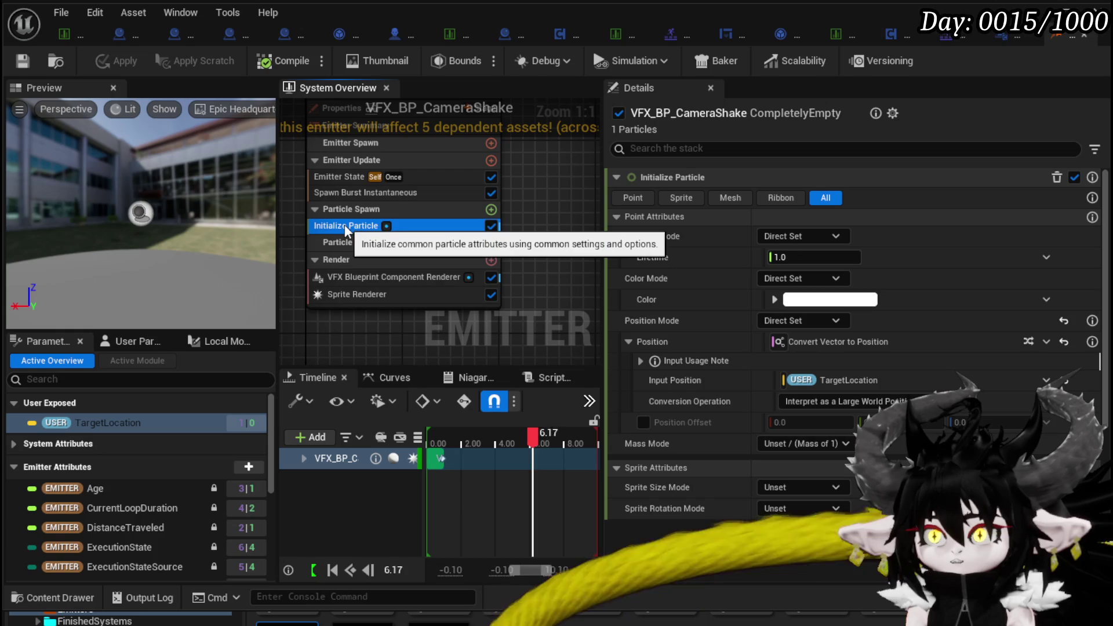
left_click(343, 281)
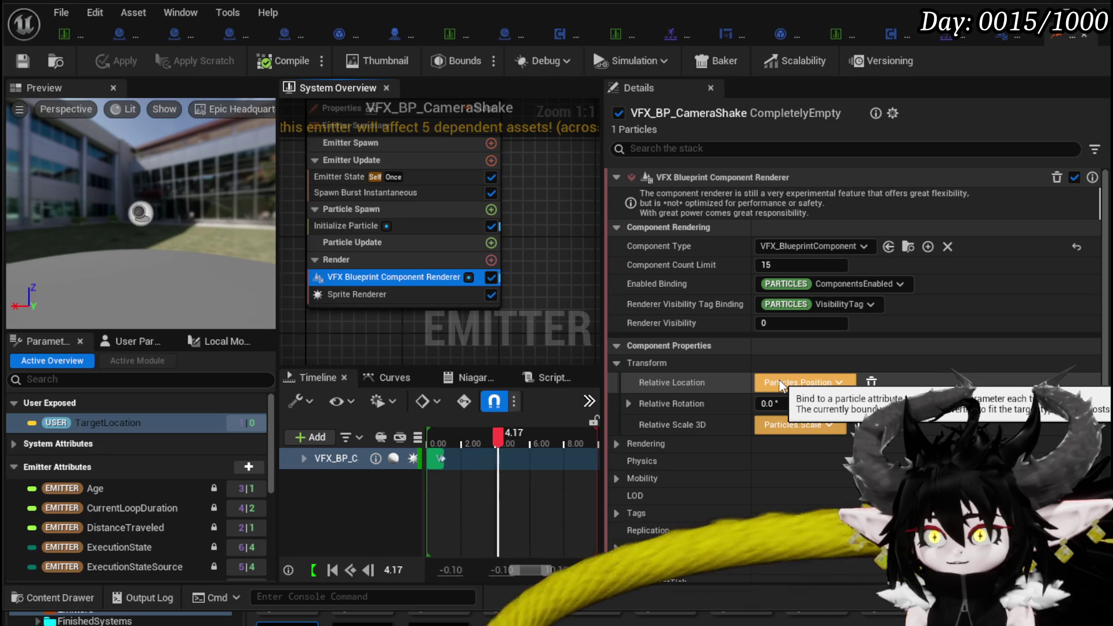
Check the Enabled binding choices unchanged, then delete the Sprite Renderer
left_click(848, 283)
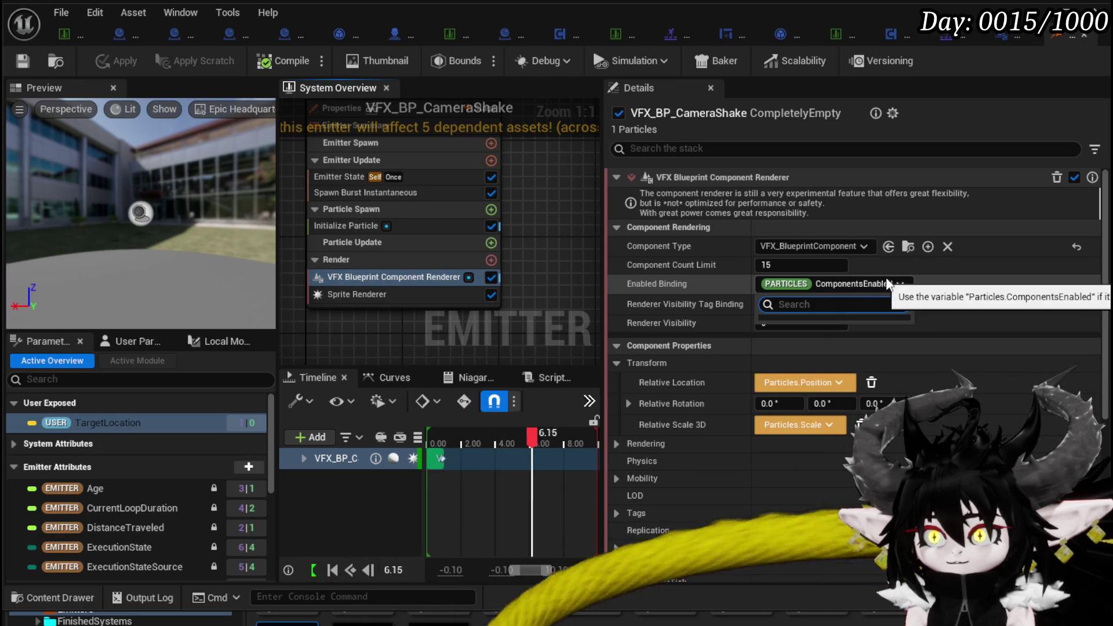
left_click(940, 284)
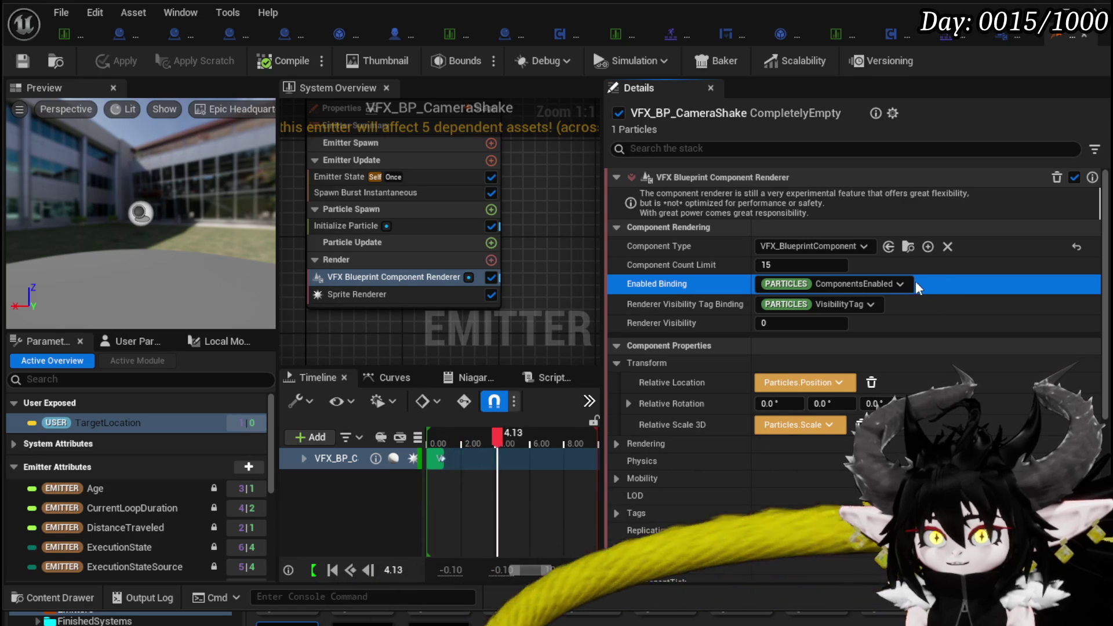
left_click(342, 295)
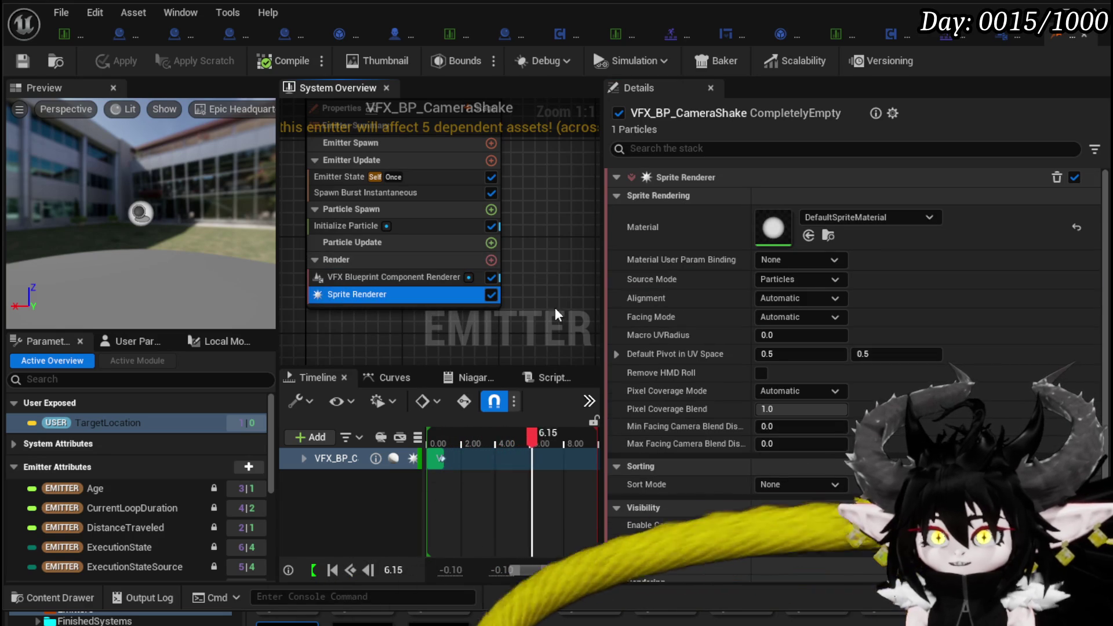
key("Delete")
Apply the Sprite Renderer removal and select the remaining VFX Blueprint Component Renderer
left_click(121, 65)
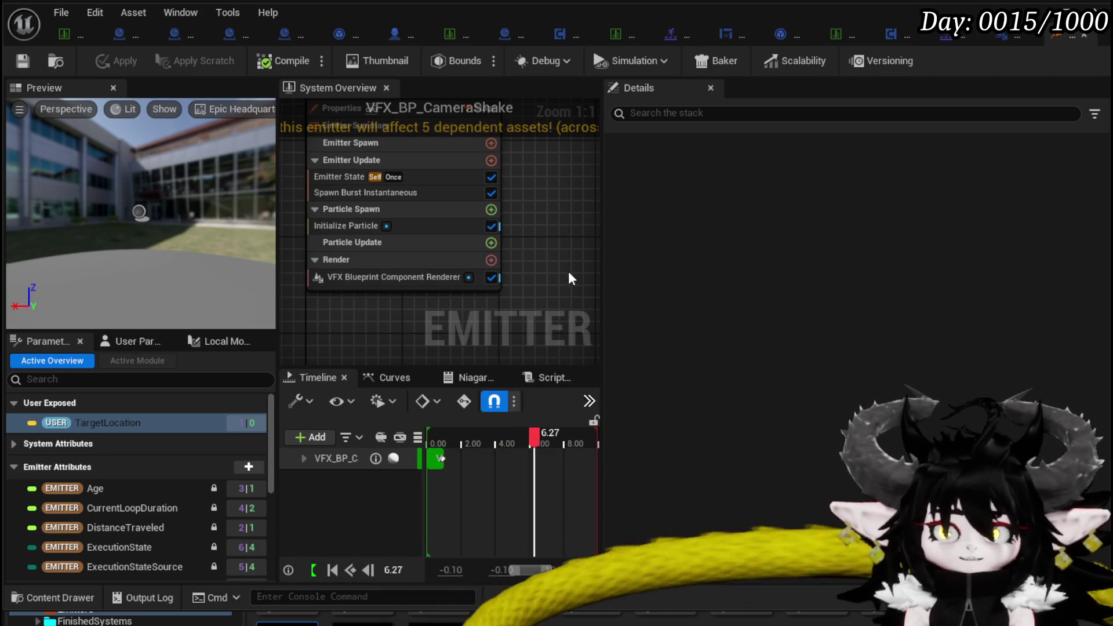
scroll(568, 278, "down", 2)
left_click(386, 265)
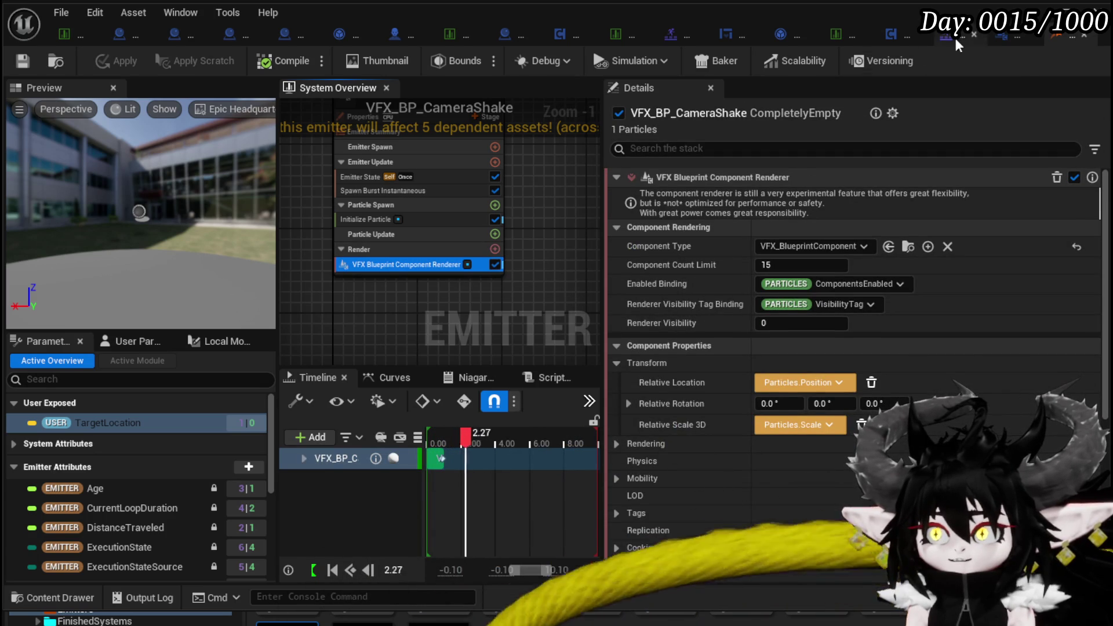
Open VFX_BlueprintComponent's Class Settings, showing Scene Component as the parent class
left_click(995, 47)
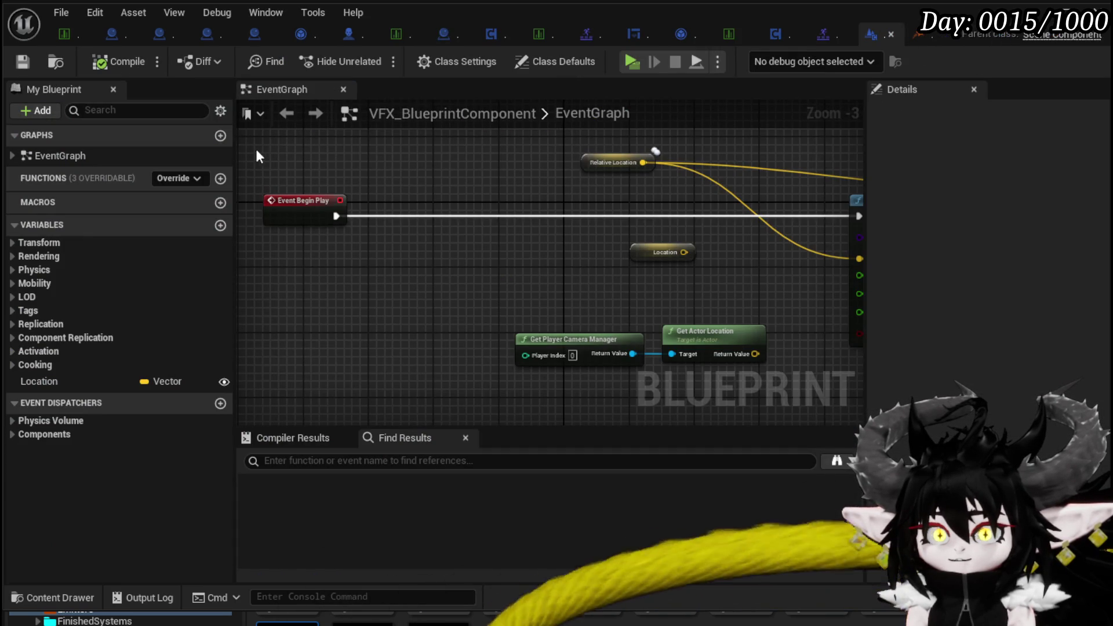
left_click(447, 62)
scroll(858, 168, "up", 3)
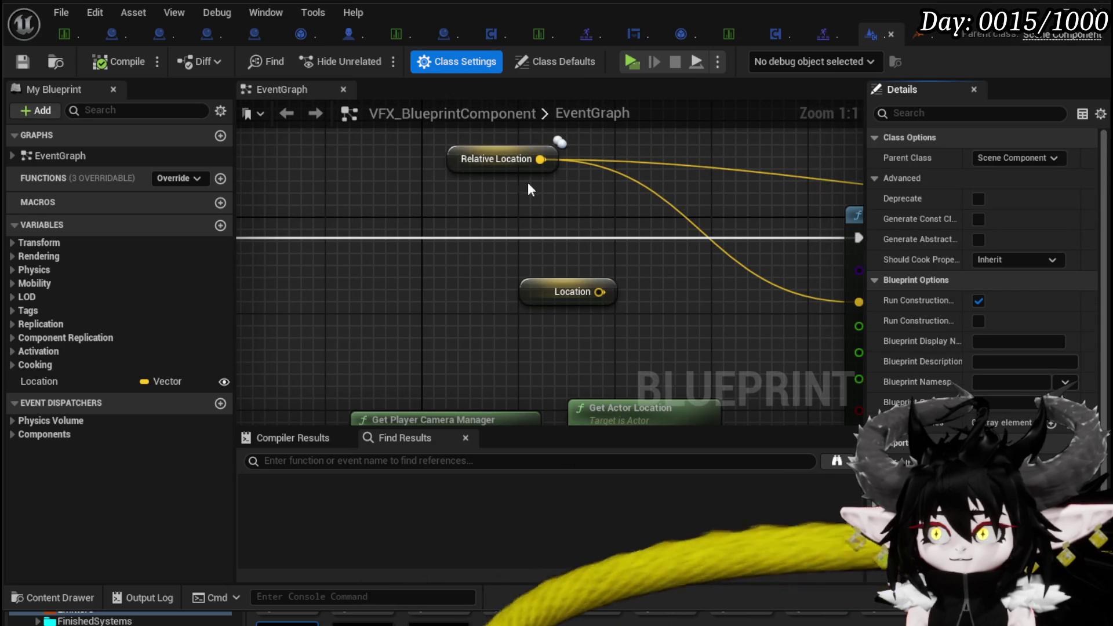
scroll(572, 188, "down", 4)
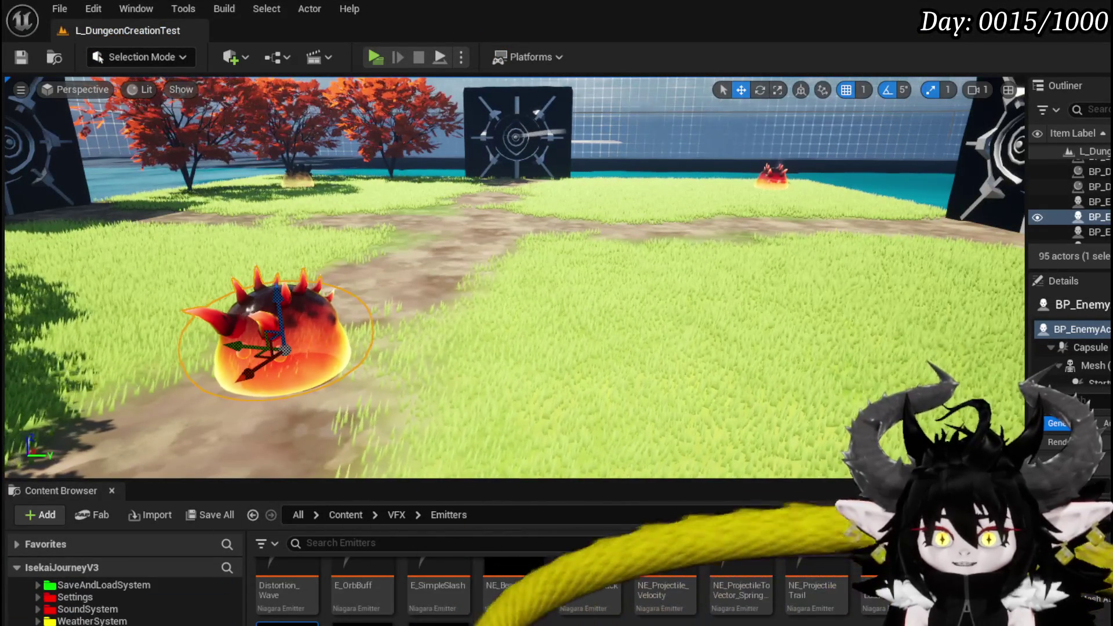
Browse UniversalWidgets > Buttons > Text and open the MW_Text widget blueprint
scroll(116, 603, "up", 3)
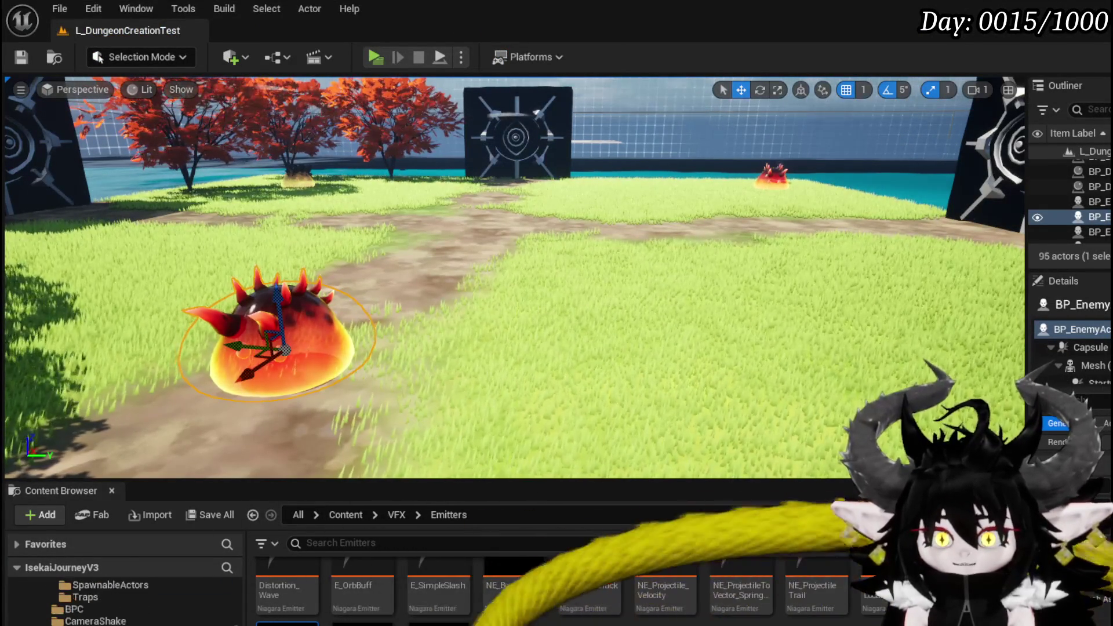
scroll(79, 610, "up", 3)
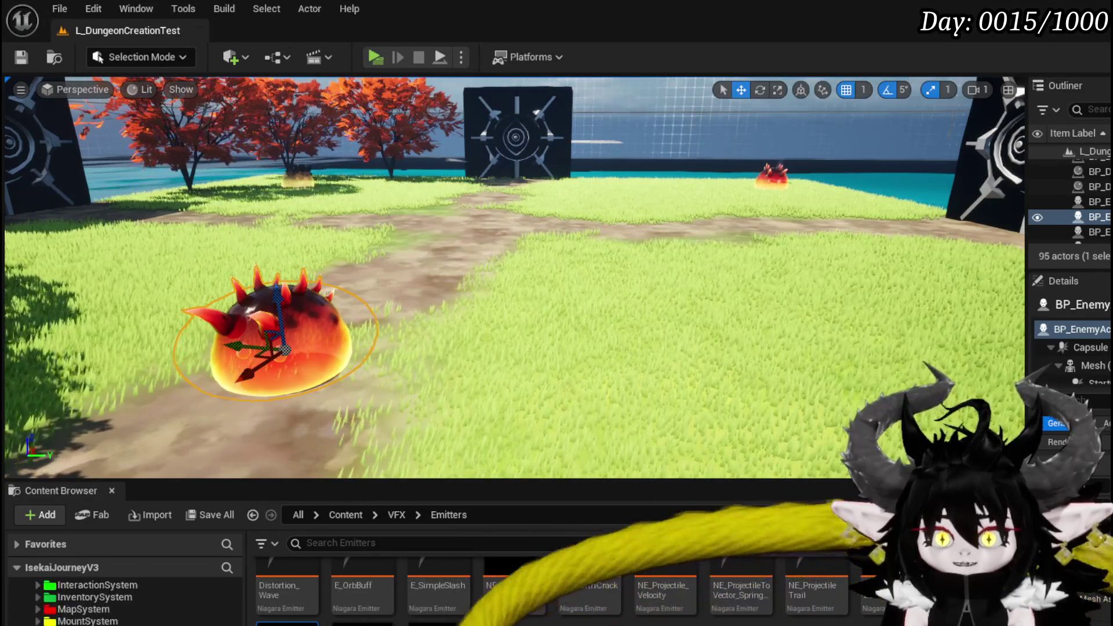
scroll(124, 603, "down", 3)
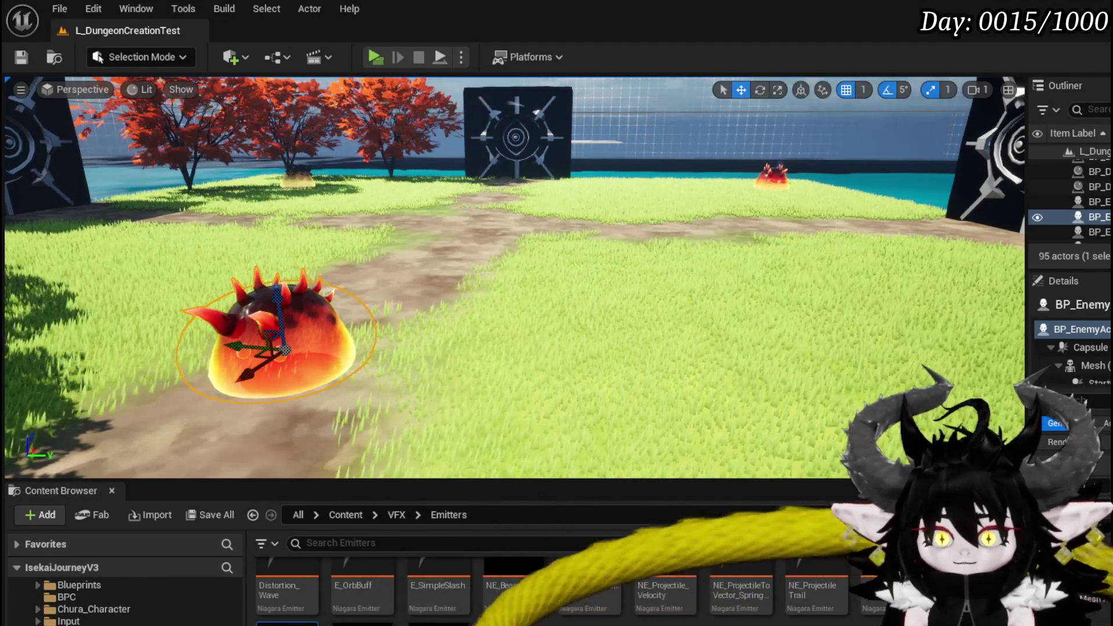
double_click(290, 582)
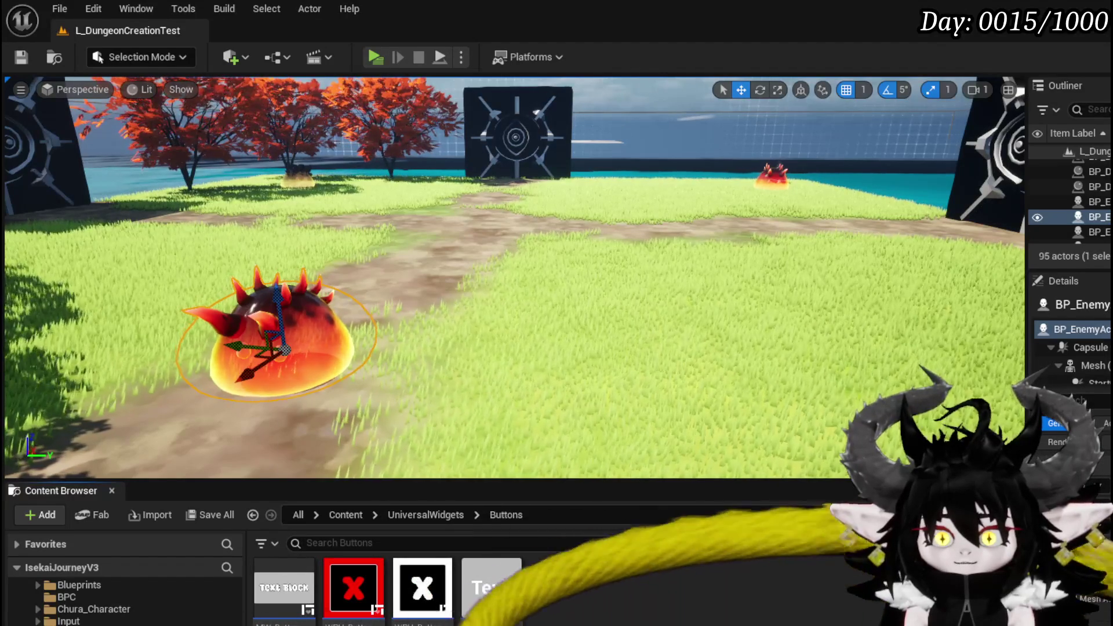
left_click(425, 515)
double_click(275, 585)
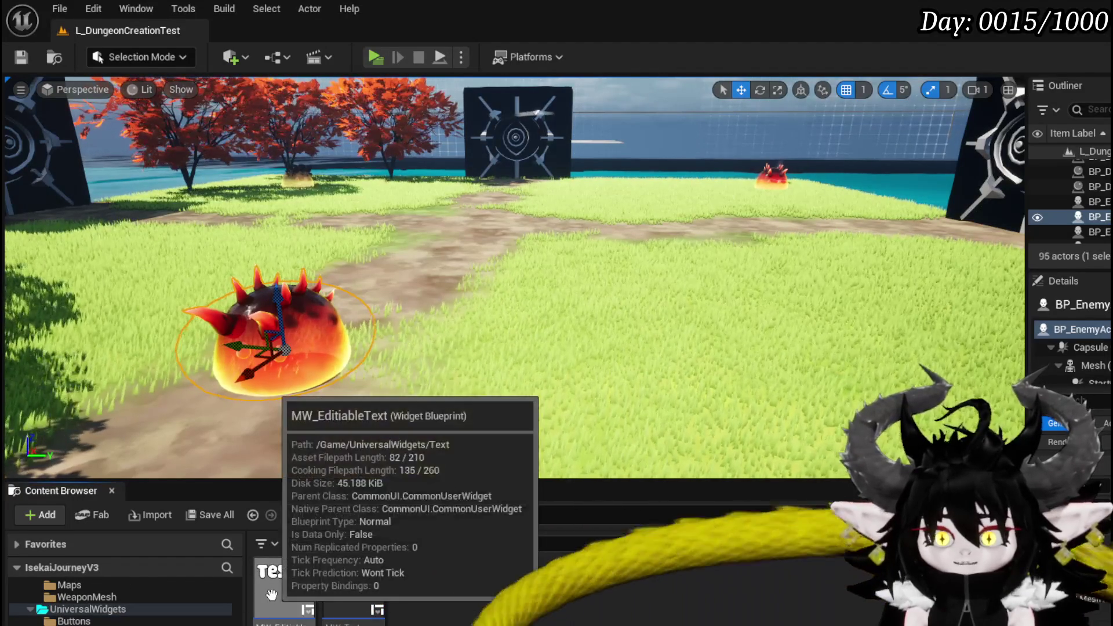
double_click(355, 591)
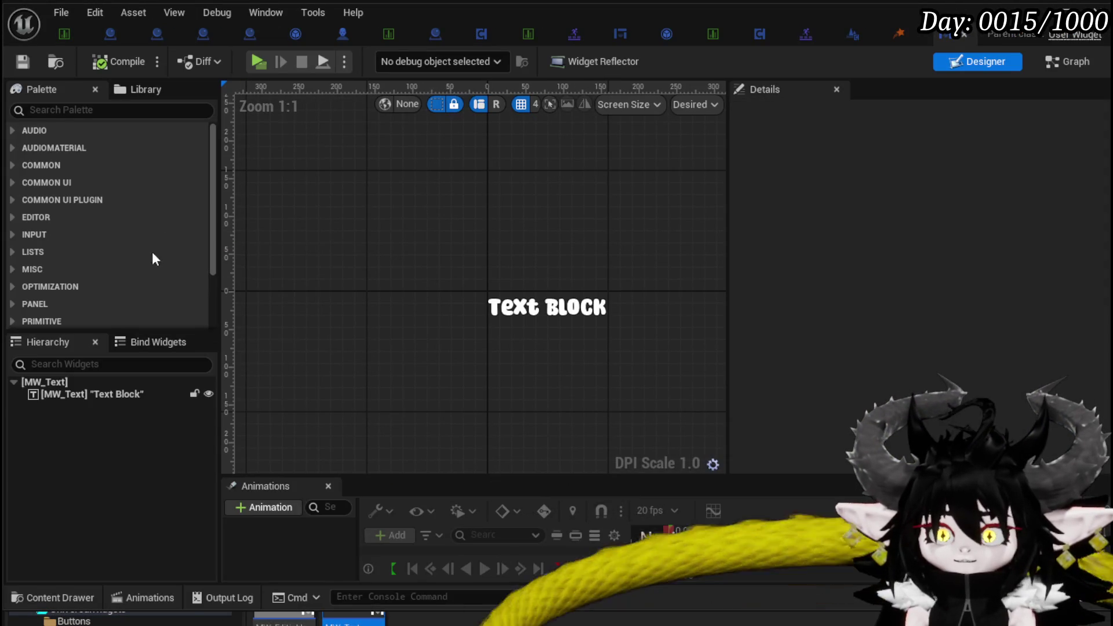
Check the MW_Text Text Block, then close the MW_Text and VFX_BP_CameraShake editors
left_click(64, 394)
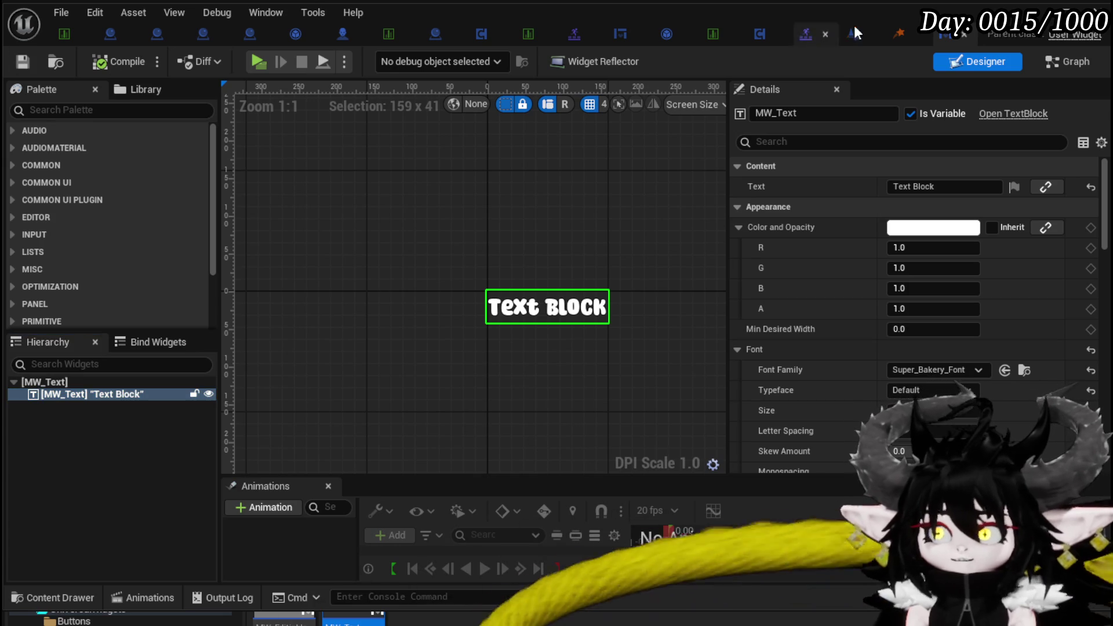
left_click(964, 33)
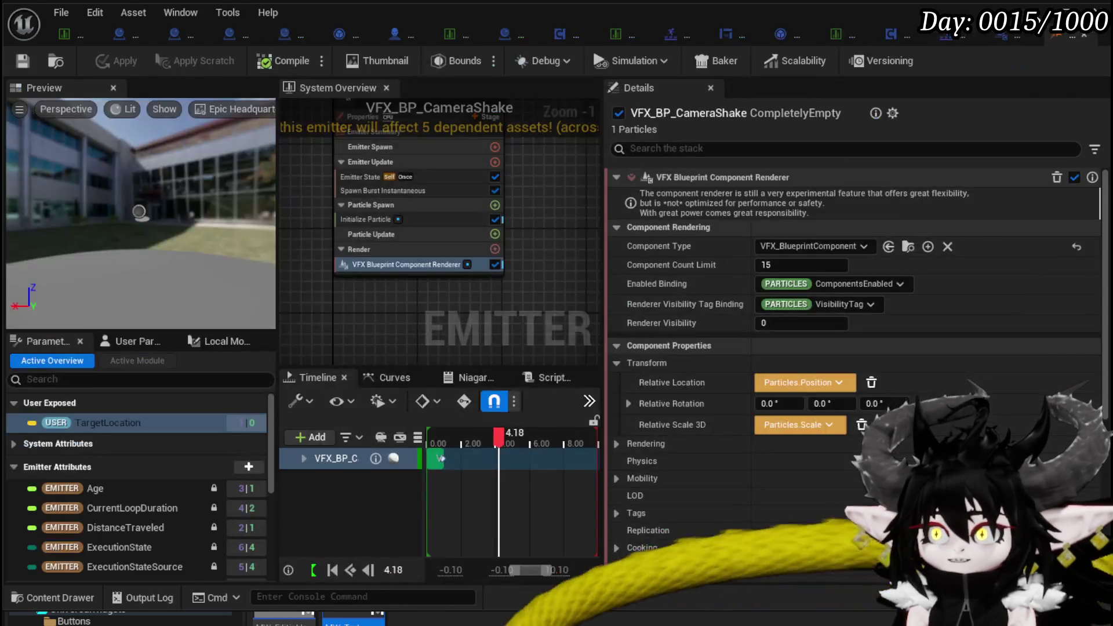
left_click(1083, 35)
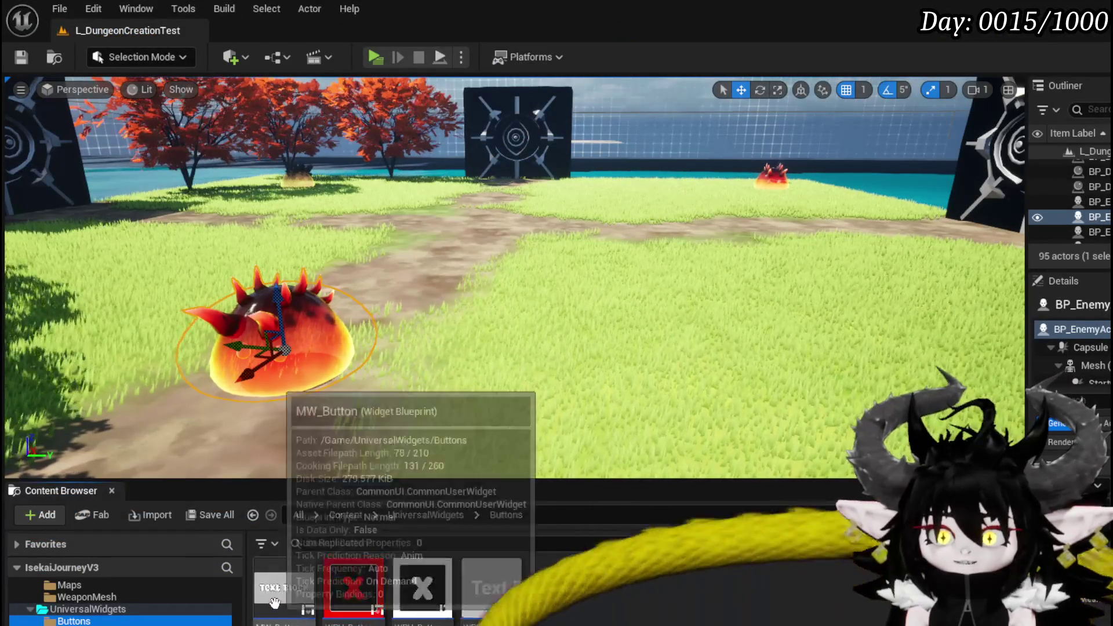
Open MW_Button, preview its A_Hover animation on Button_31, then launch a standalone game preview
double_click(275, 603)
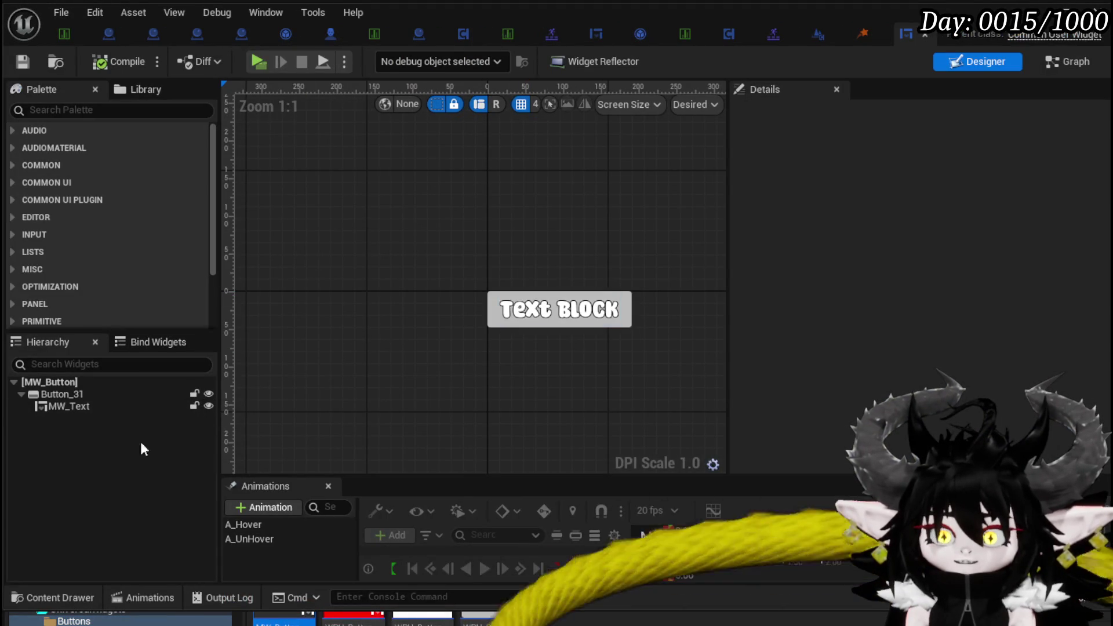
left_click(58, 394)
left_click(249, 524)
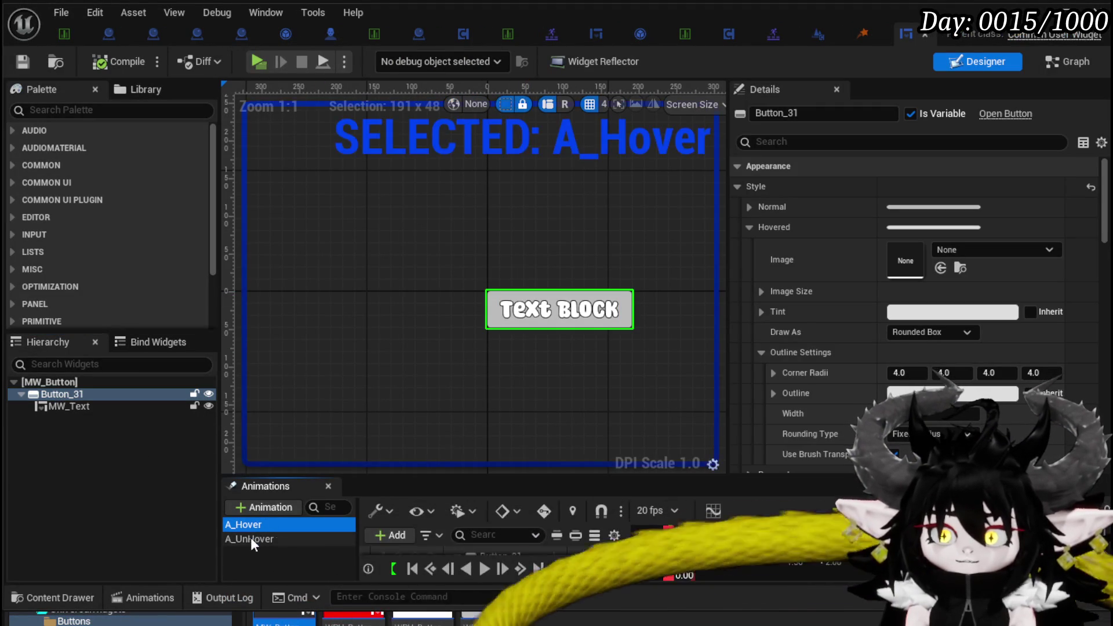
left_click_drag(569, 475, 568, 384)
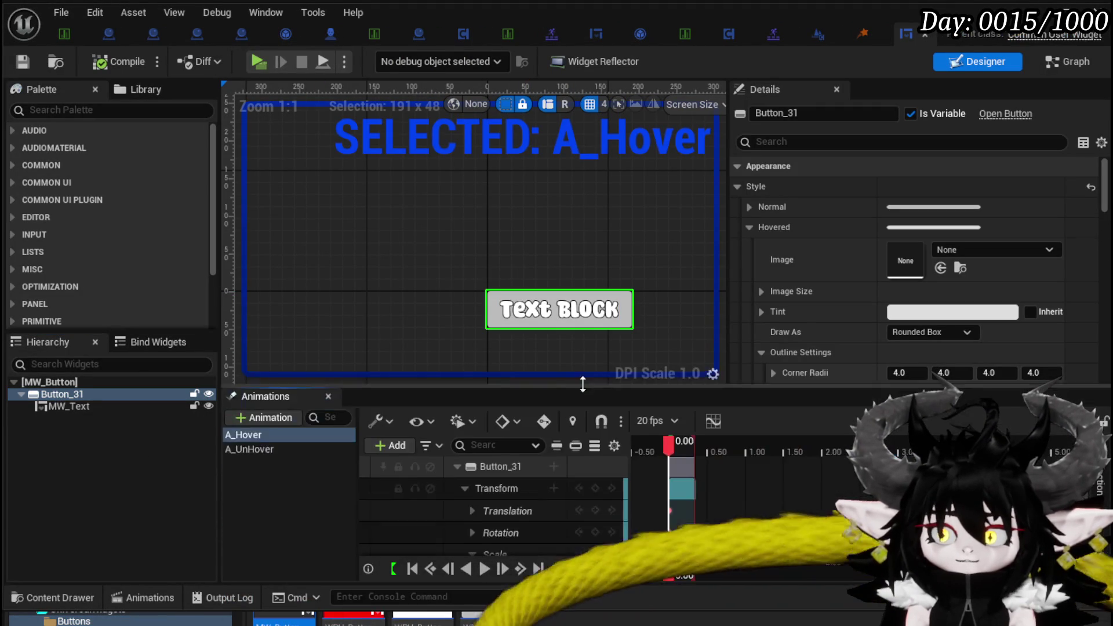
left_click(683, 442)
left_click_drag(685, 447, 675, 450)
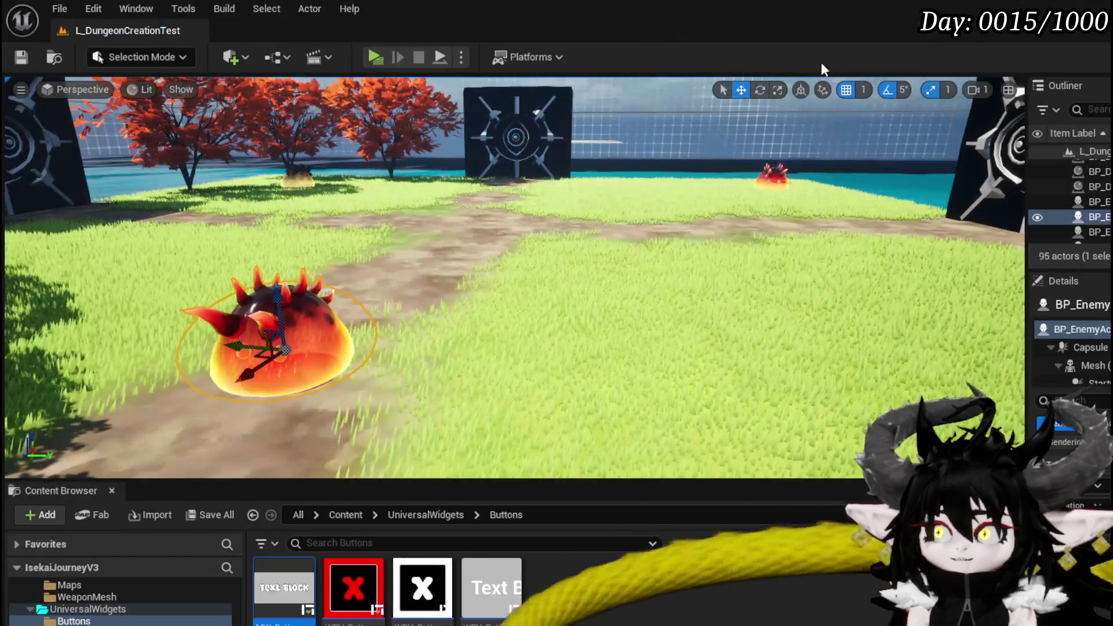
left_click(363, 57)
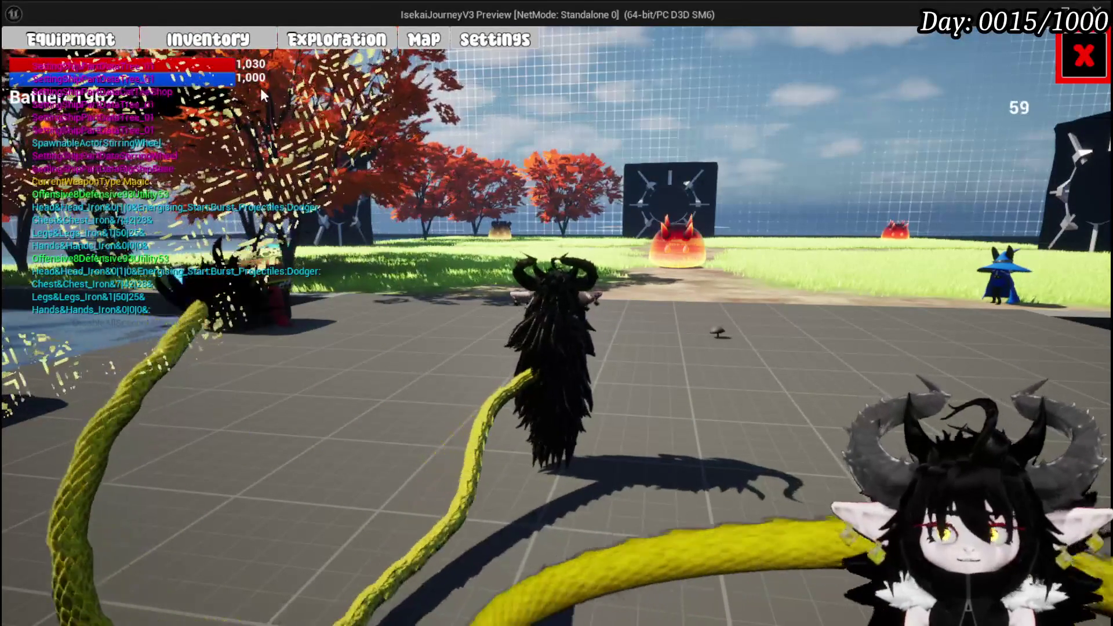
In the running game, view Equipment, then Inventory to show the Materials, Equipment and Food categories
left_click(70, 39)
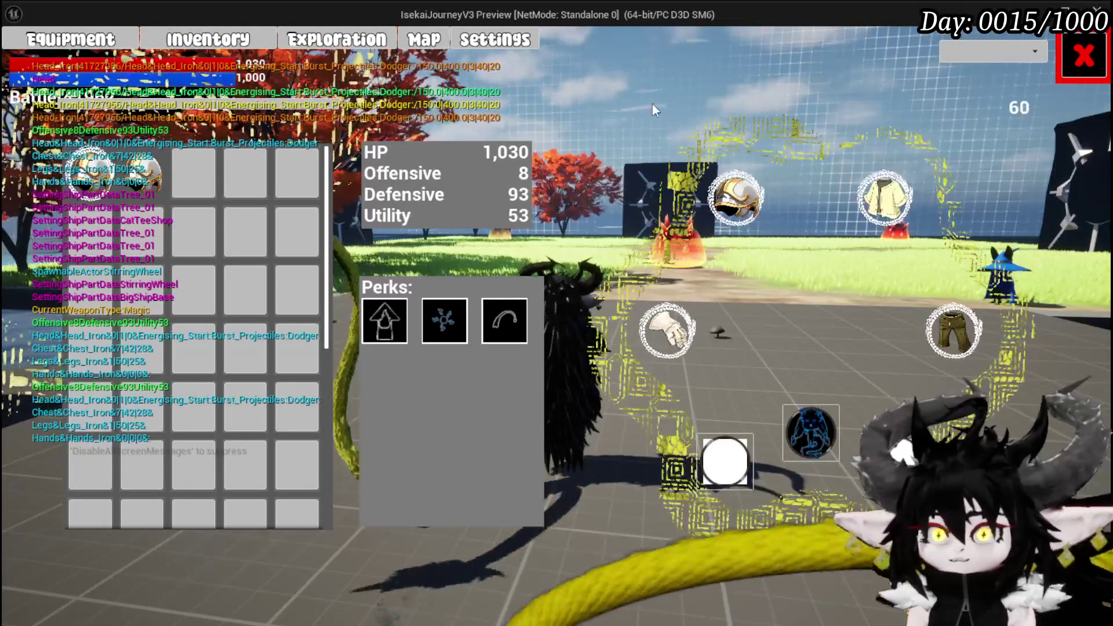
left_click(208, 38)
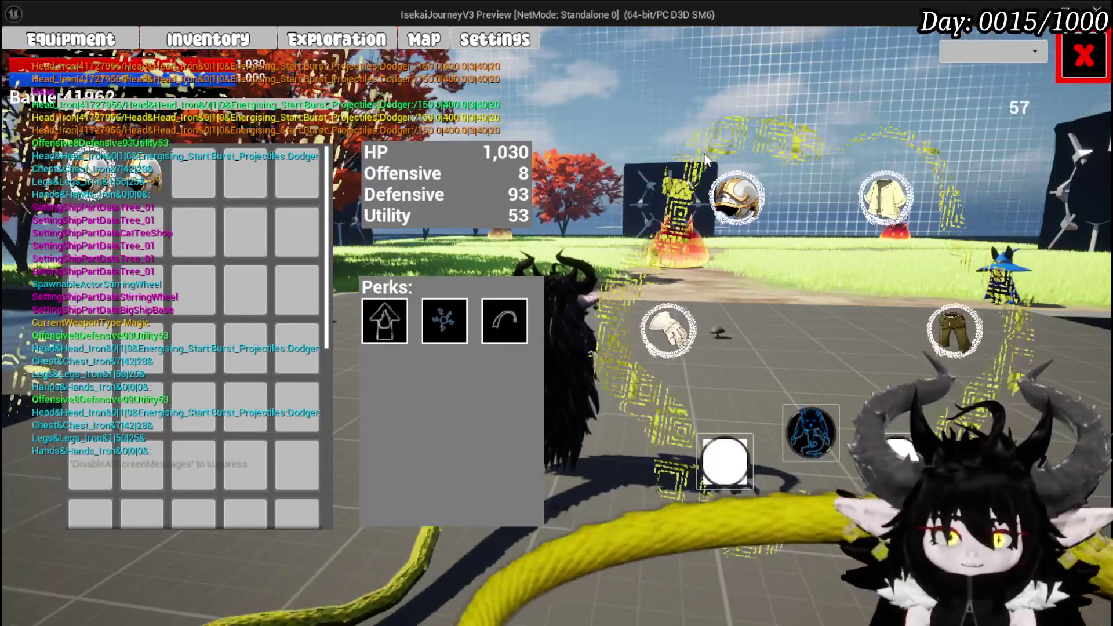
left_click(213, 49)
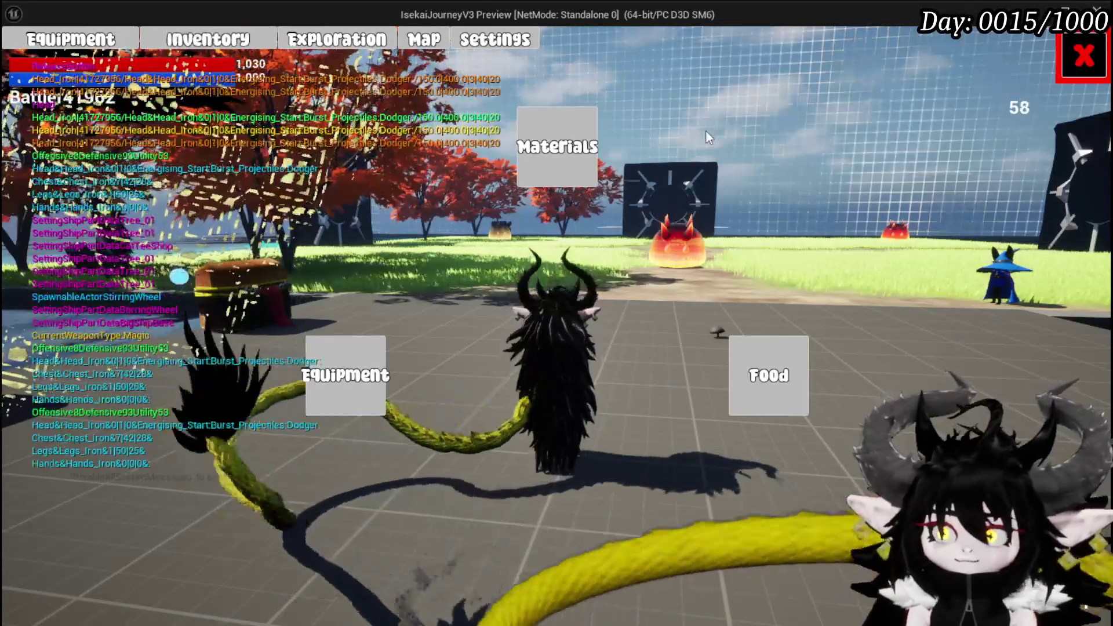